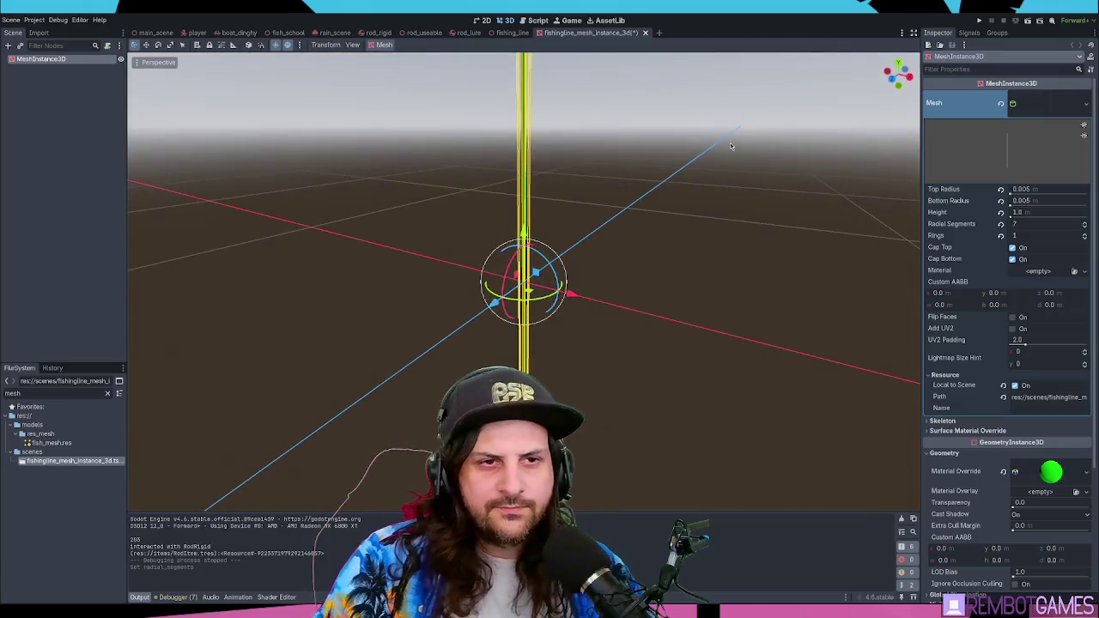
Step: Switch the fishing line's override material Shading Mode from Per-Pixel to Unshaded, then save and run
{"action": "left_click", "coordinate": [1049, 471]}
{"action": "scroll", "coordinate": [992, 374], "scroll_direction": "down", "scroll_amount": 2}
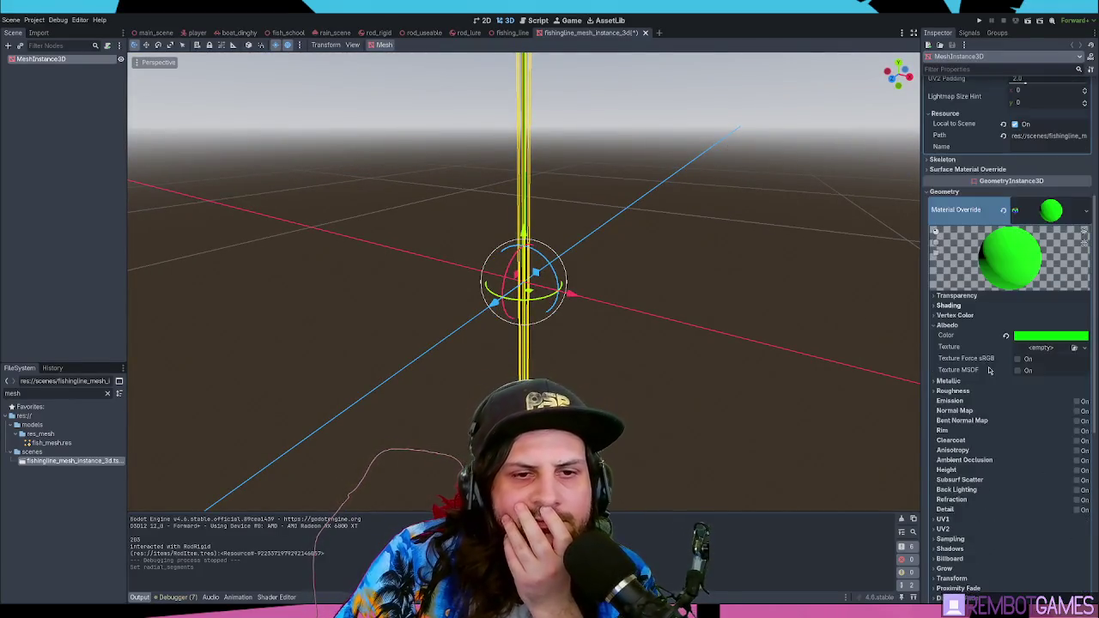
{"action": "left_click", "coordinate": [958, 308]}
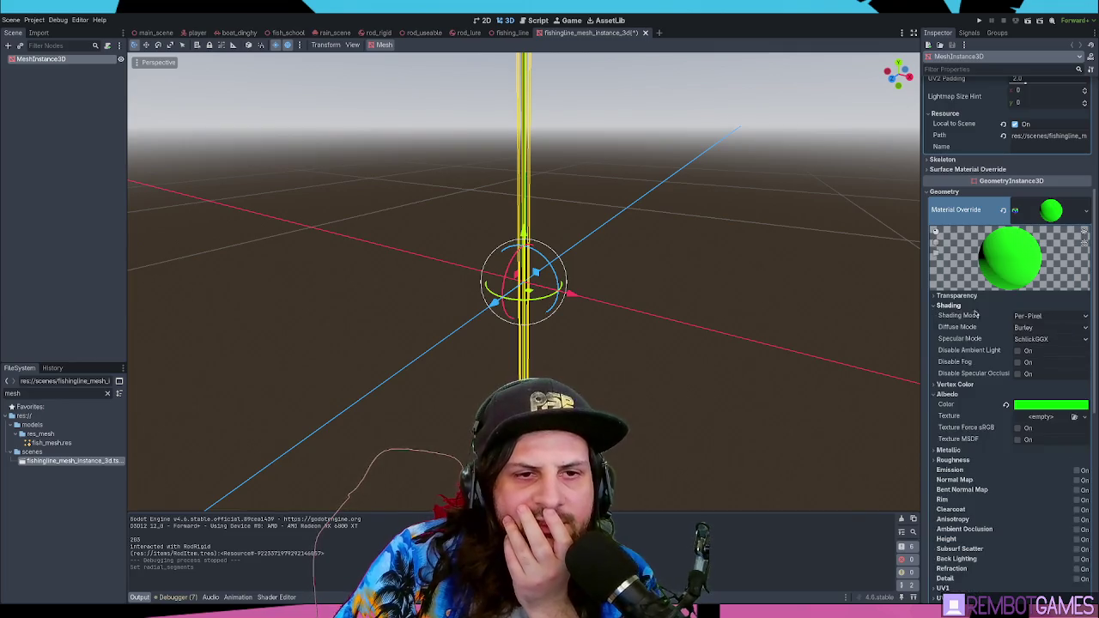
{"action": "left_click", "coordinate": [1036, 317]}
{"action": "left_click", "coordinate": [1039, 332]}
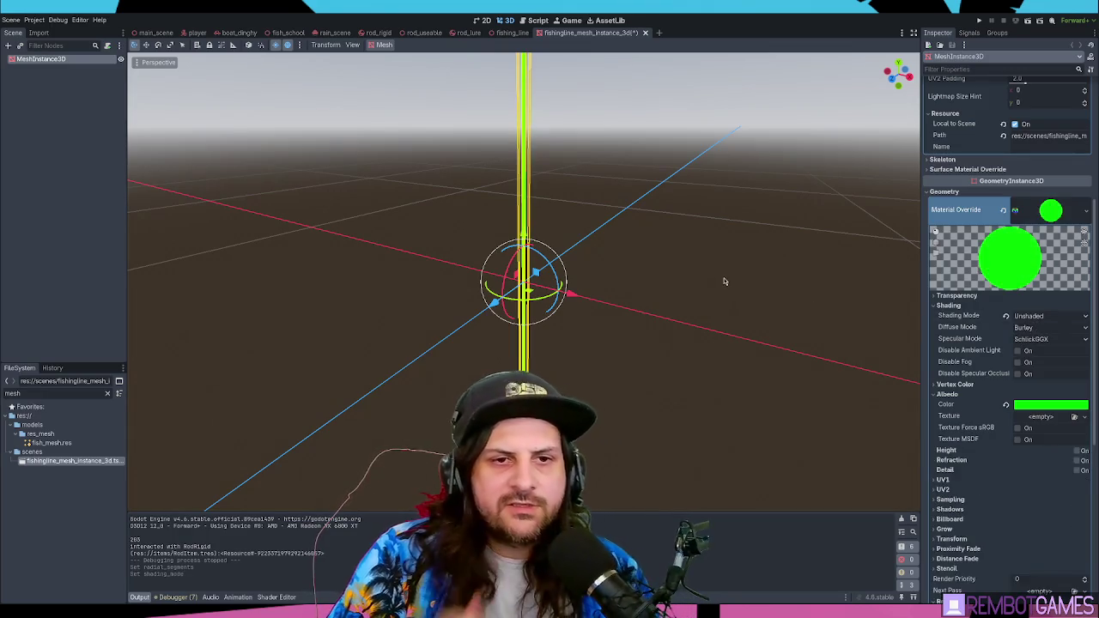
{"action": "key", "text": "F5"}
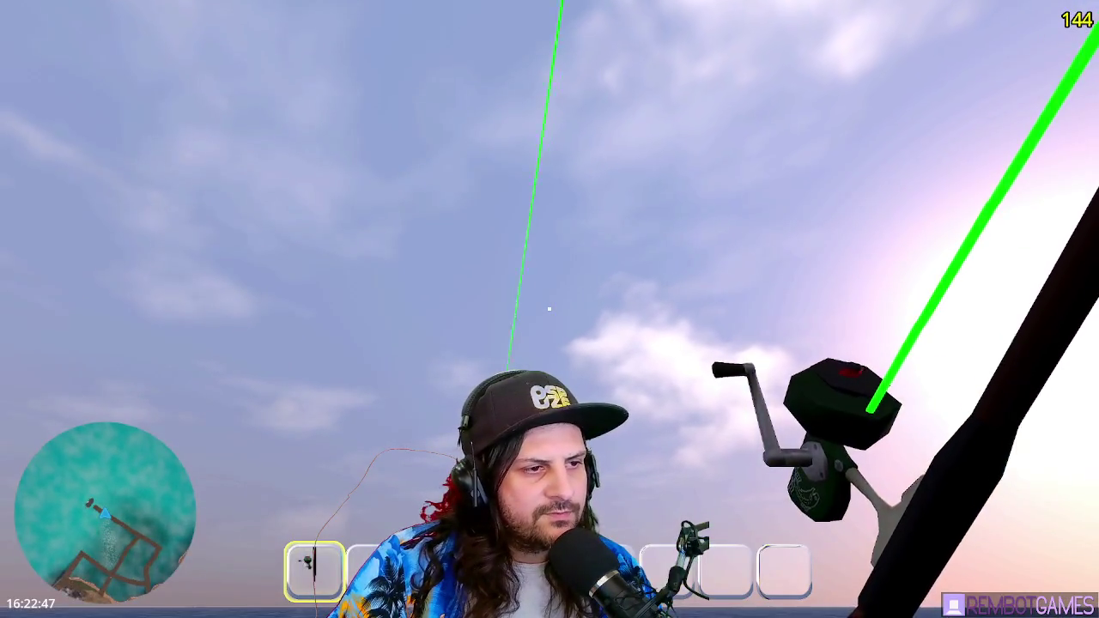
Step: Cast the bright green line out to sea in-game, then stop the game
{"action": "left_click", "coordinate": [550, 309]}
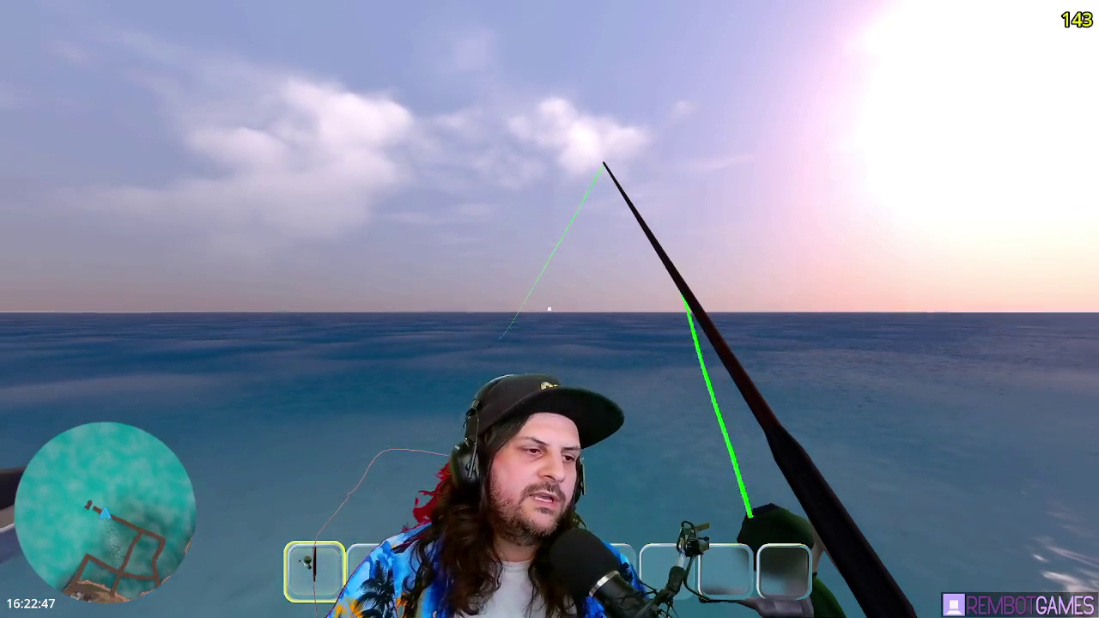
{"action": "key", "text": "F8"}
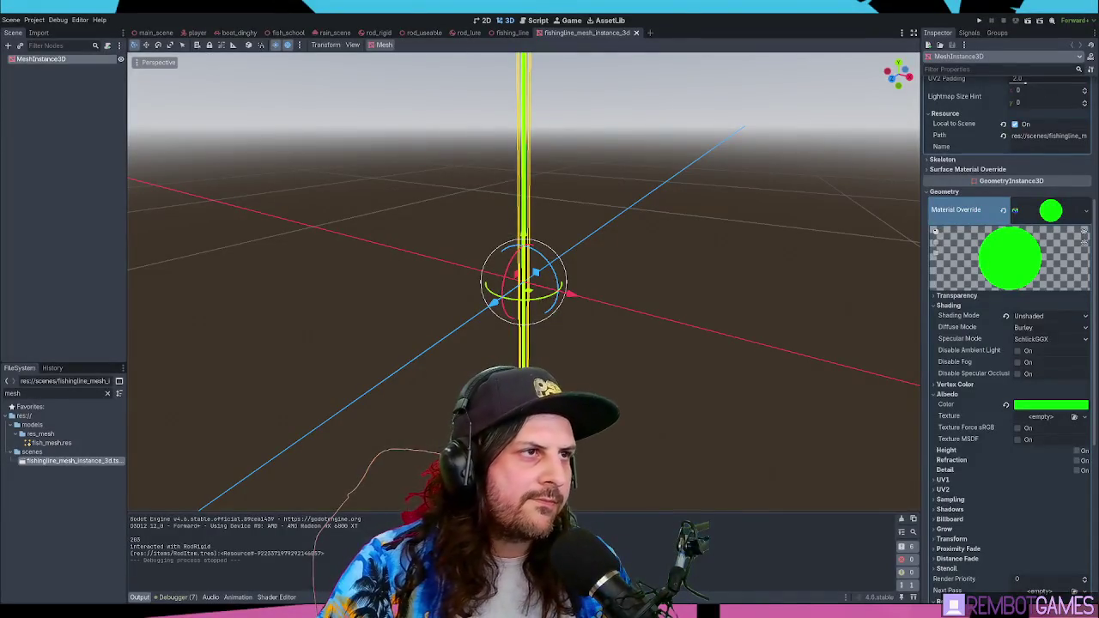
Step: Add a blank line below class_name RodLure in rod_lure.gd
{"action": "left_click", "coordinate": [538, 19]}
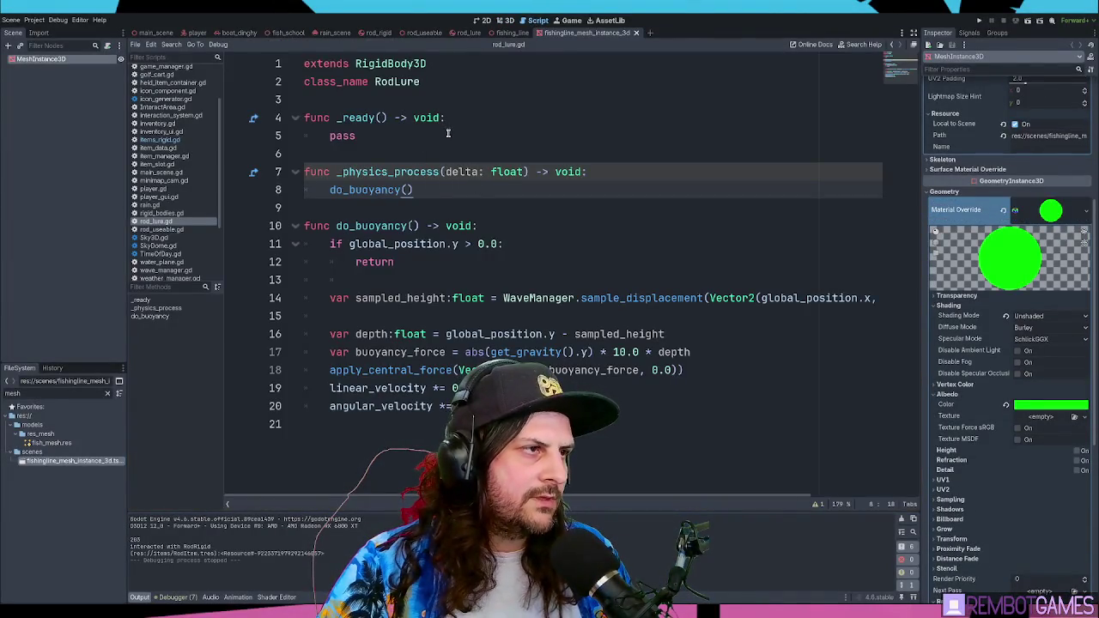
{"action": "left_click", "coordinate": [448, 86]}
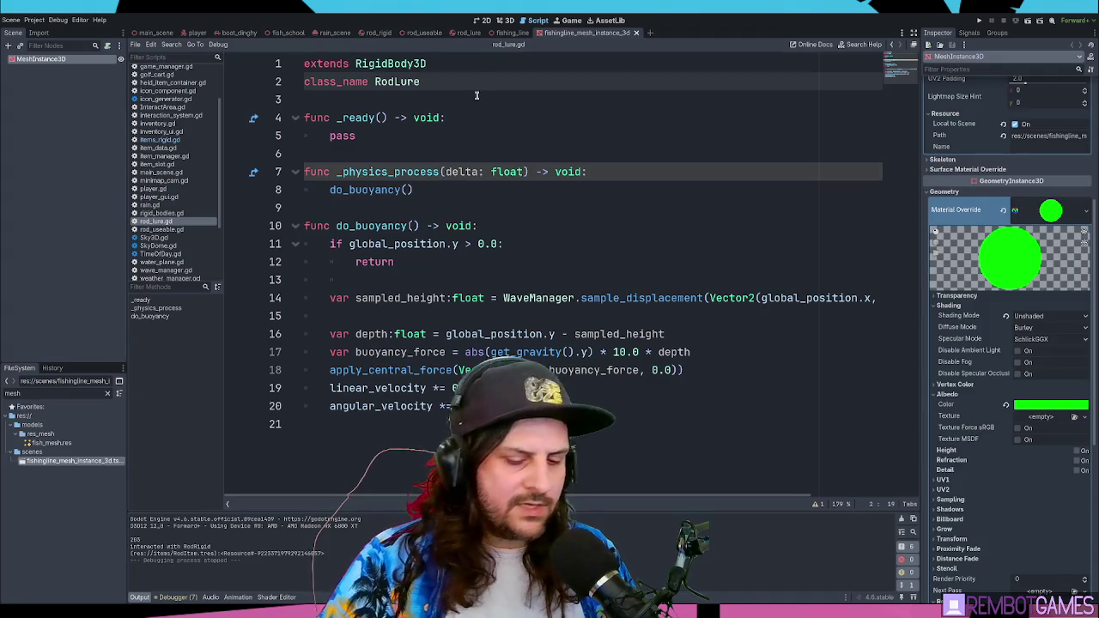
{"action": "key", "text": "Return"}
{"action": "key", "text": "Return"}
{"action": "type", "text": "f"}
{"action": "key", "text": "BackSpace"}
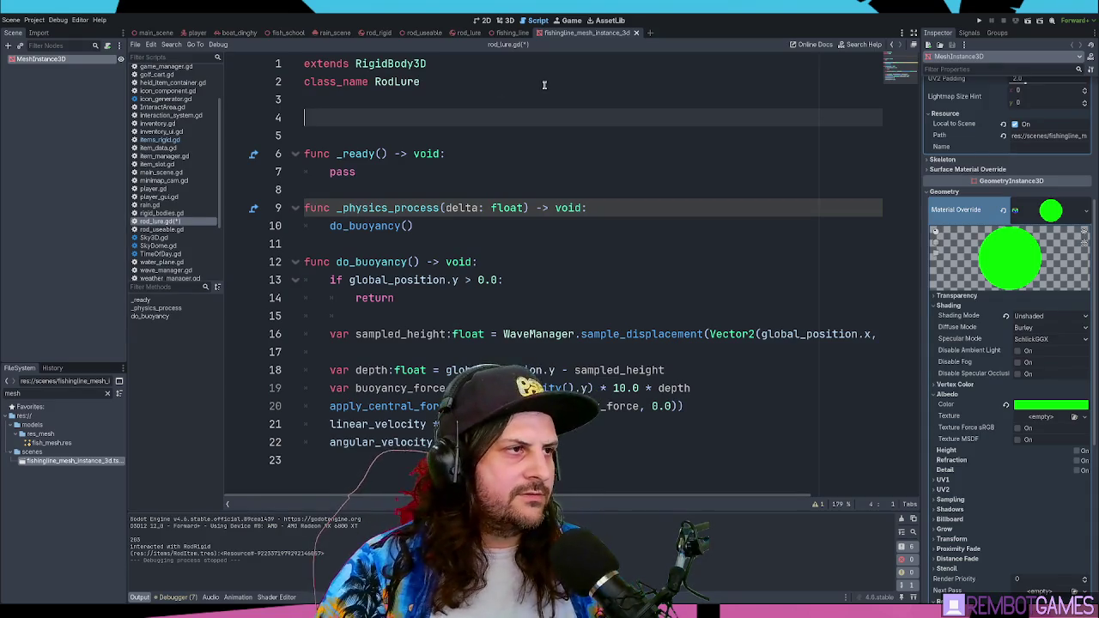
{"action": "key", "text": "BackSpace"}
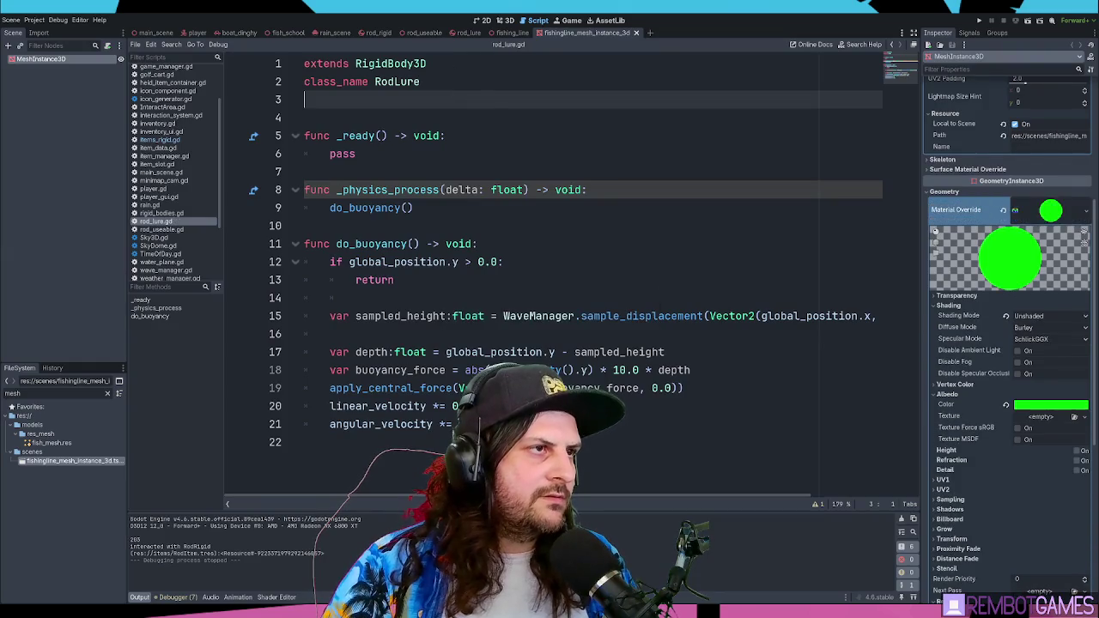
Step: Open rod_useable.gd and select the CASTING state code on line 63
{"action": "left_click", "coordinate": [422, 32]}
{"action": "scroll", "coordinate": [464, 204], "scroll_direction": "down", "scroll_amount": 2}
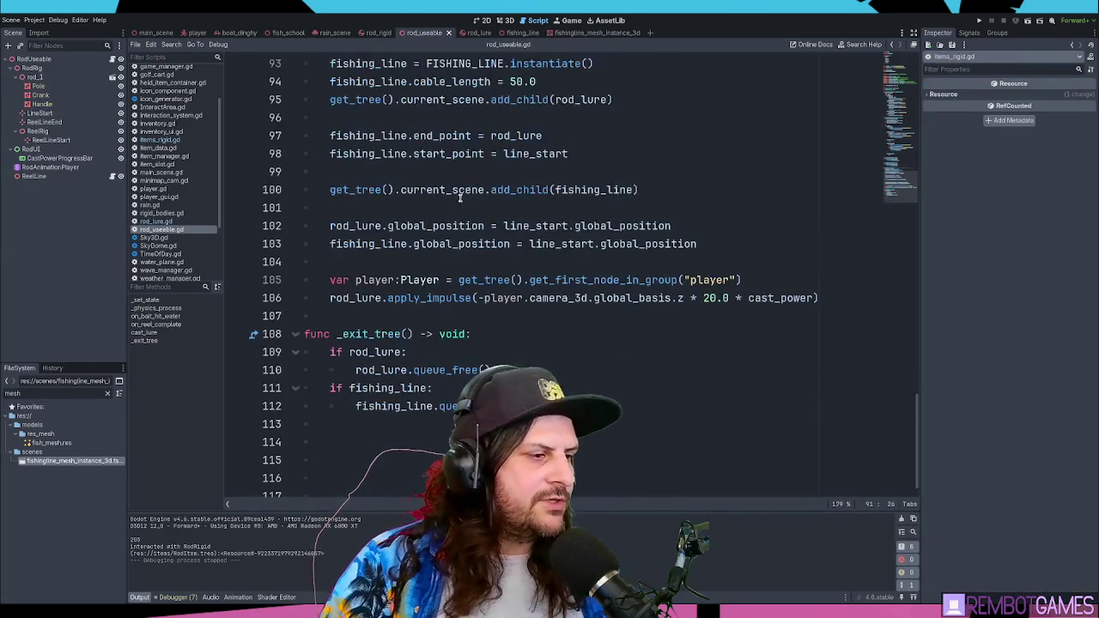
{"action": "scroll", "coordinate": [433, 210], "scroll_direction": "up", "scroll_amount": 12}
{"action": "scroll", "coordinate": [430, 215], "scroll_direction": "up", "scroll_amount": 6}
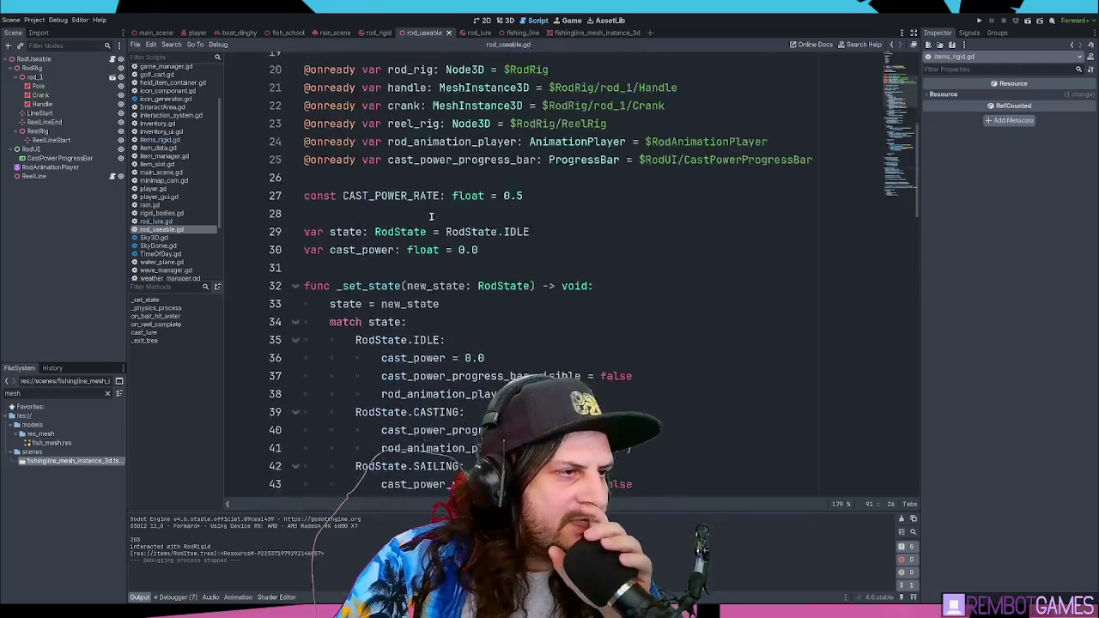
{"action": "scroll", "coordinate": [429, 214], "scroll_direction": "down", "scroll_amount": 10}
{"action": "double_click", "coordinate": [434, 209]}
{"action": "left_click_drag", "start_coordinate": [306, 208], "coordinate": [593, 280]}
Step: Highlight the SAILING state lines 69–70 and the RodState.DEPLOYED label, then run the game
{"action": "left_click", "coordinate": [447, 297]}
{"action": "mouse_move", "coordinate": [306, 316]}
{"action": "left_mouse_down"}
{"action": "mouse_move", "coordinate": [468, 318]}
{"action": "mouse_move", "coordinate": [451, 313]}
{"action": "left_mouse_up"}
{"action": "scroll", "coordinate": [451, 312], "scroll_direction": "down", "scroll_amount": 2}
{"action": "mouse_move", "coordinate": [306, 262]}
{"action": "left_mouse_down"}
{"action": "mouse_move", "coordinate": [405, 280]}
{"action": "mouse_move", "coordinate": [581, 361]}
{"action": "mouse_move", "coordinate": [254, 268]}
{"action": "left_mouse_up"}
{"action": "double_click", "coordinate": [417, 262]}
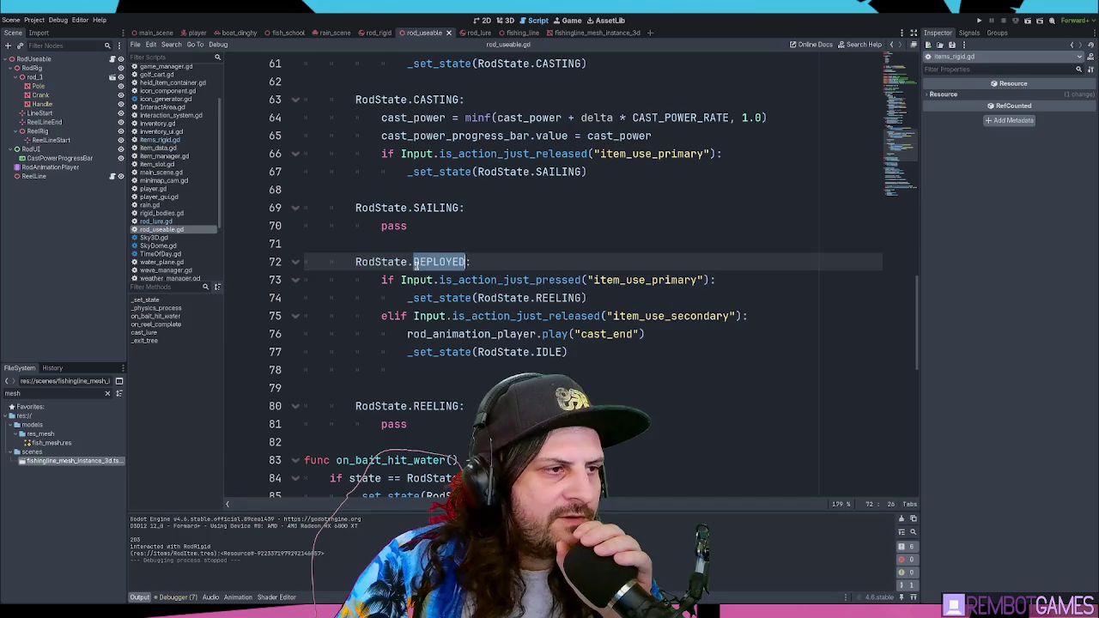
{"action": "double_click", "coordinate": [375, 262]}
{"action": "left_click_drag", "start_coordinate": [376, 262], "coordinate": [434, 263]}
{"action": "mouse_move", "coordinate": [407, 226]}
{"action": "left_mouse_down"}
{"action": "mouse_move", "coordinate": [361, 208]}
{"action": "mouse_move", "coordinate": [254, 205]}
{"action": "left_mouse_up"}
{"action": "key", "text": "F5"}
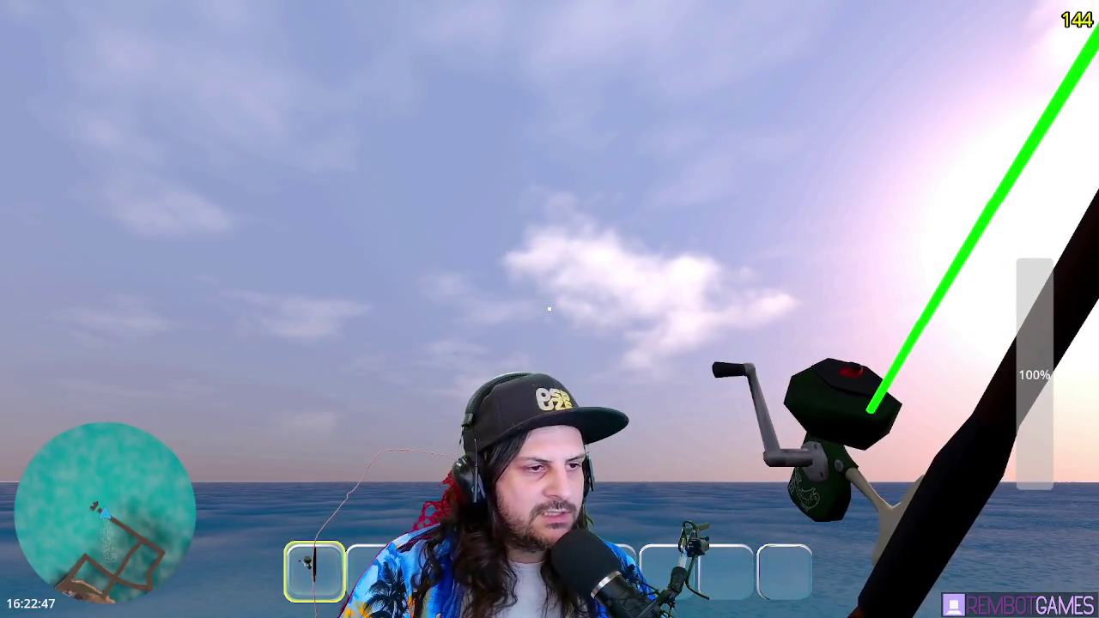
Step: Charge and release a full-power cast toward the sea horizon, then stop the game
{"action": "left_click_drag", "start_coordinate": [550, 309], "coordinate": [550, 309]}
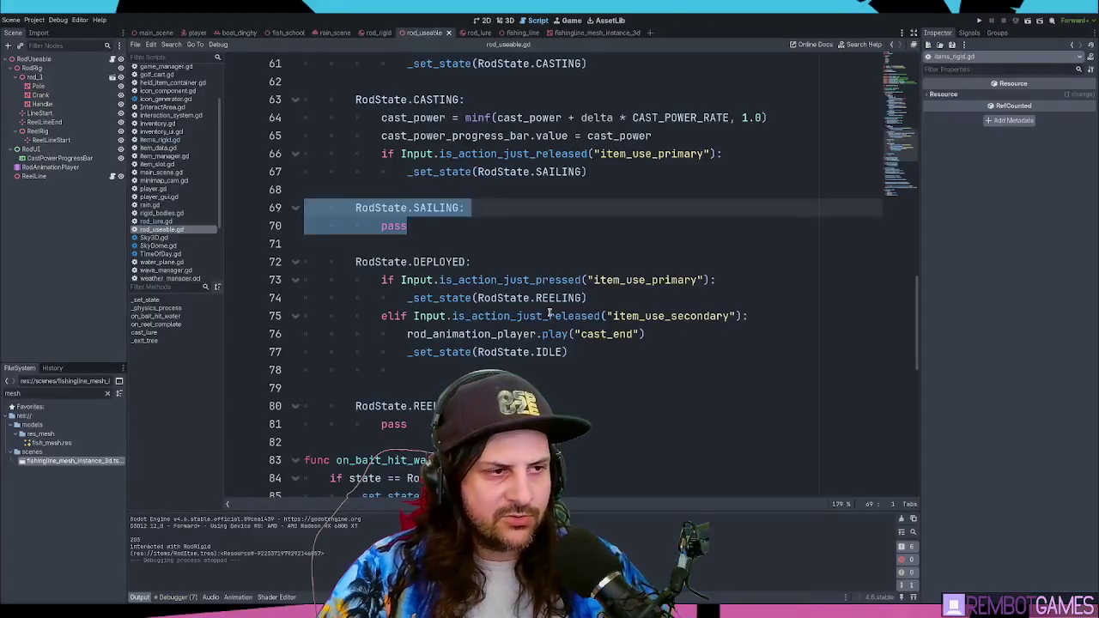
{"action": "key", "text": "F8"}
Step: Inspect the SAILING state lines 69–70 in rod_useable.gd's match block
{"action": "left_click", "coordinate": [486, 208]}
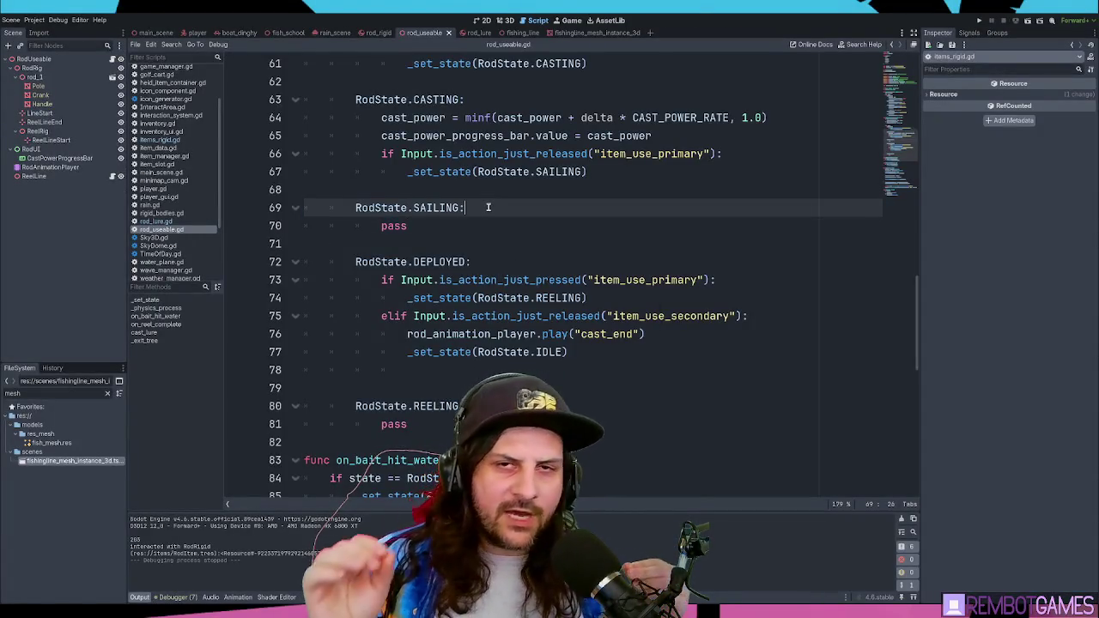
{"action": "left_click", "coordinate": [491, 218]}
{"action": "left_click", "coordinate": [498, 211]}
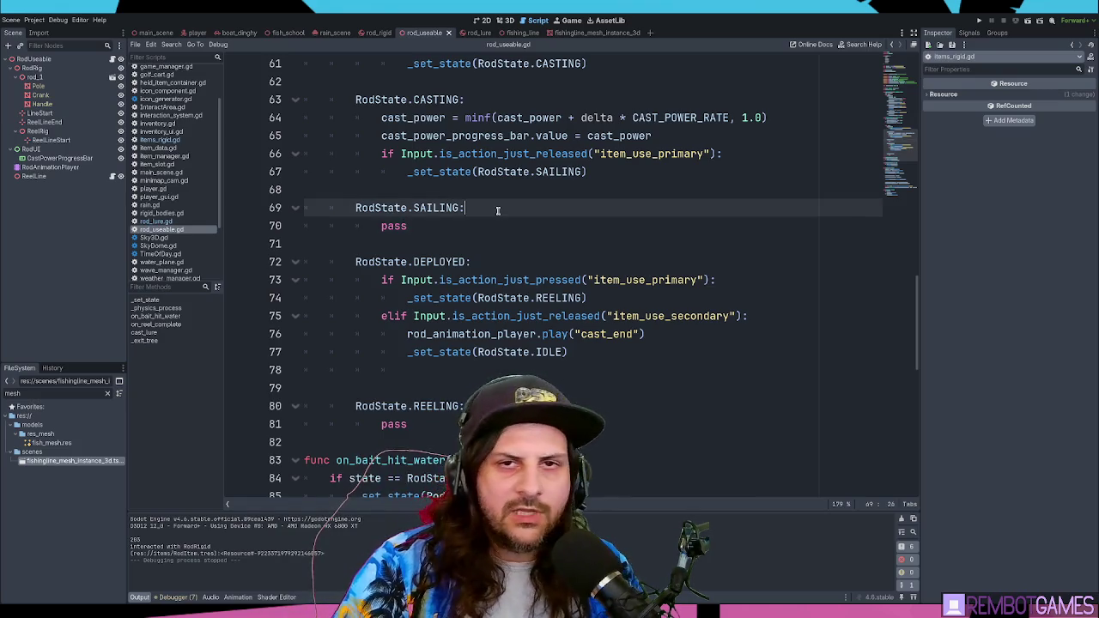
{"action": "left_click", "coordinate": [609, 229]}
{"action": "left_click_drag", "start_coordinate": [915, 291], "coordinate": [906, 68]}
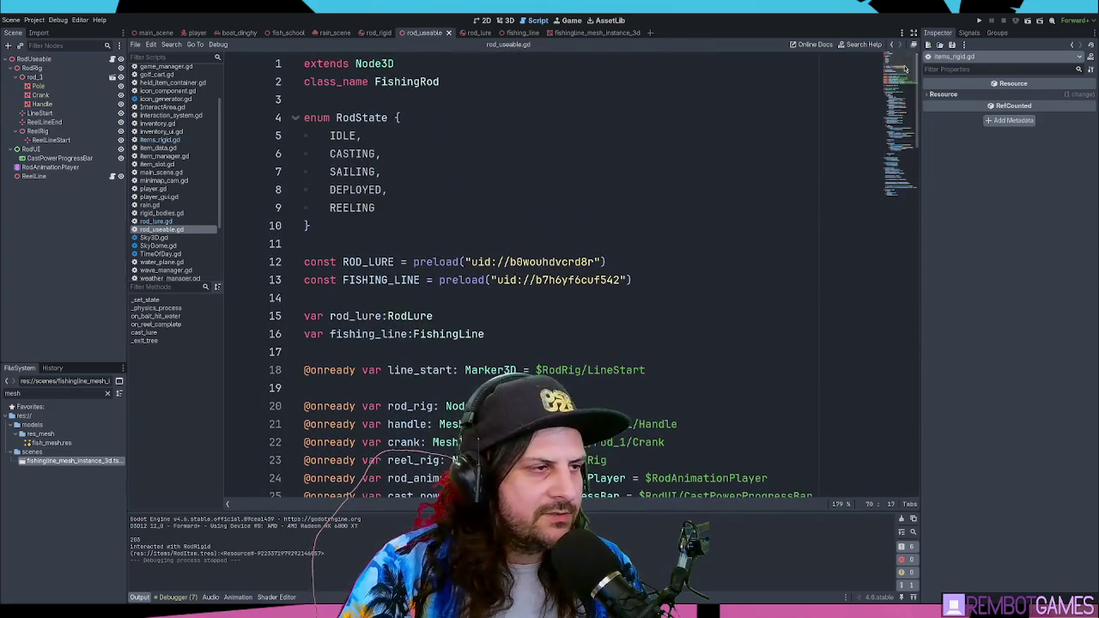
Step: Review the RodState enum and the lines just after it
{"action": "left_click", "coordinate": [401, 205]}
{"action": "scroll", "coordinate": [412, 182], "scroll_direction": "down", "scroll_amount": 1}
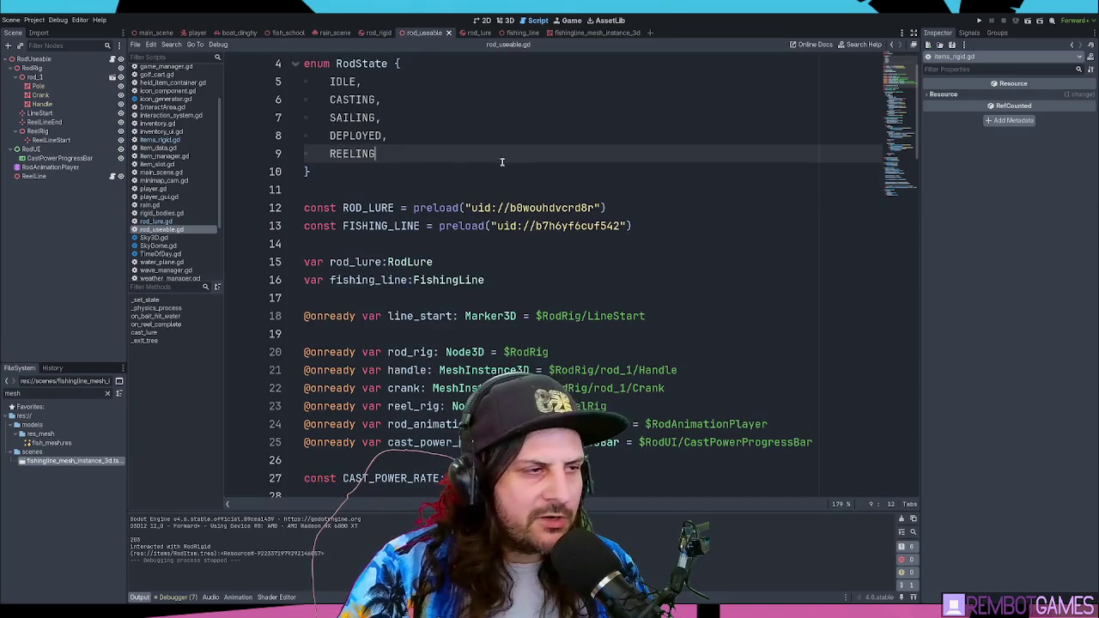
{"action": "left_click", "coordinate": [425, 175]}
{"action": "scroll", "coordinate": [423, 190], "scroll_direction": "down", "scroll_amount": 1}
{"action": "left_click", "coordinate": [390, 142]}
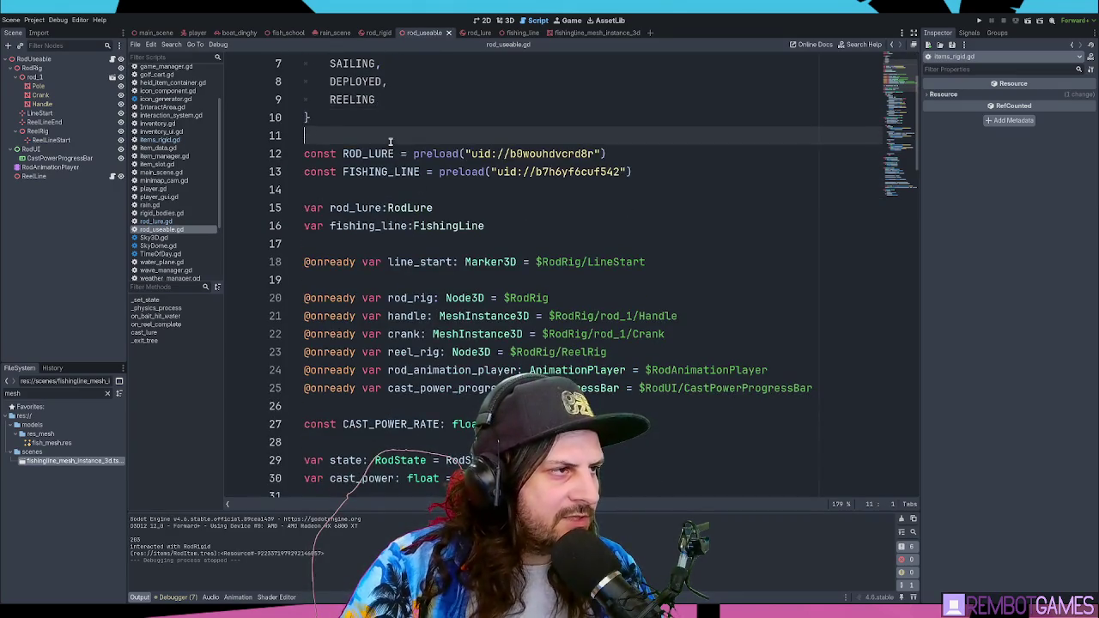
{"action": "scroll", "coordinate": [391, 142], "scroll_direction": "up", "scroll_amount": 2}
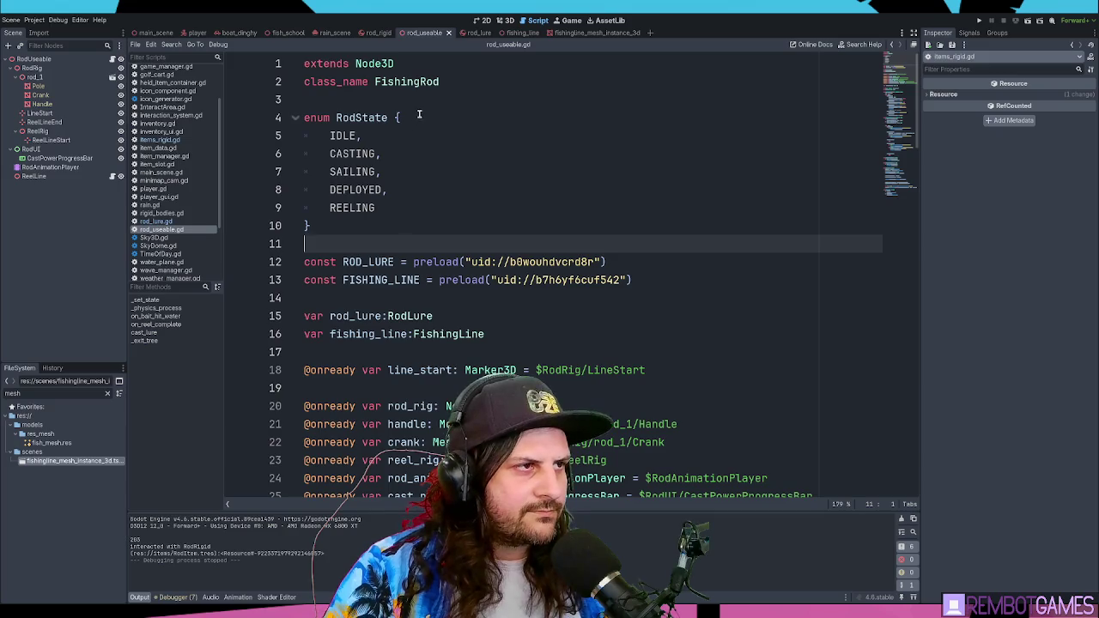
{"action": "left_click", "coordinate": [419, 114]}
{"action": "scroll", "coordinate": [448, 232], "scroll_direction": "down", "scroll_amount": 7}
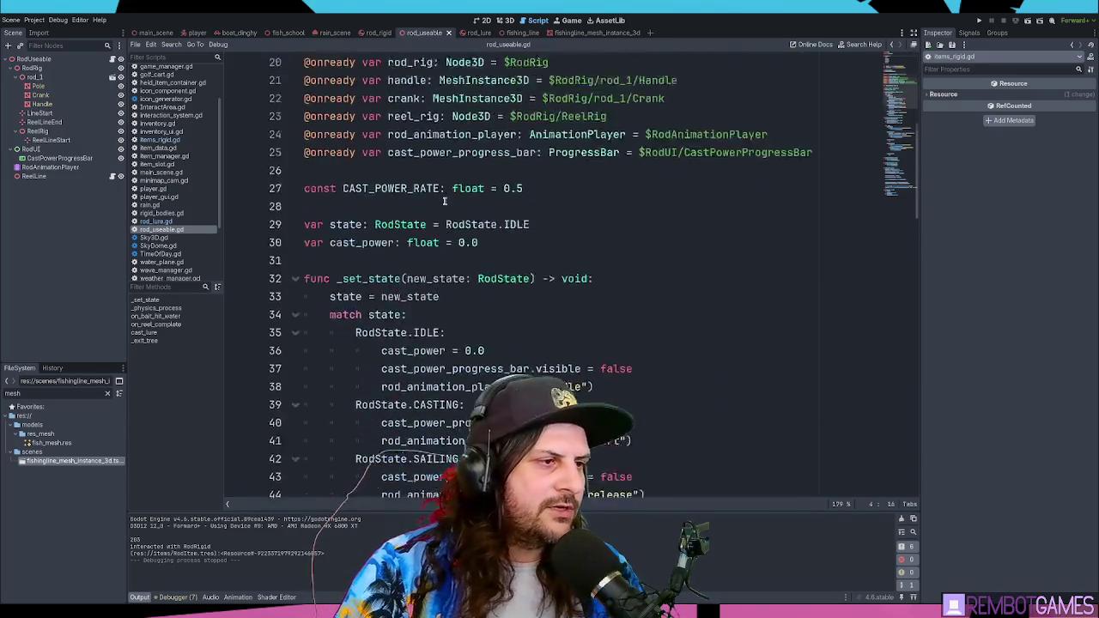
{"action": "scroll", "coordinate": [428, 234], "scroll_direction": "up", "scroll_amount": 4}
{"action": "scroll", "coordinate": [402, 280], "scroll_direction": "up", "scroll_amount": 2}
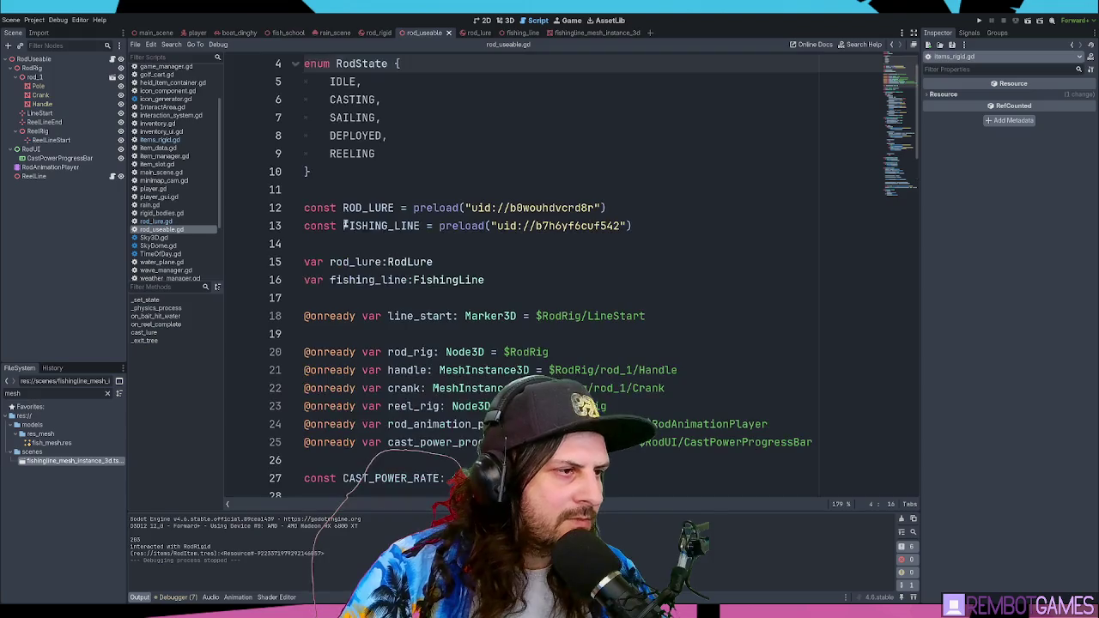
Step: Examine the rod_lure variable on line 15 and the cast_lure function code
{"action": "double_click", "coordinate": [359, 262]}
{"action": "left_click", "coordinate": [469, 262]}
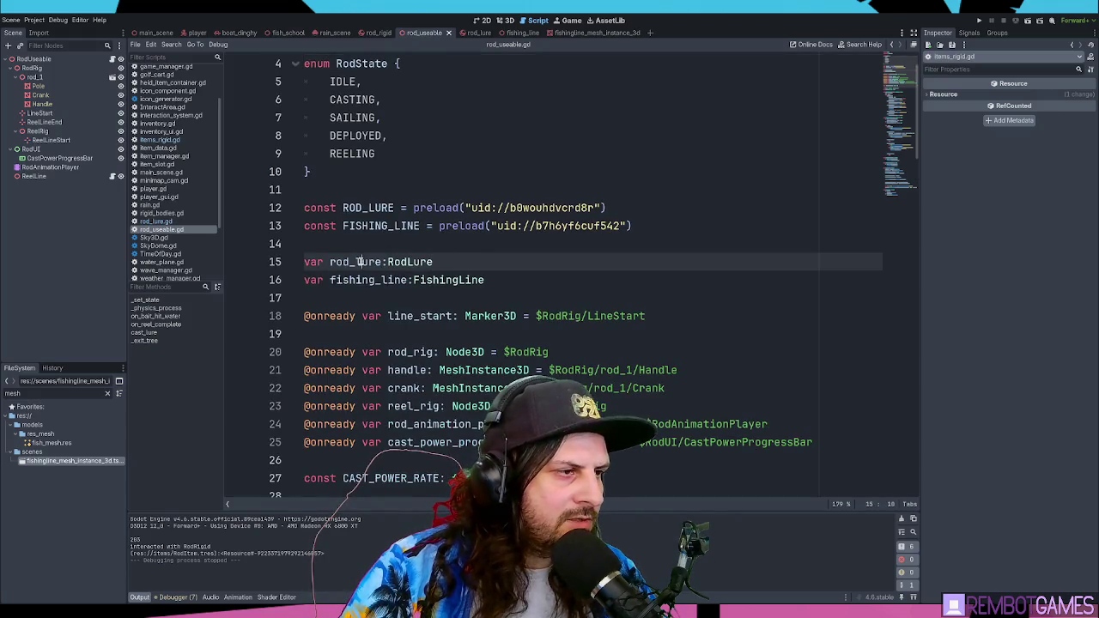
{"action": "double_click", "coordinate": [361, 262]}
{"action": "left_click", "coordinate": [448, 262]}
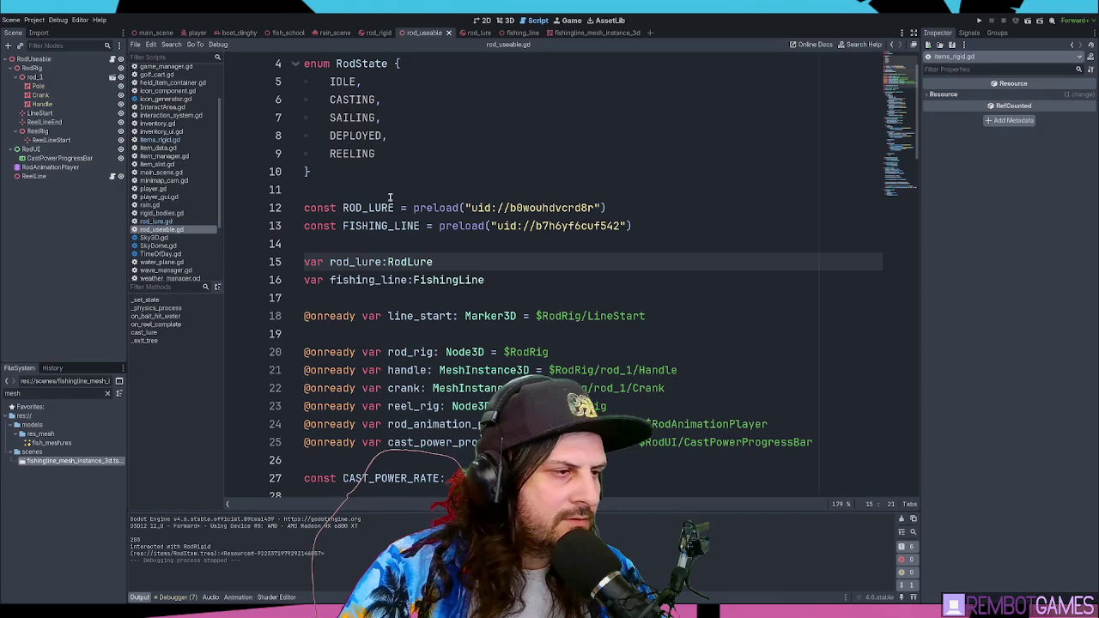
{"action": "scroll", "coordinate": [461, 266], "scroll_direction": "down", "scroll_amount": 15}
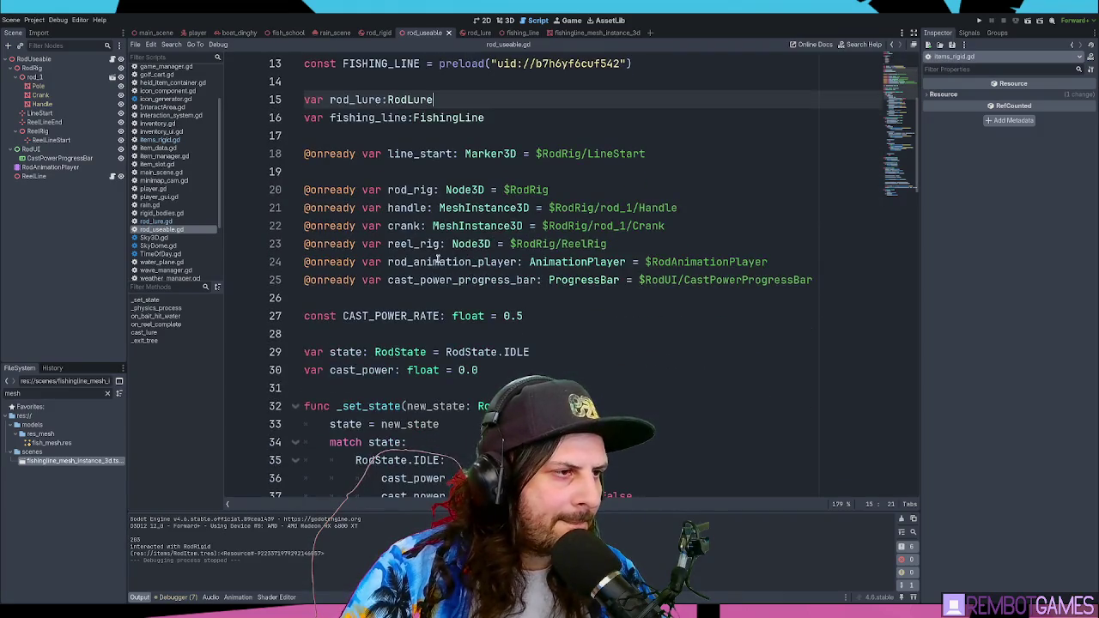
{"action": "scroll", "coordinate": [444, 248], "scroll_direction": "down", "scroll_amount": 15}
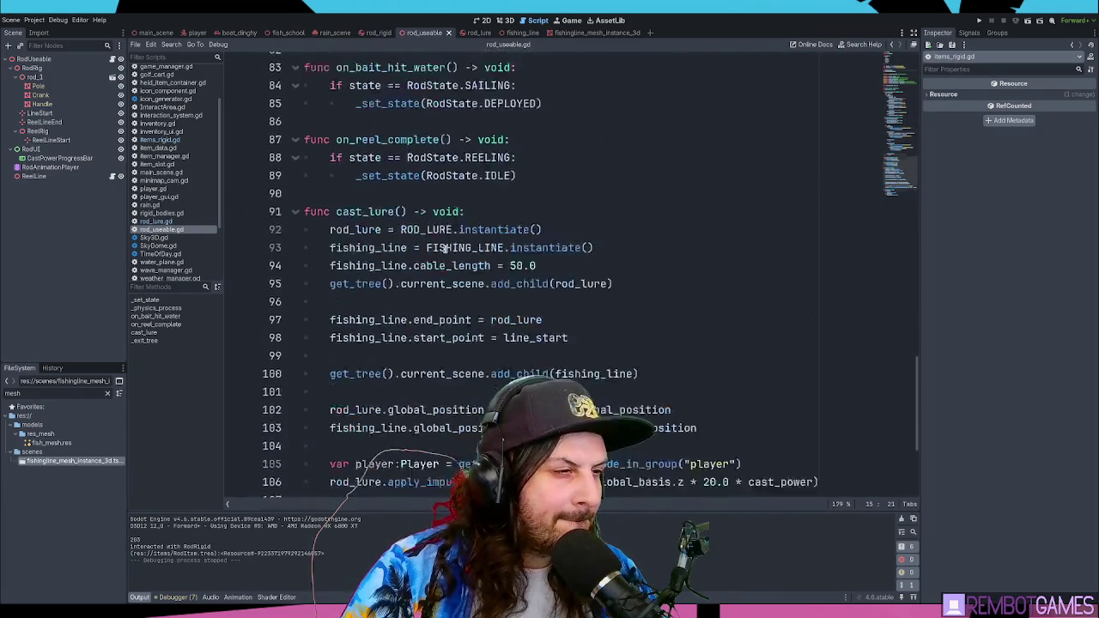
{"action": "scroll", "coordinate": [515, 245], "scroll_direction": "up", "scroll_amount": 4}
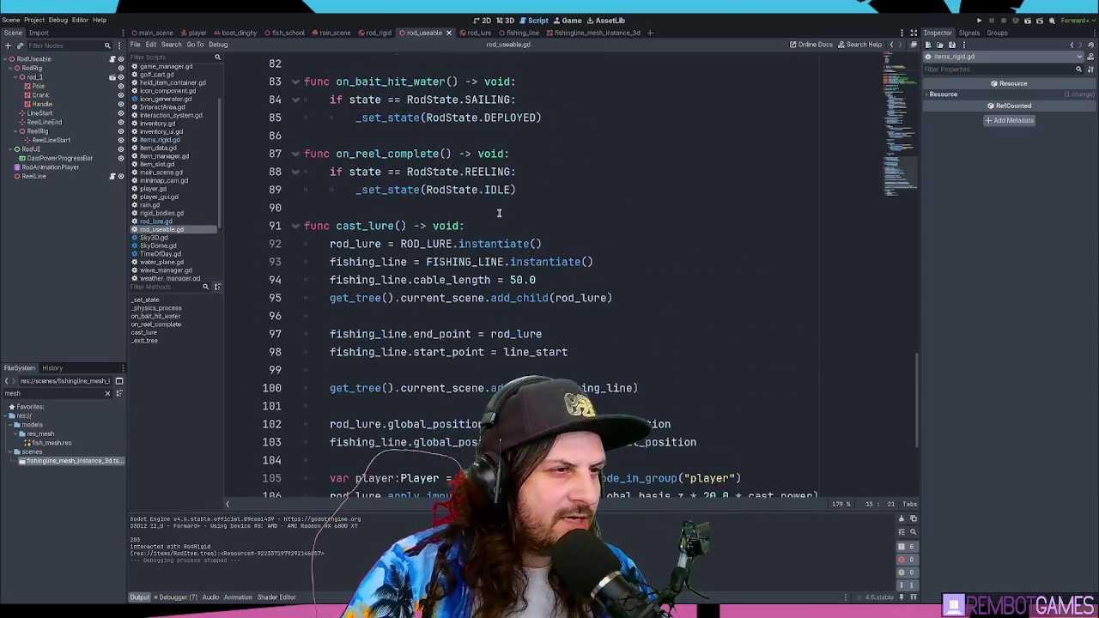
{"action": "left_click", "coordinate": [625, 261]}
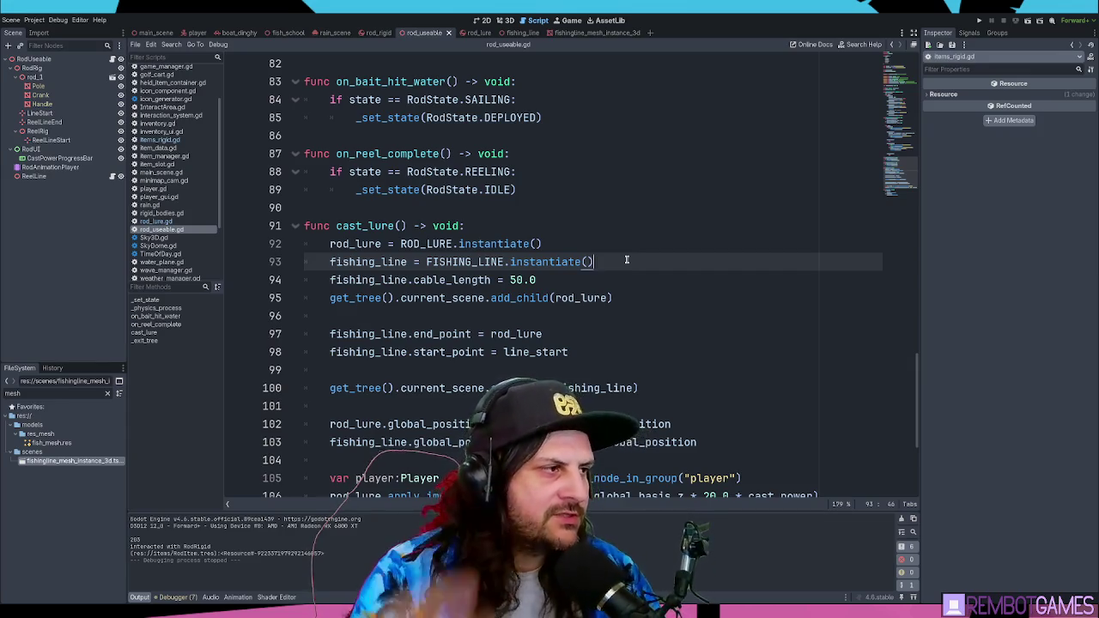
{"action": "left_click", "coordinate": [475, 33]}
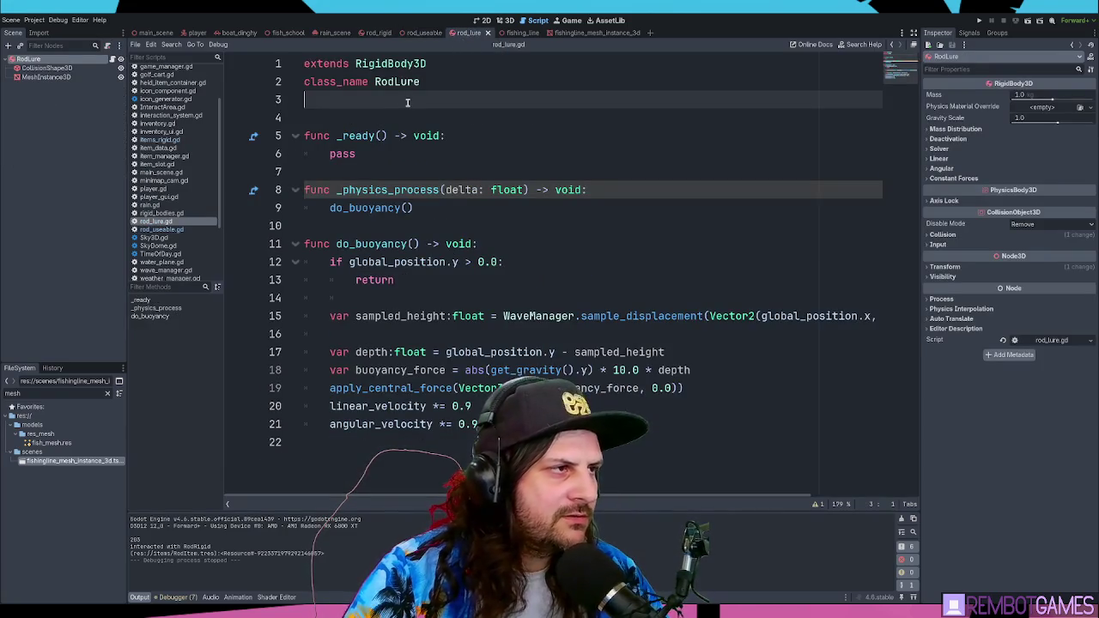
Step: Declare 'var is_floating:bool = false' below class_name in rod_lure.gd
{"action": "key", "text": "Return"}
{"action": "type", "text": "func flo"}
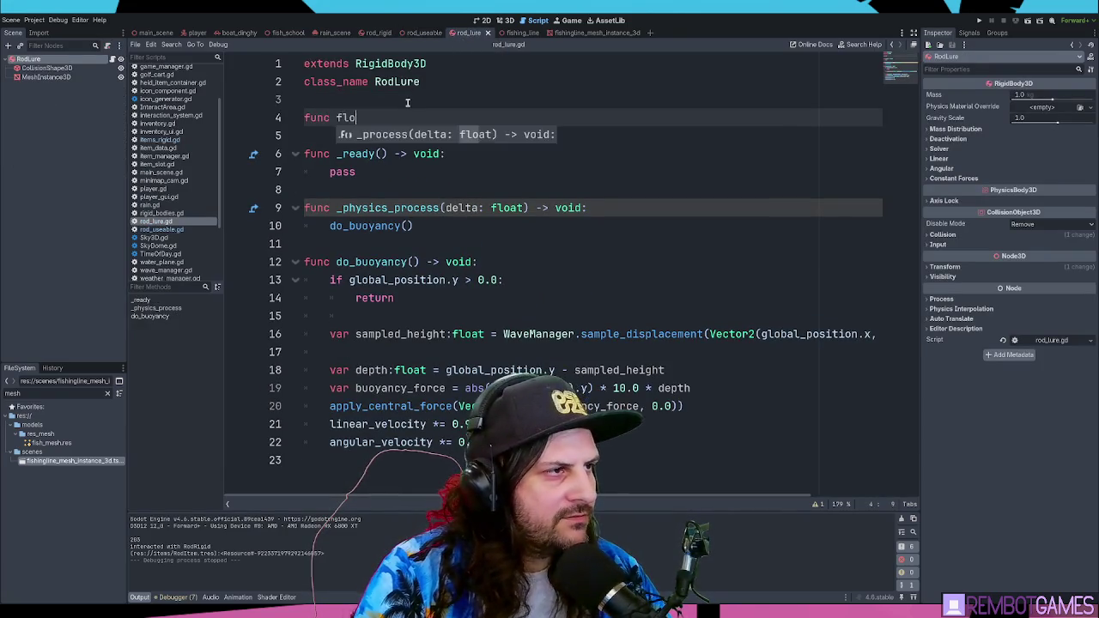
{"action": "key", "text": "BackSpace"}
{"action": "key", "text": "BackSpace"}
{"action": "key", "text": "BackSpace"}
{"action": "key", "text": "BackSpace"}
{"action": "type", "text": "var is"}
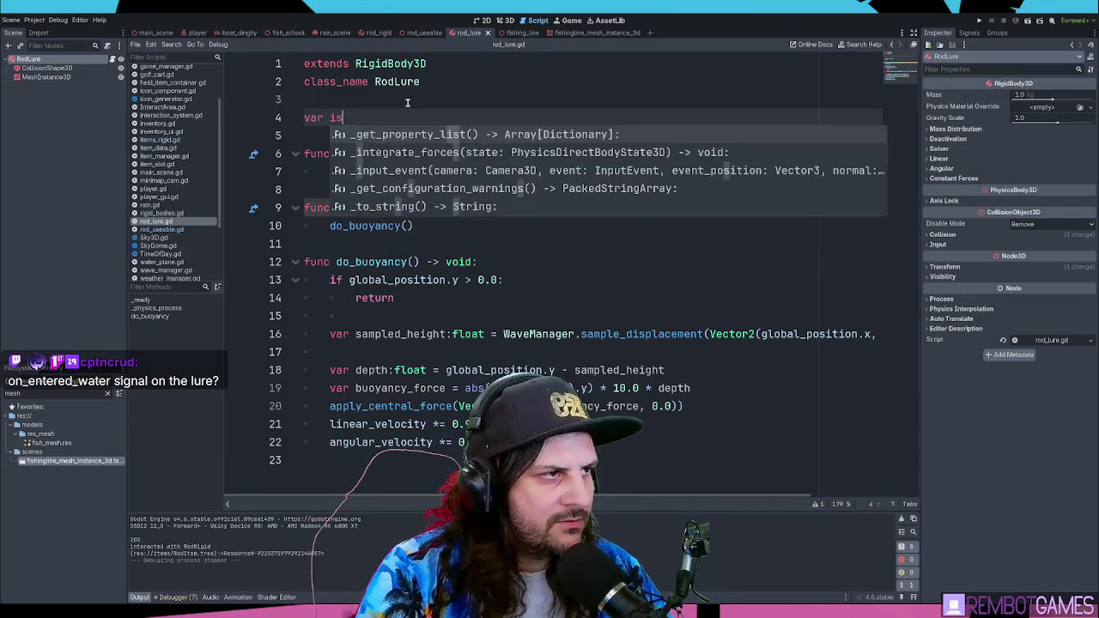
{"action": "type", "text": "_floating:bool "}
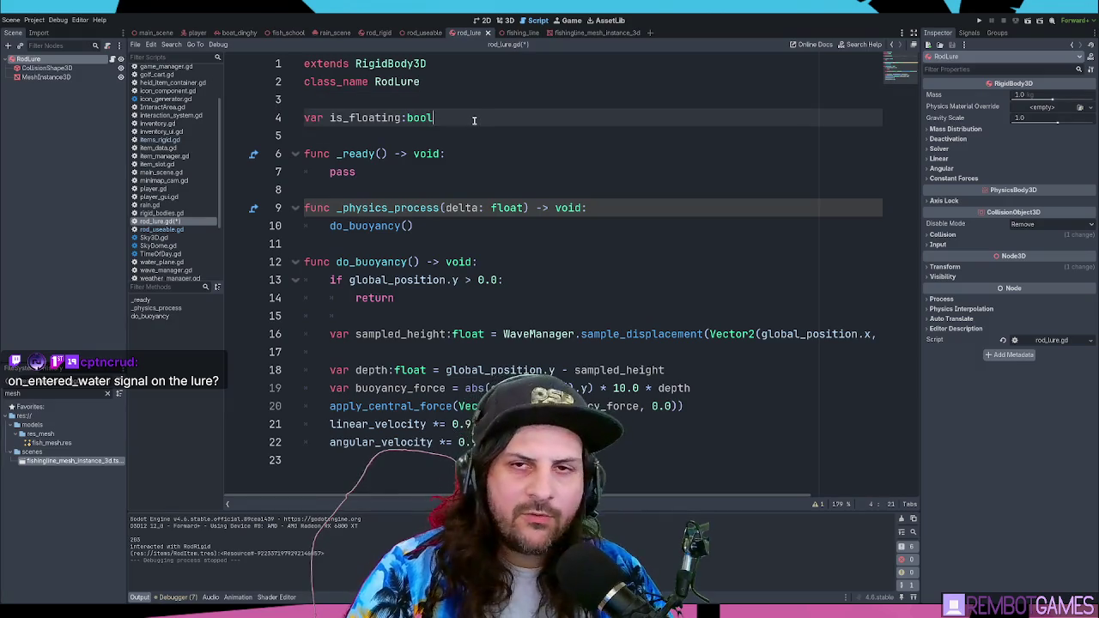
{"action": "type", "text": "= false"}
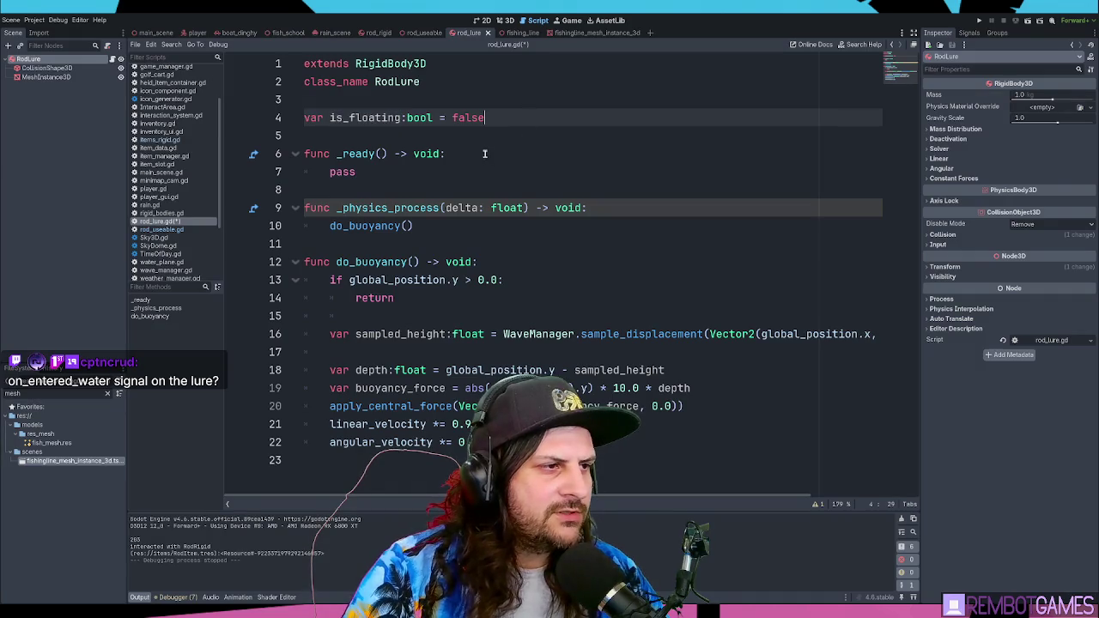
Step: After do_buoyancy's early return, add 'elif !is_floating:' that sets is_floating = true
{"action": "left_click", "coordinate": [455, 227]}
{"action": "left_click", "coordinate": [551, 277]}
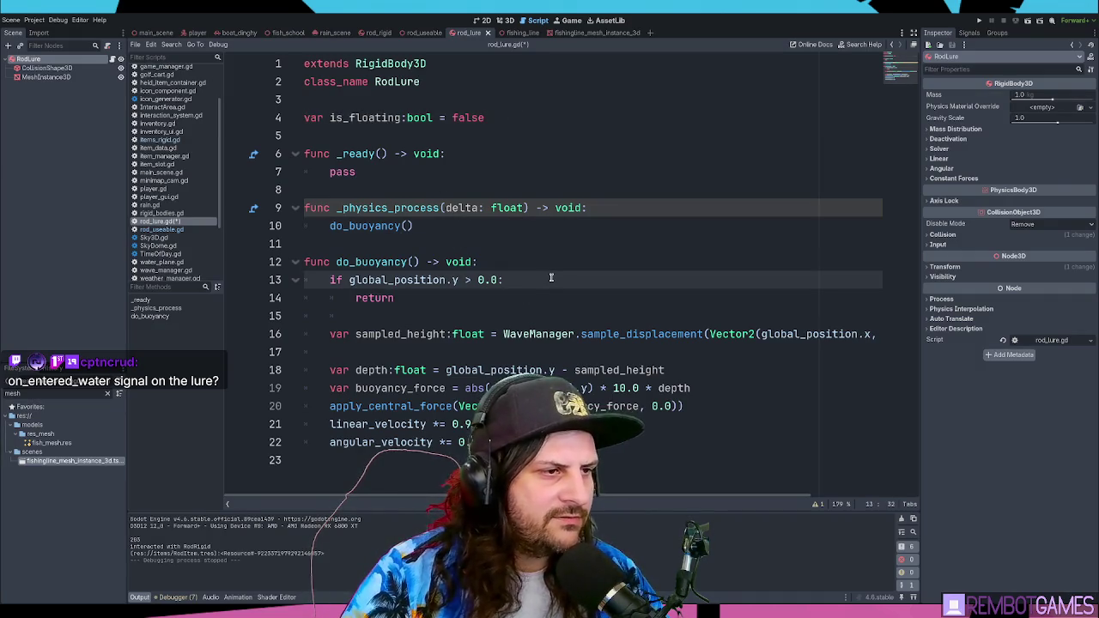
{"action": "key", "text": "Down"}
{"action": "key", "text": "Return"}
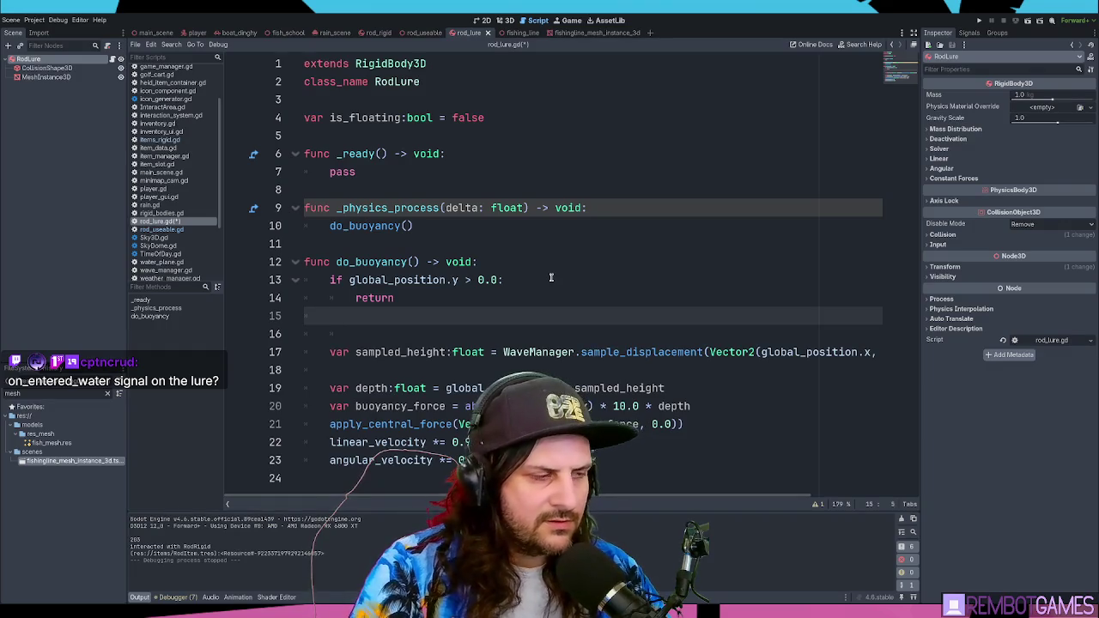
{"action": "type", "text": "is_floating"}
{"action": "key", "text": "Home"}
{"action": "type", "text": "elif"}
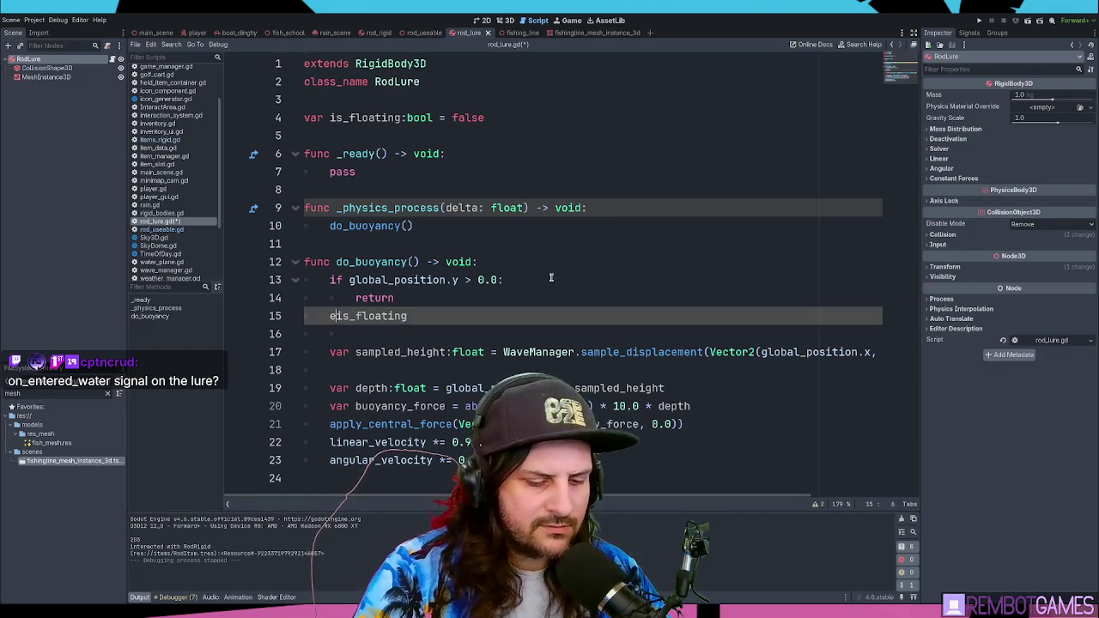
{"action": "type", "text": " !"}
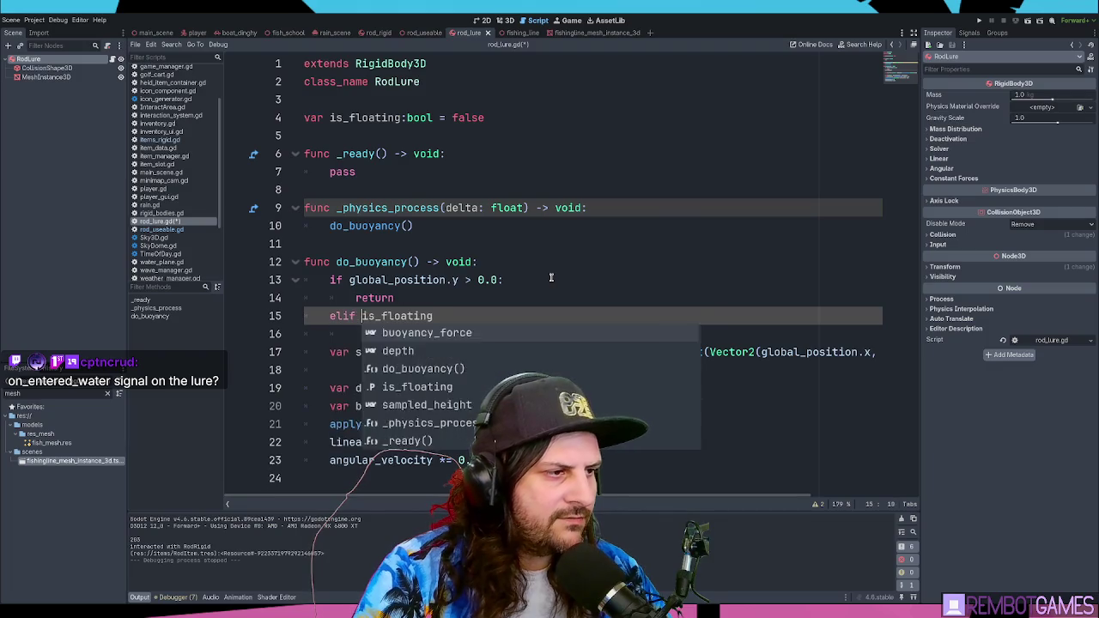
{"action": "type", "text": ":"}
{"action": "key", "text": "Return"}
{"action": "type", "text": "is_floating = true"}
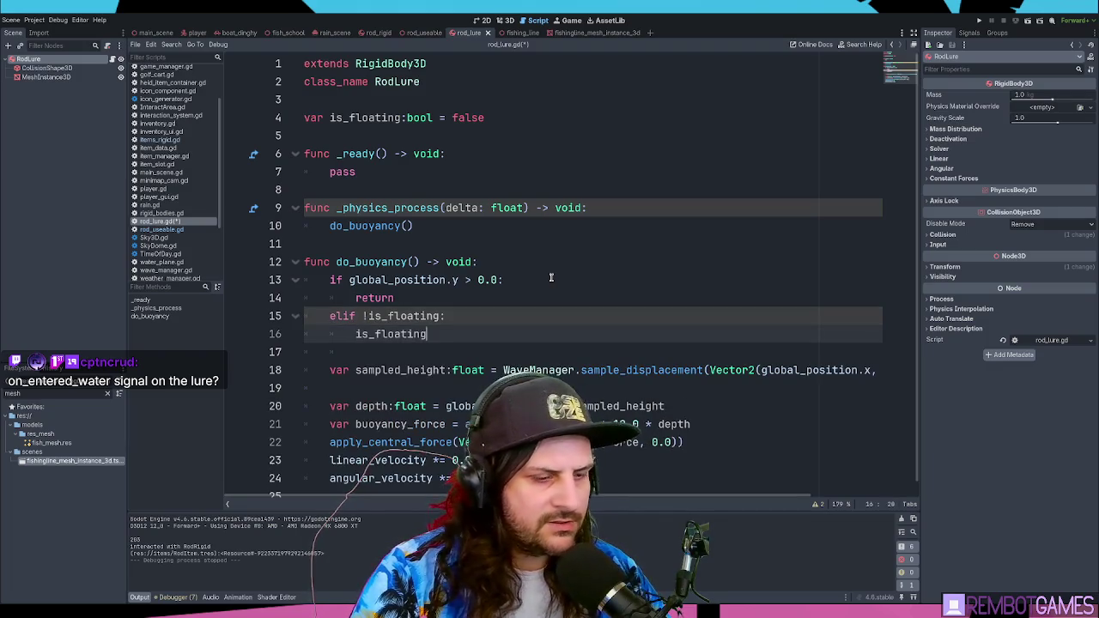
{"action": "key", "text": "Return"}
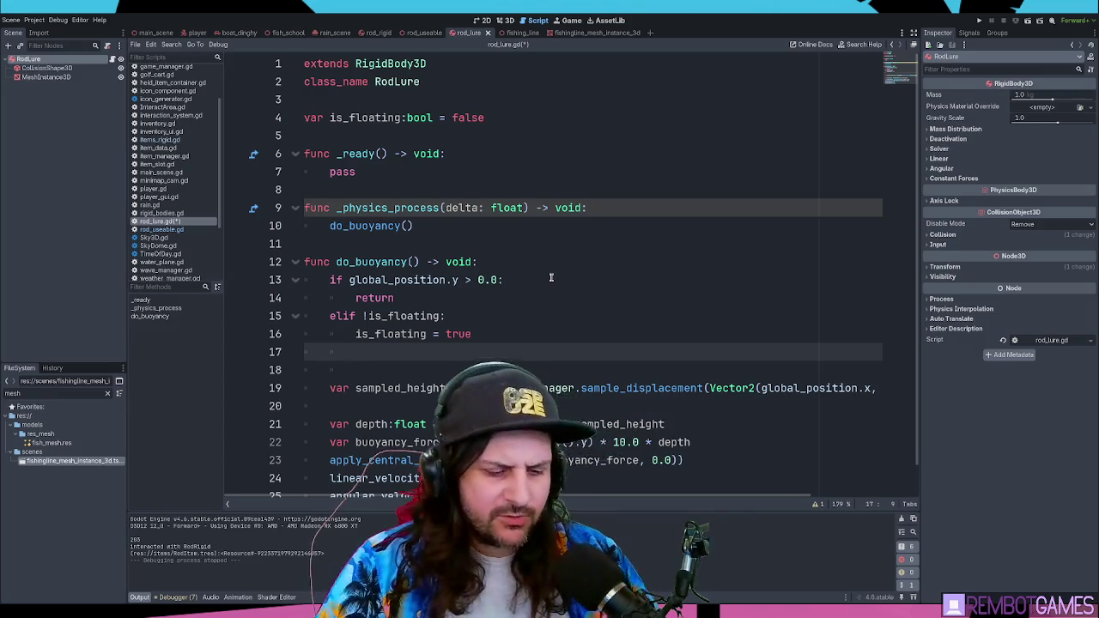
Step: Save and run the game to test the lure at the dock, then stop it
{"action": "key", "text": "F5"}
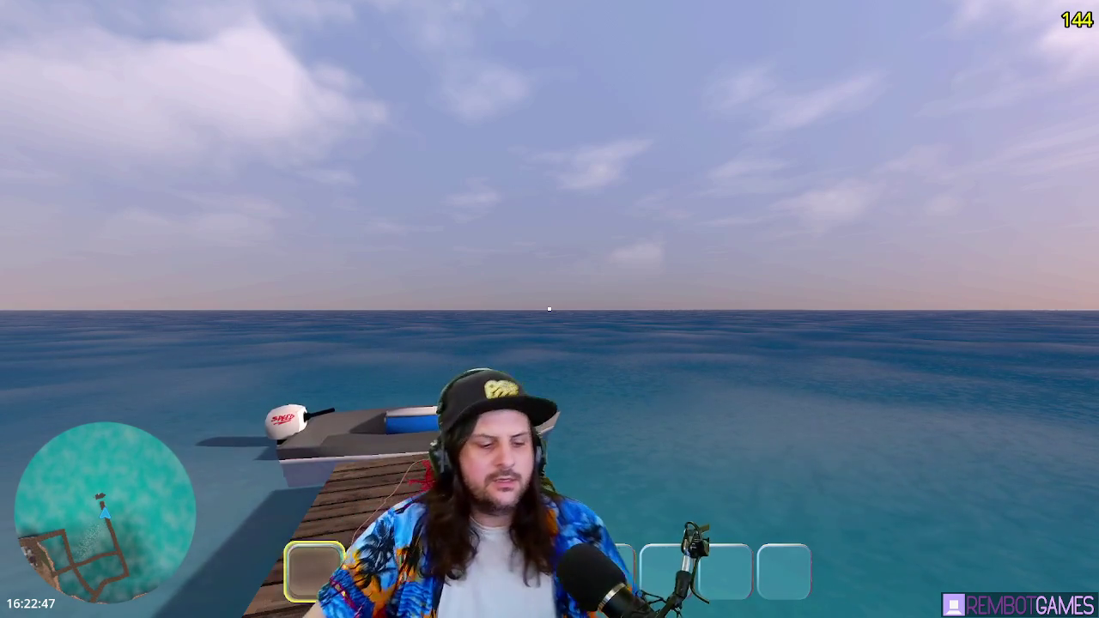
{"action": "key", "text": "F8"}
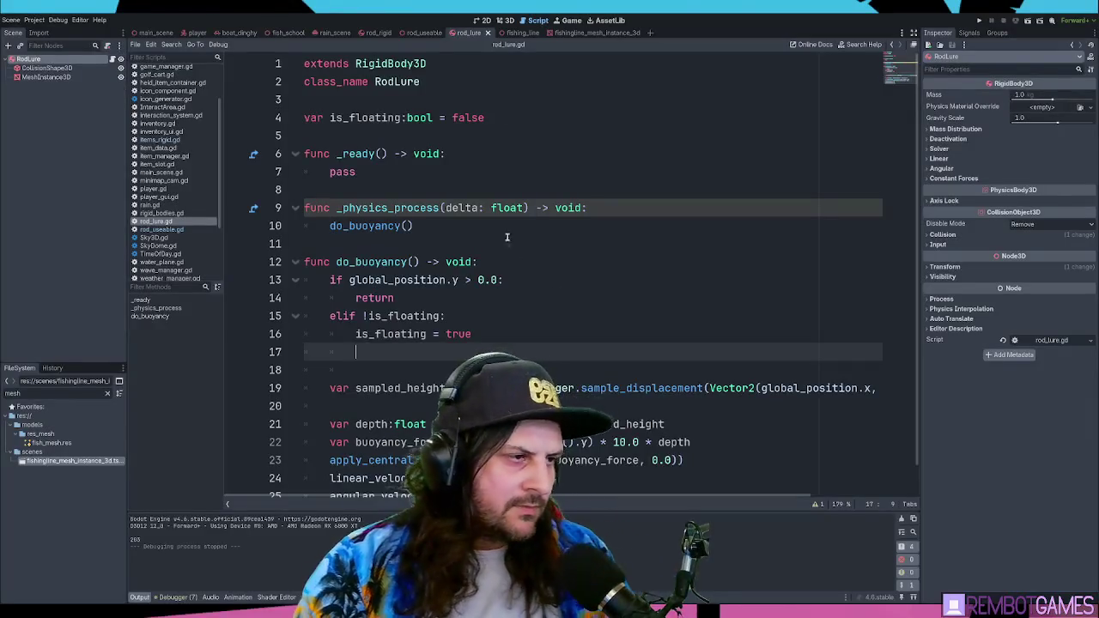
{"action": "scroll", "coordinate": [583, 272], "scroll_direction": "down", "scroll_amount": 2}
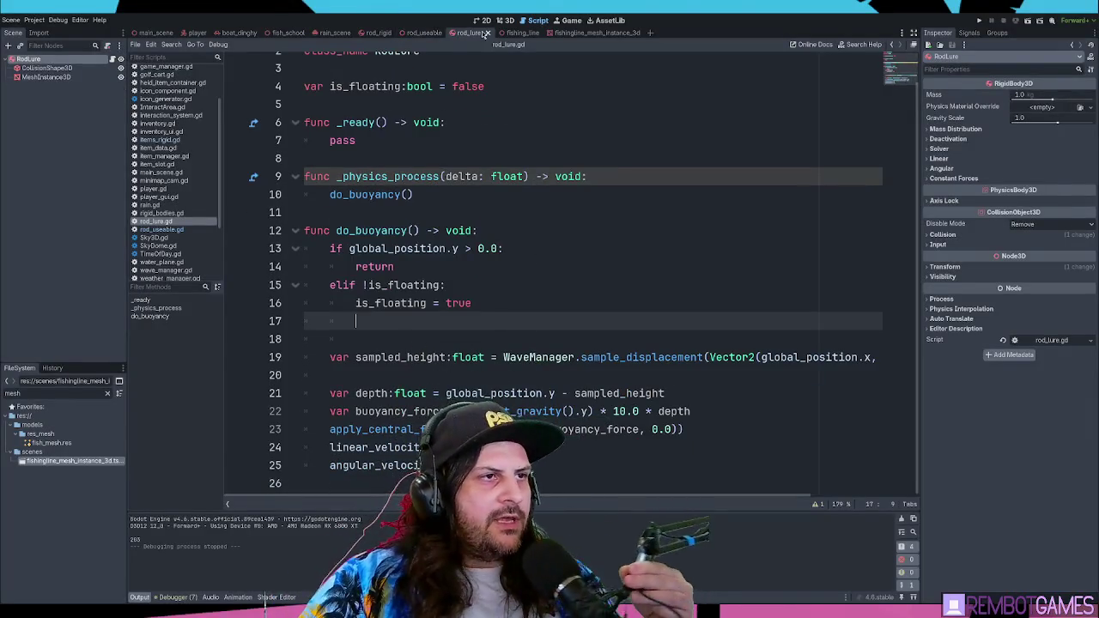
Step: Glance at the rod_rigid script, then bring rod_useable.gd to its match state block
{"action": "left_click", "coordinate": [374, 34]}
{"action": "scroll", "coordinate": [473, 184], "scroll_direction": "down", "scroll_amount": 4}
{"action": "scroll", "coordinate": [472, 185], "scroll_direction": "up", "scroll_amount": 12}
{"action": "scroll", "coordinate": [473, 185], "scroll_direction": "down", "scroll_amount": 2}
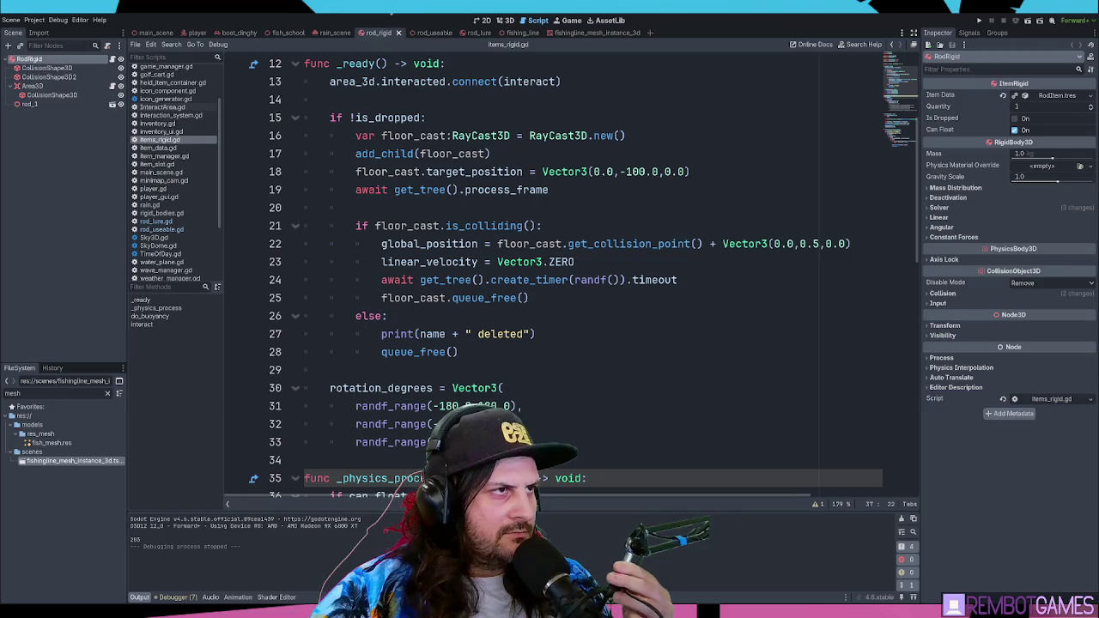
{"action": "left_click", "coordinate": [424, 33]}
{"action": "scroll", "coordinate": [459, 222], "scroll_direction": "down", "scroll_amount": 4}
{"action": "scroll", "coordinate": [459, 221], "scroll_direction": "up", "scroll_amount": 12}
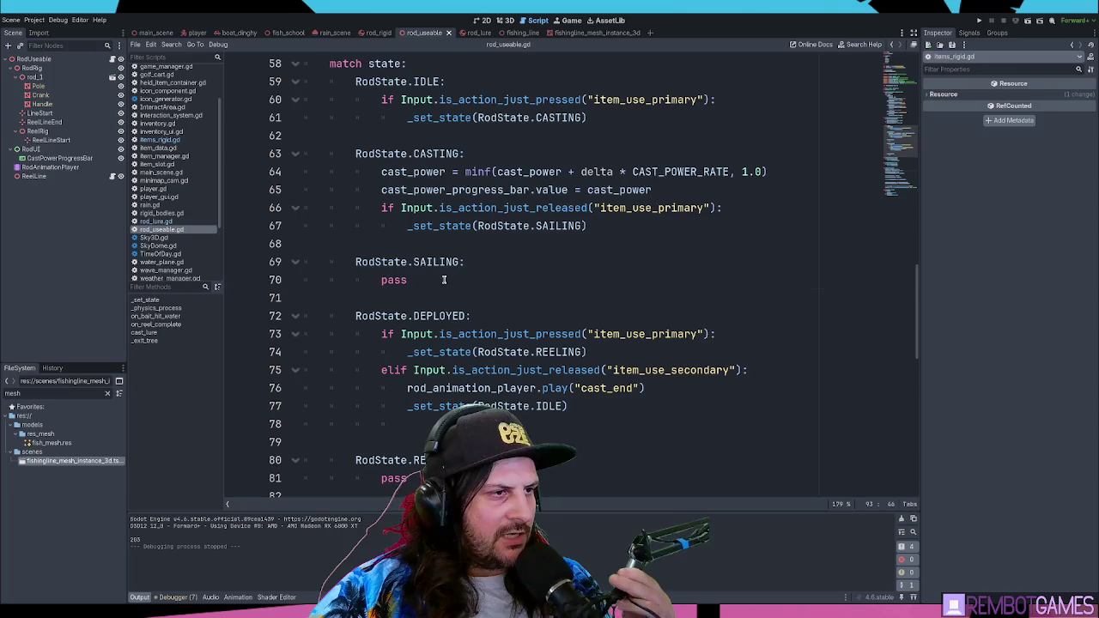
Step: Replace pass under SAILING with nested 'if rod_lure:' and 'if rod_lure.is_floating:' checks
{"action": "left_click", "coordinate": [444, 280]}
{"action": "double_click", "coordinate": [395, 280]}
{"action": "type", "text": "if"}
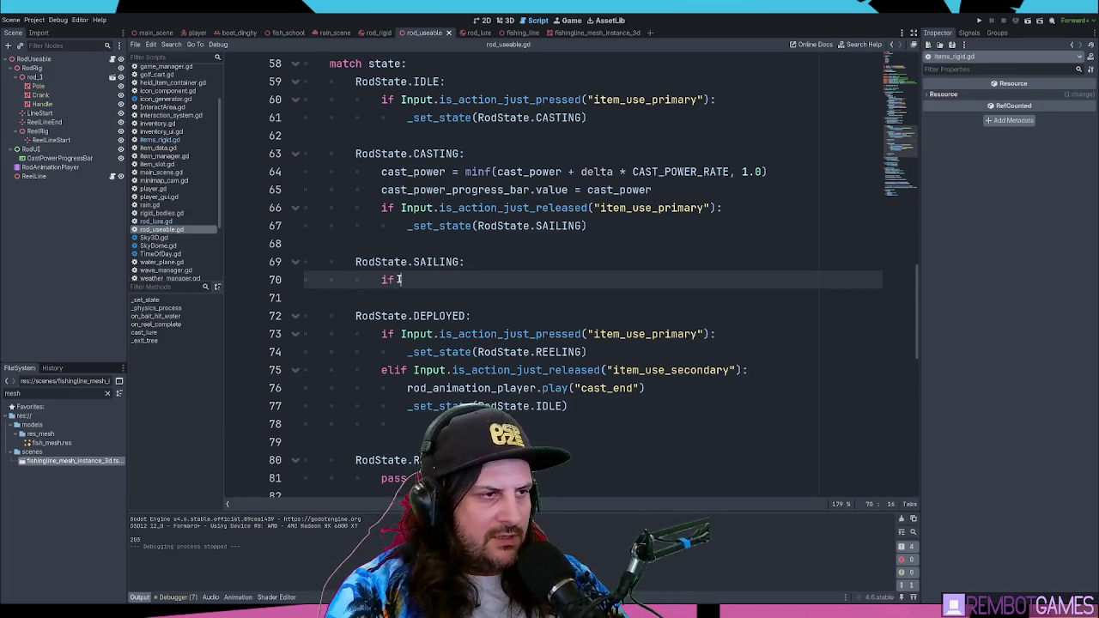
{"action": "type", "text": "lu"}
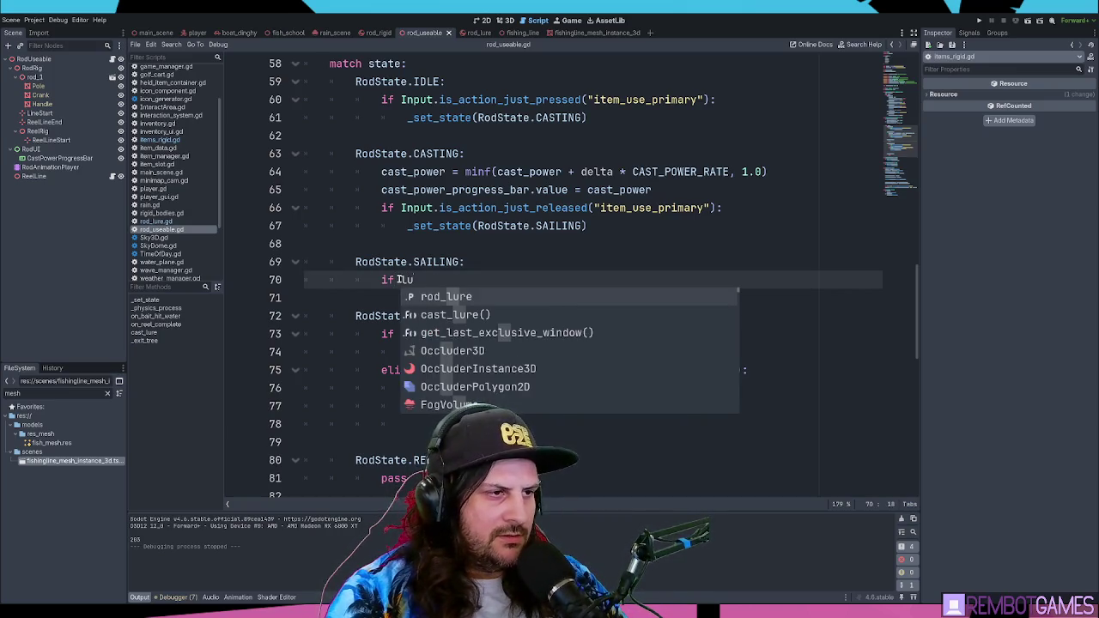
{"action": "key", "text": "Return"}
{"action": "type", "text": ":"}
{"action": "key", "text": "Return"}
{"action": "type", "text": "if r"}
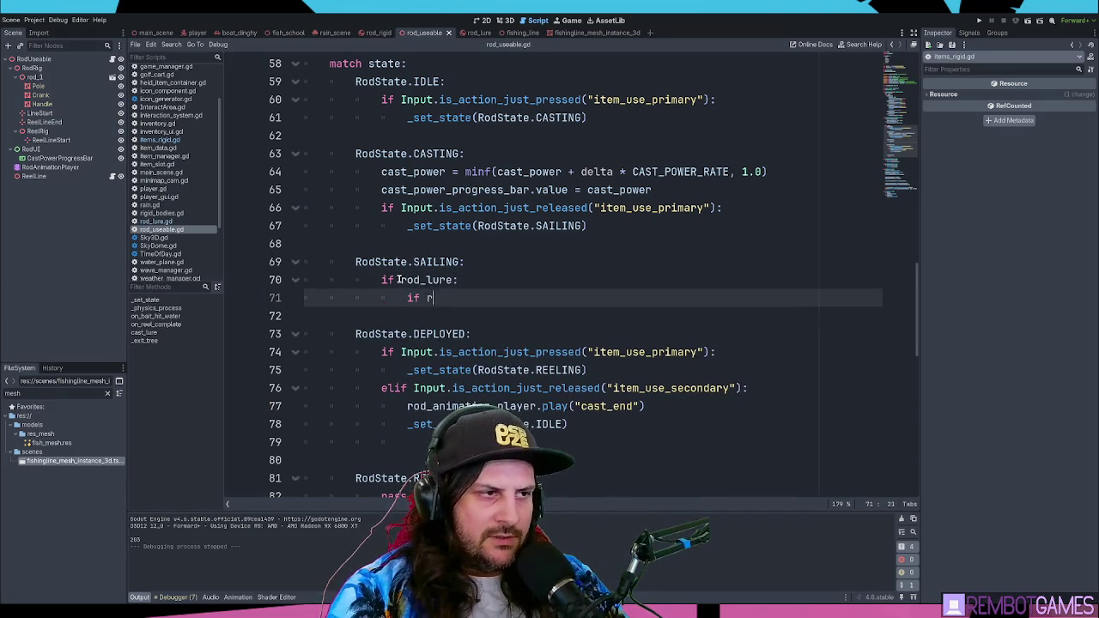
{"action": "type", "text": "od_l"}
{"action": "key", "text": "Return"}
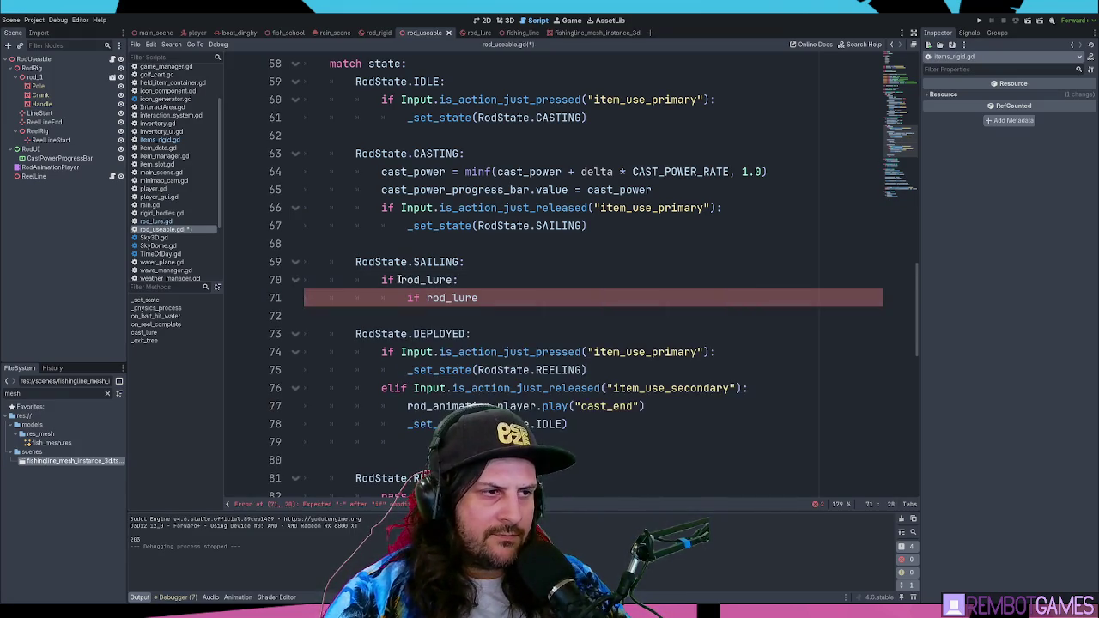
{"action": "type", "text": ".is_floating:"}
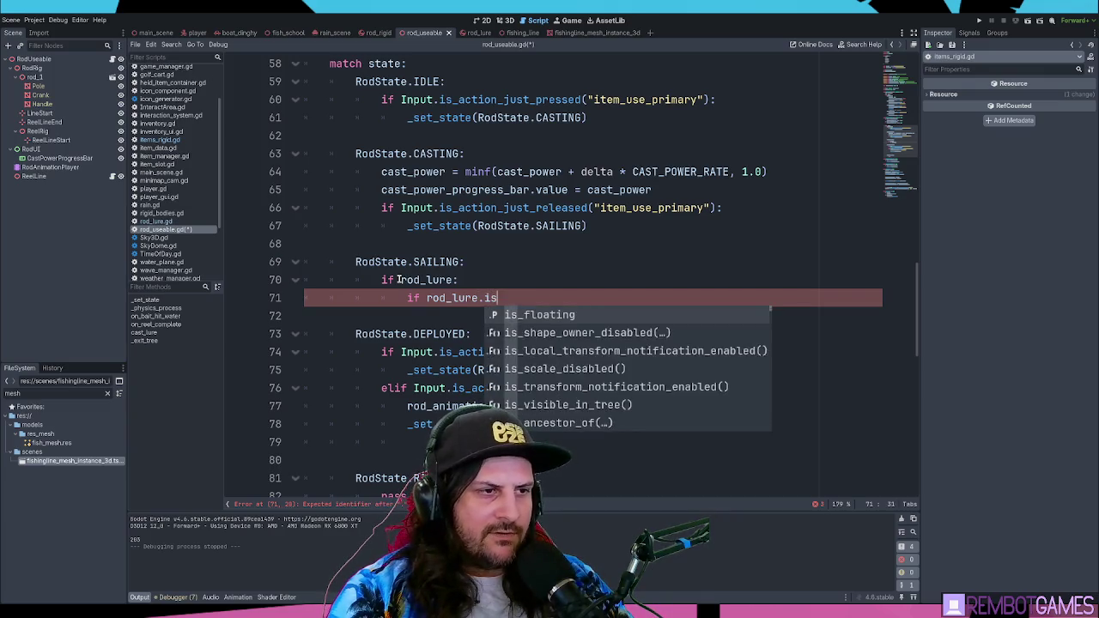
{"action": "key", "text": "Return"}
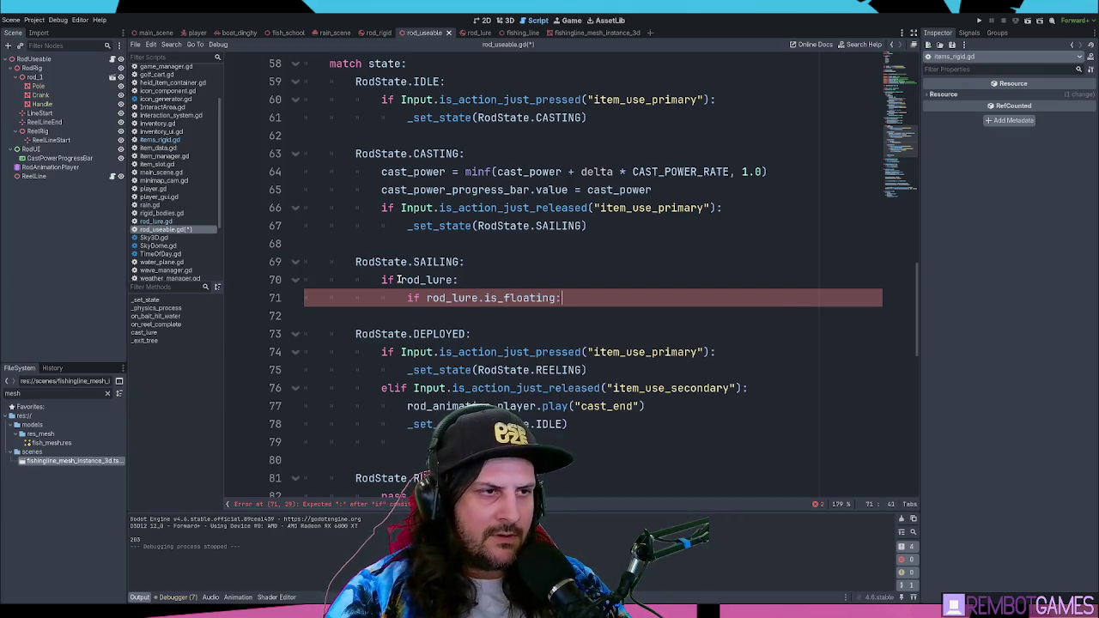
{"action": "key", "text": "Return"}
Step: Add a _set_state(RodState.DEPLOYED) call inside the is_floating check, then save and run
{"action": "left_click_drag", "start_coordinate": [409, 226], "coordinate": [629, 231]}
{"action": "key", "text": "ctrl+c"}
{"action": "left_click", "coordinate": [431, 320]}
{"action": "key", "text": "ctrl+v"}
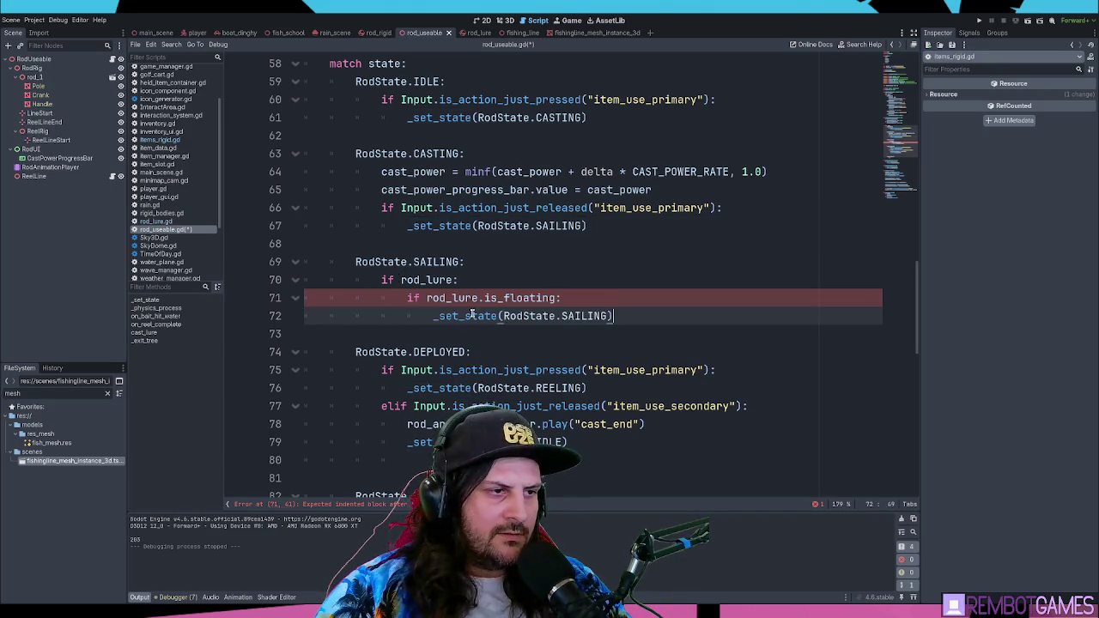
{"action": "left_click_drag", "start_coordinate": [465, 353], "coordinate": [358, 353]}
{"action": "key", "text": "ctrl+c"}
{"action": "left_click_drag", "start_coordinate": [503, 316], "coordinate": [612, 316]}
{"action": "key", "text": "ctrl+v"}
{"action": "key", "text": "F5"}
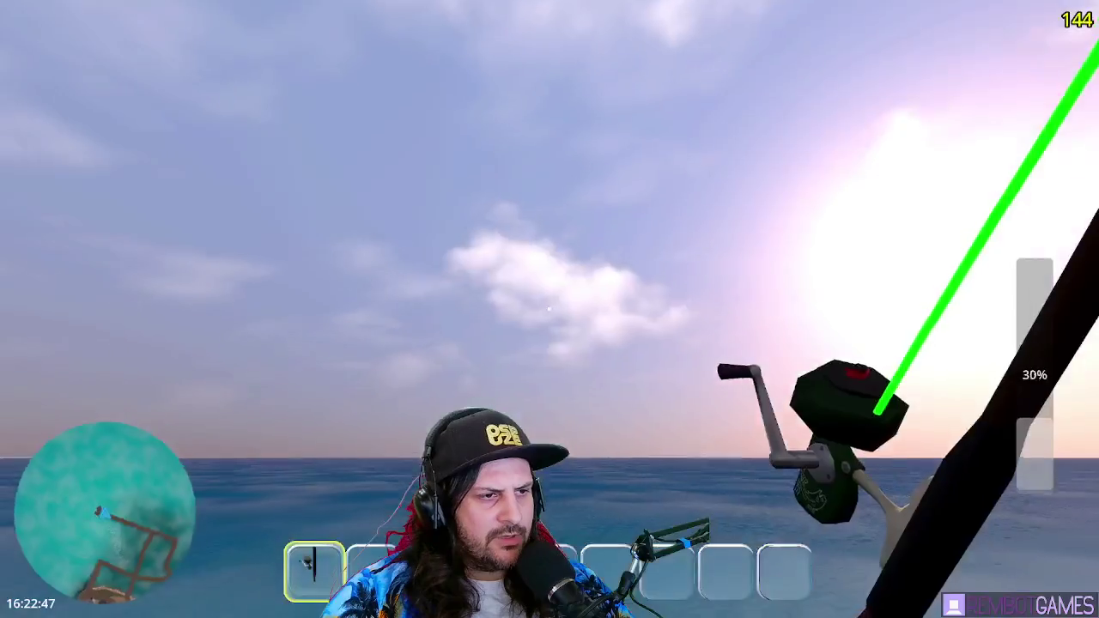
Step: Cast and reel in the fishing line several times from the dock
{"action": "left_click", "coordinate": [549, 307]}
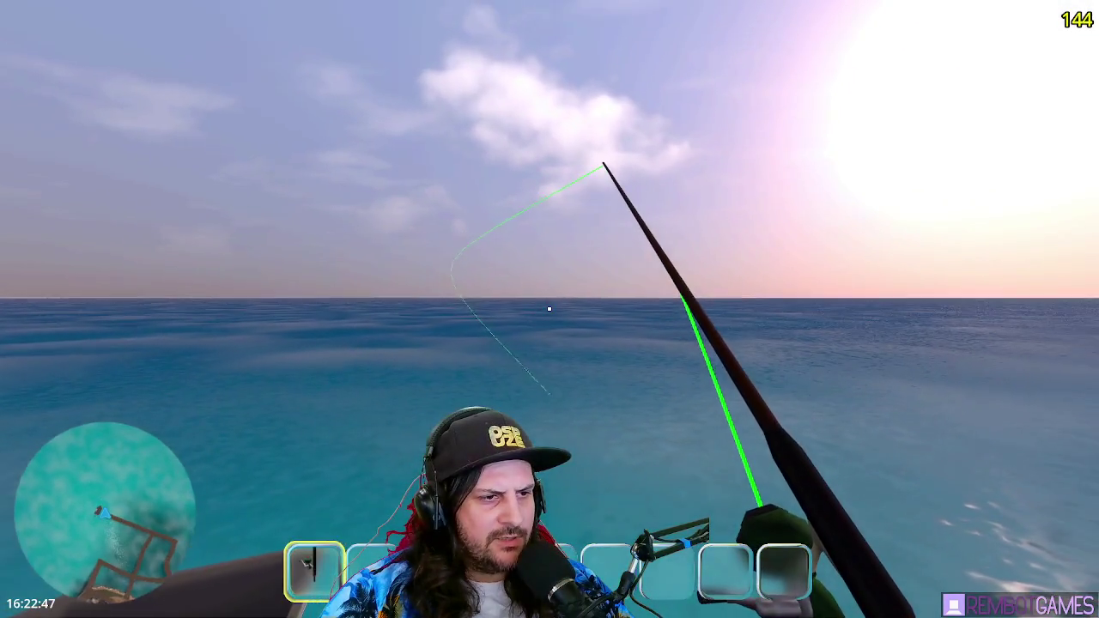
{"action": "left_click", "coordinate": [550, 307]}
{"action": "left_click_drag", "start_coordinate": [549, 308], "coordinate": [550, 308]}
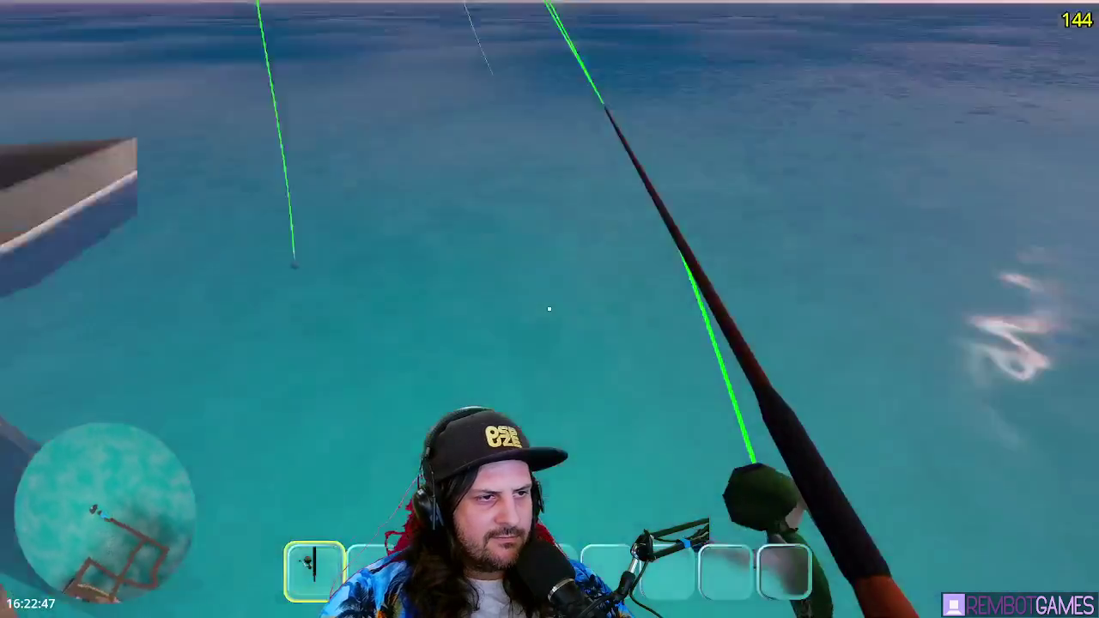
{"action": "left_click", "coordinate": [549, 308]}
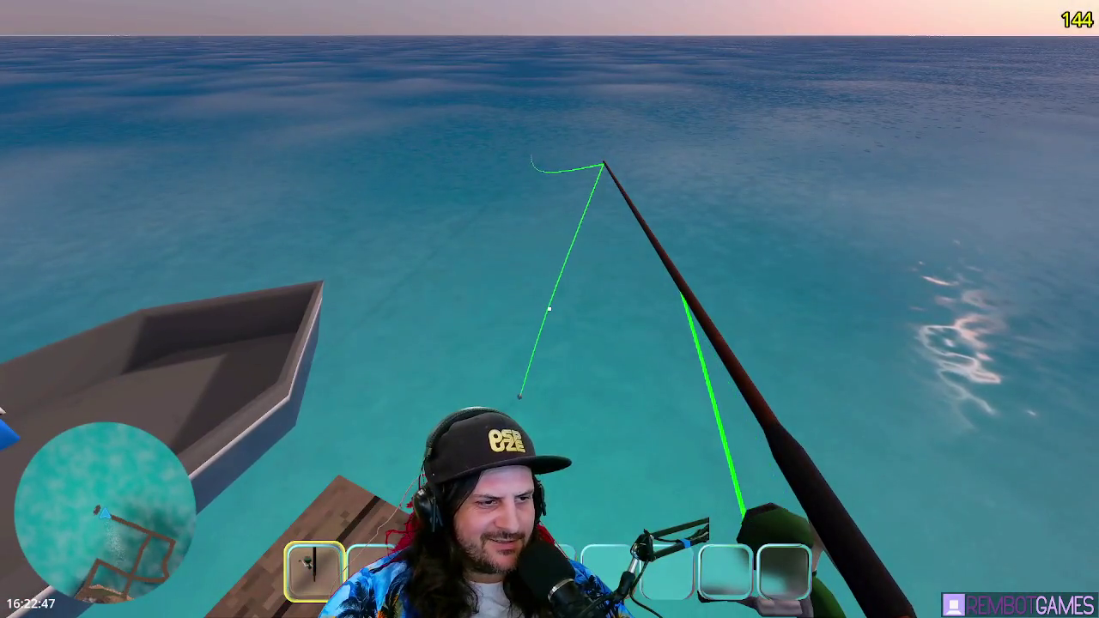
{"action": "left_click", "coordinate": [549, 308]}
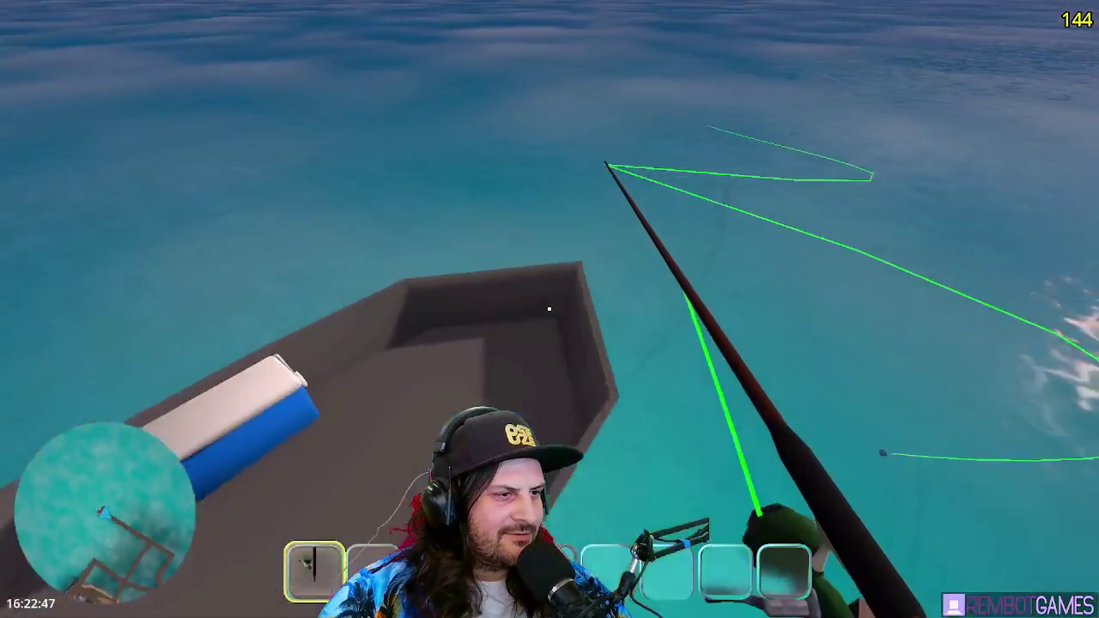
Step: Drive the boat at full power, cast from it, cut the engine and cast again
{"action": "key", "text": "w"}
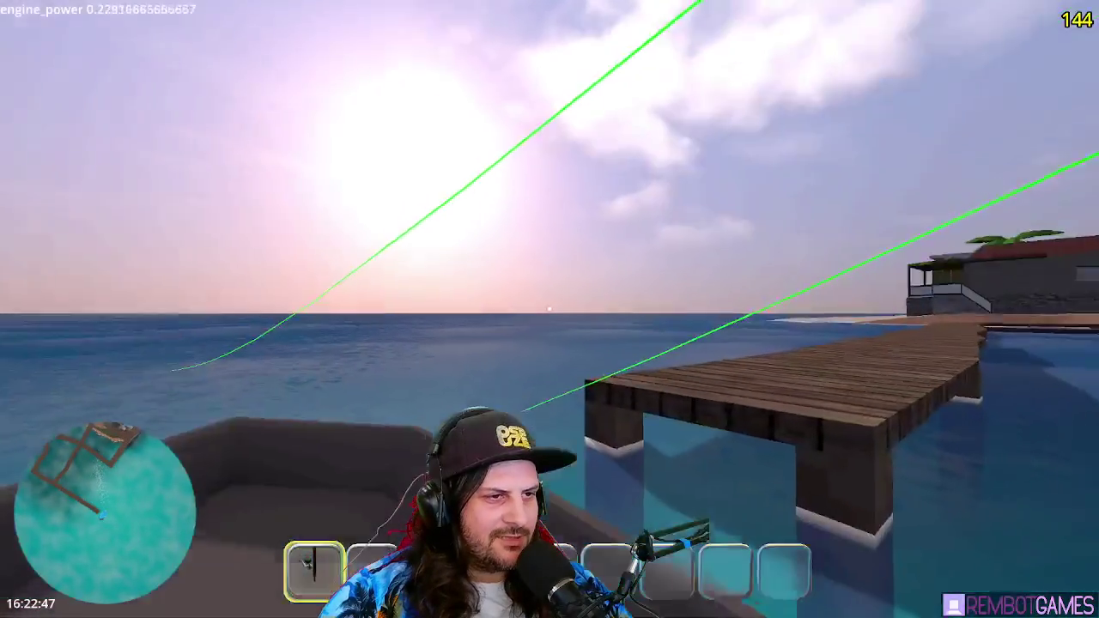
{"action": "key", "text": "w"}
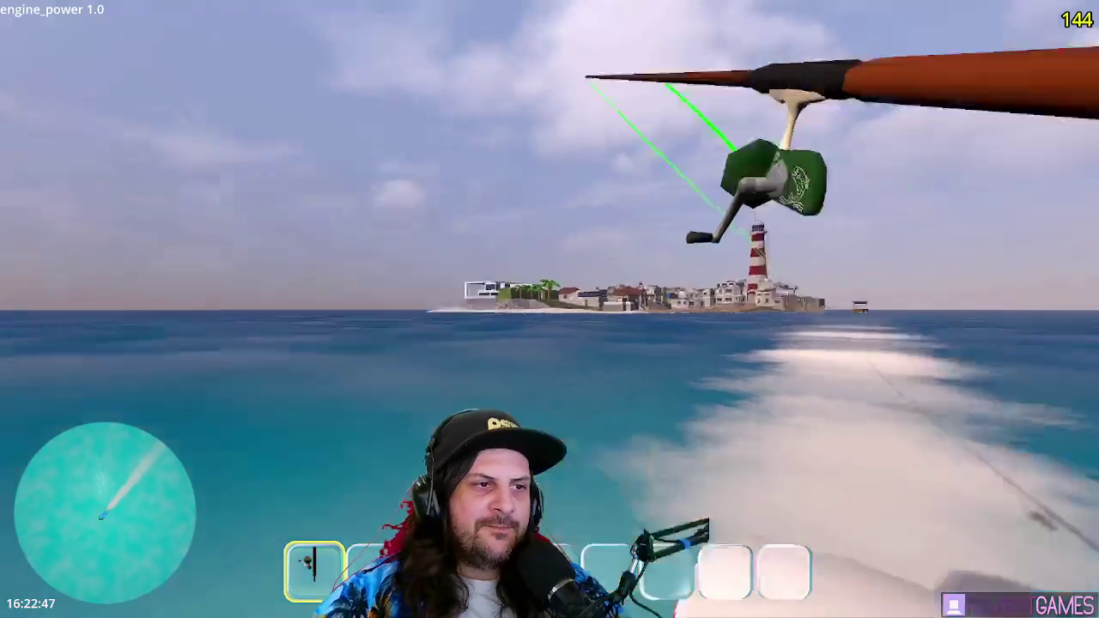
{"action": "mouse_move", "coordinate": [549, 309]}
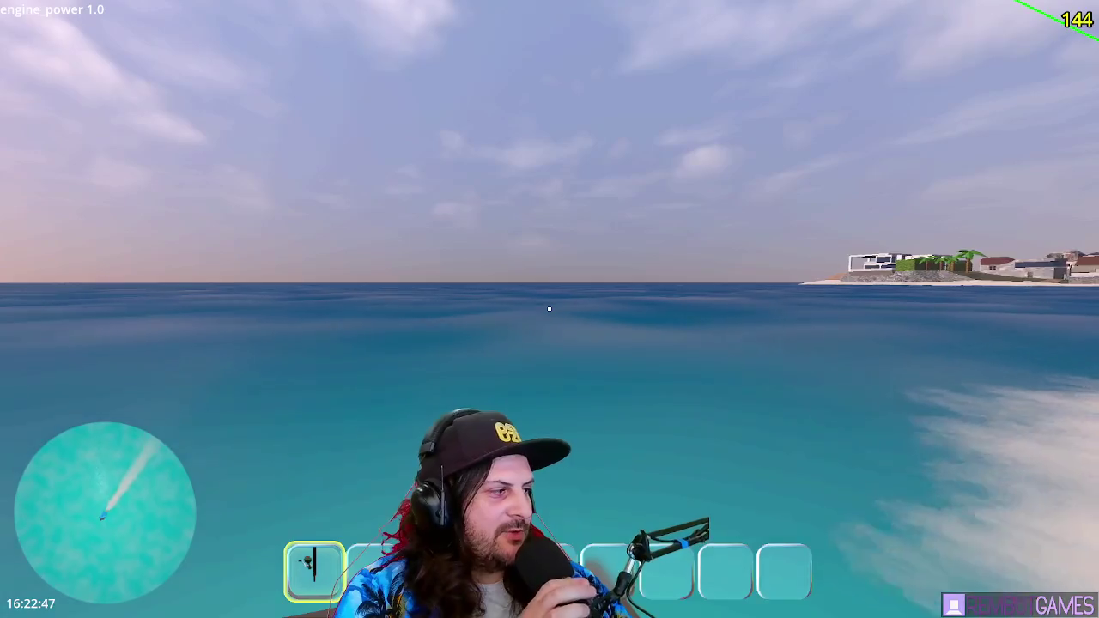
{"action": "left_click", "coordinate": [550, 309]}
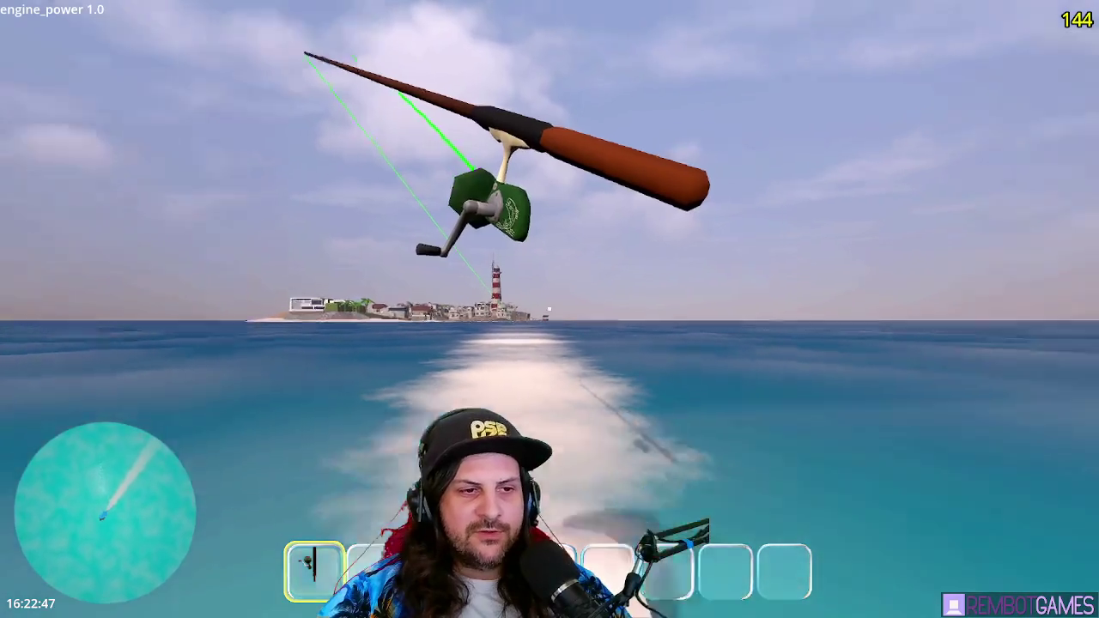
{"action": "left_click", "coordinate": [549, 309]}
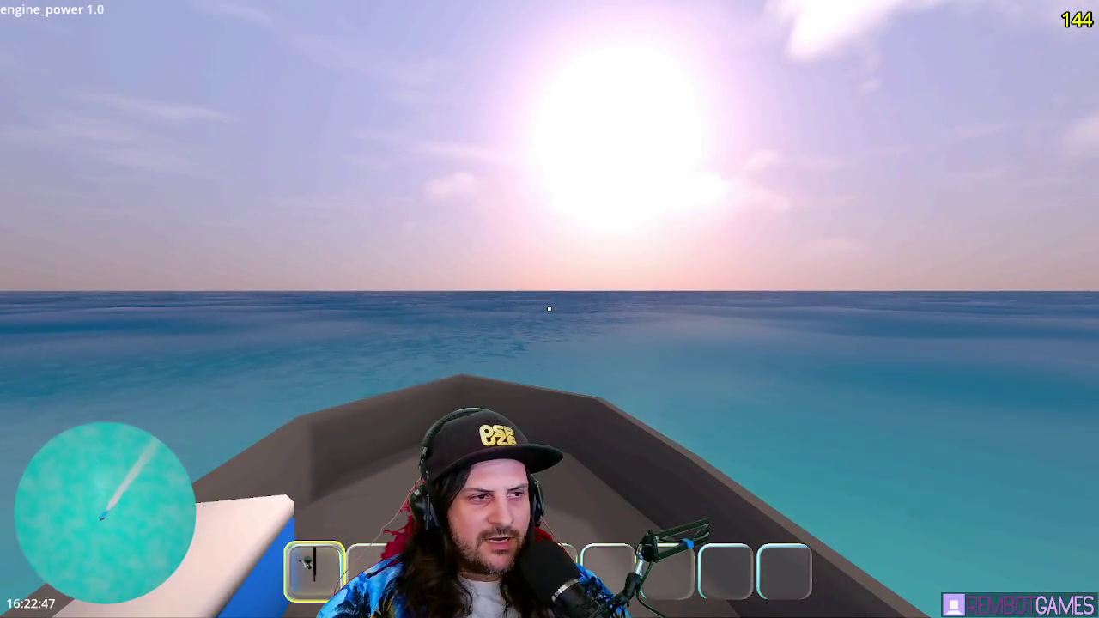
{"action": "key", "text": "s"}
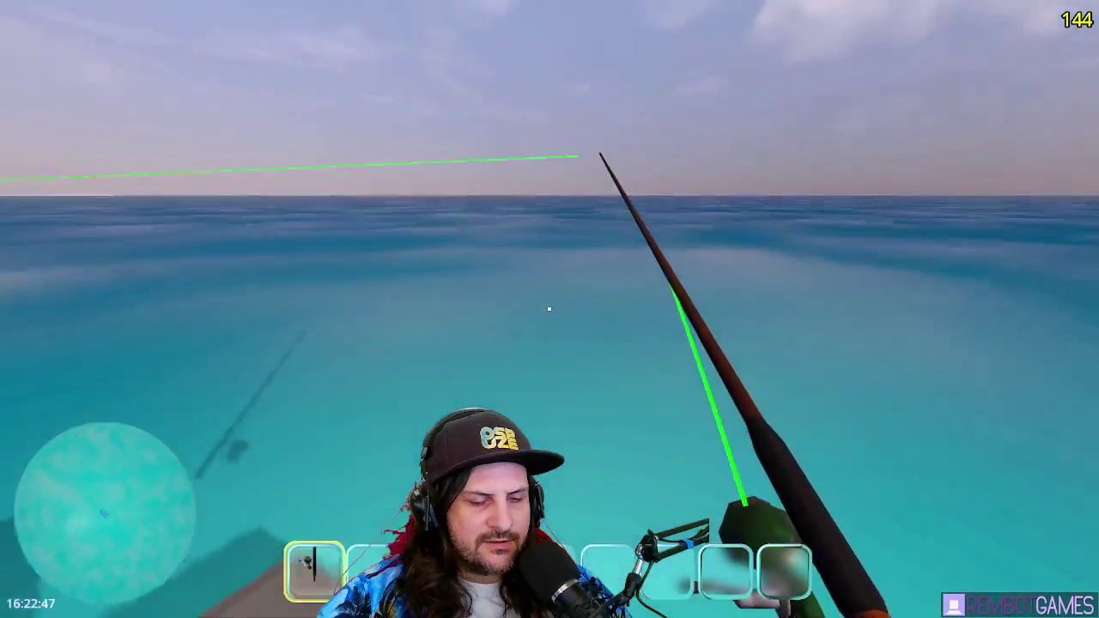
{"action": "left_click", "coordinate": [549, 308]}
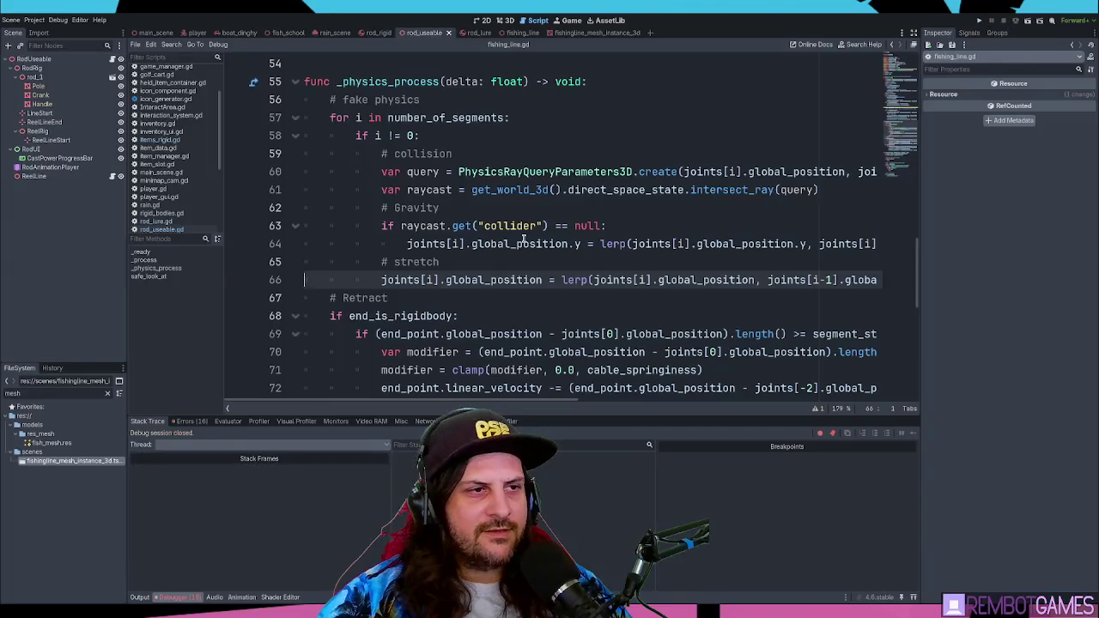
{"action": "left_click", "coordinate": [524, 242]}
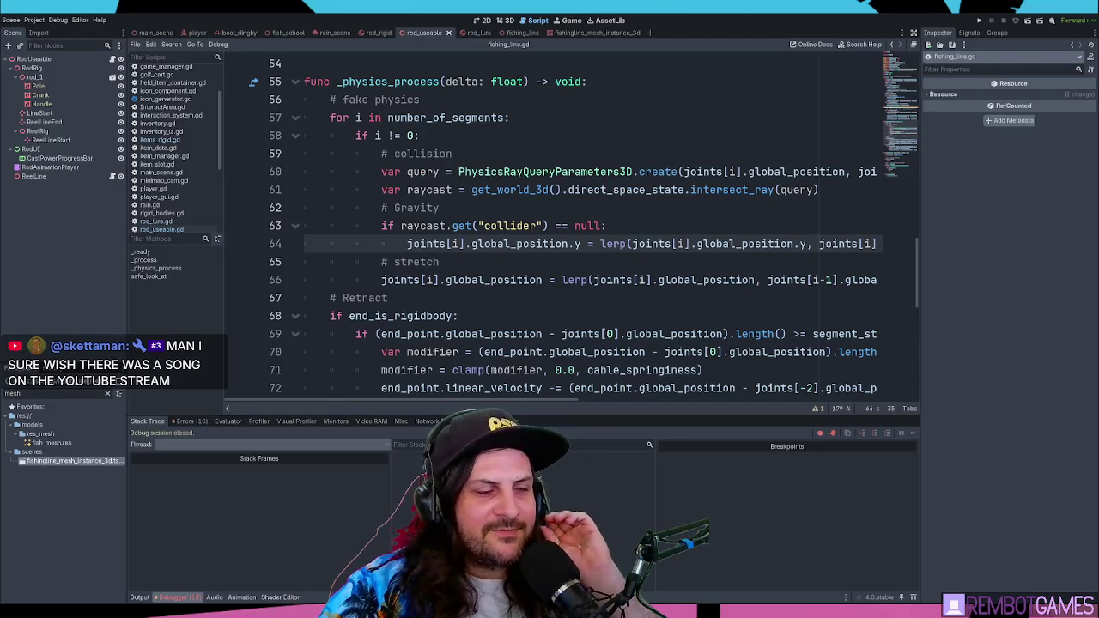
Step: View the fishing_line scene in the 3D viewport
{"action": "left_click", "coordinate": [473, 134]}
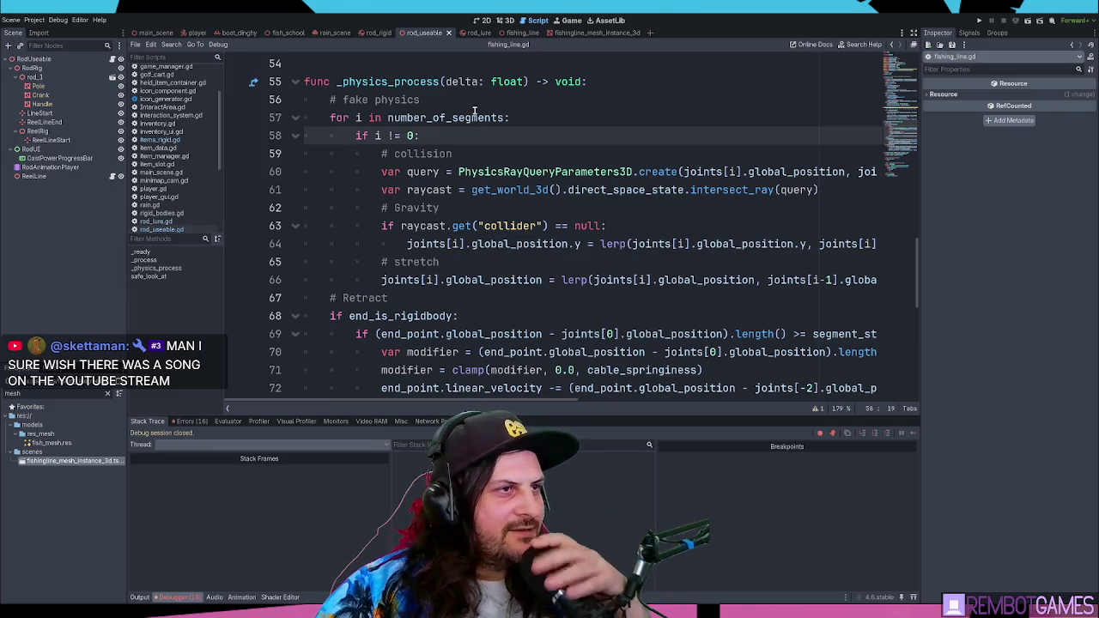
{"action": "left_click", "coordinate": [524, 33]}
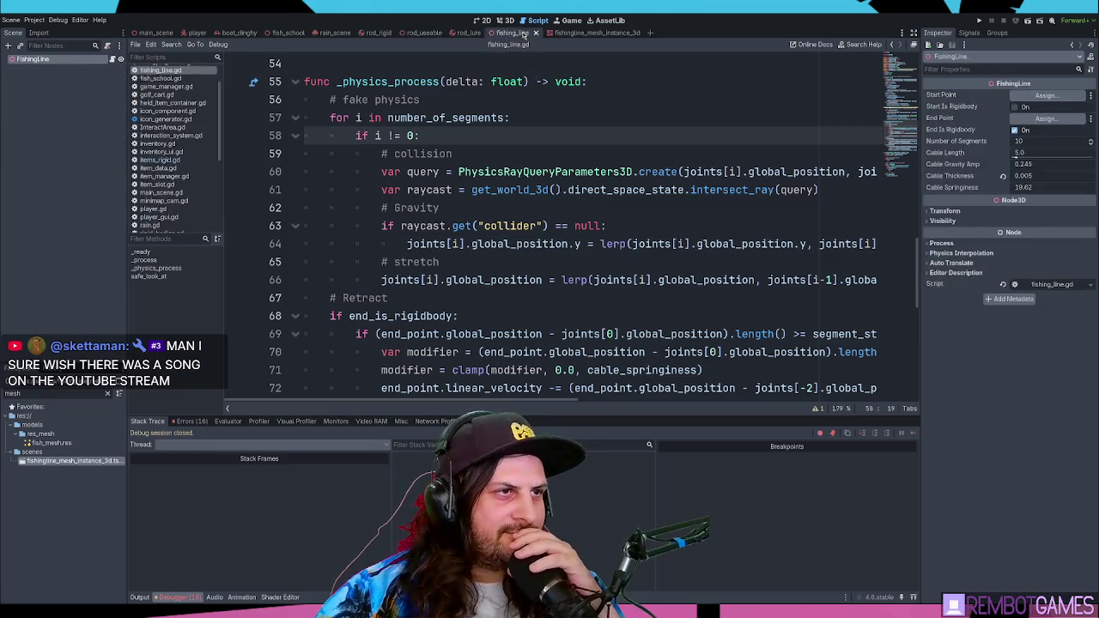
{"action": "left_click", "coordinate": [497, 21]}
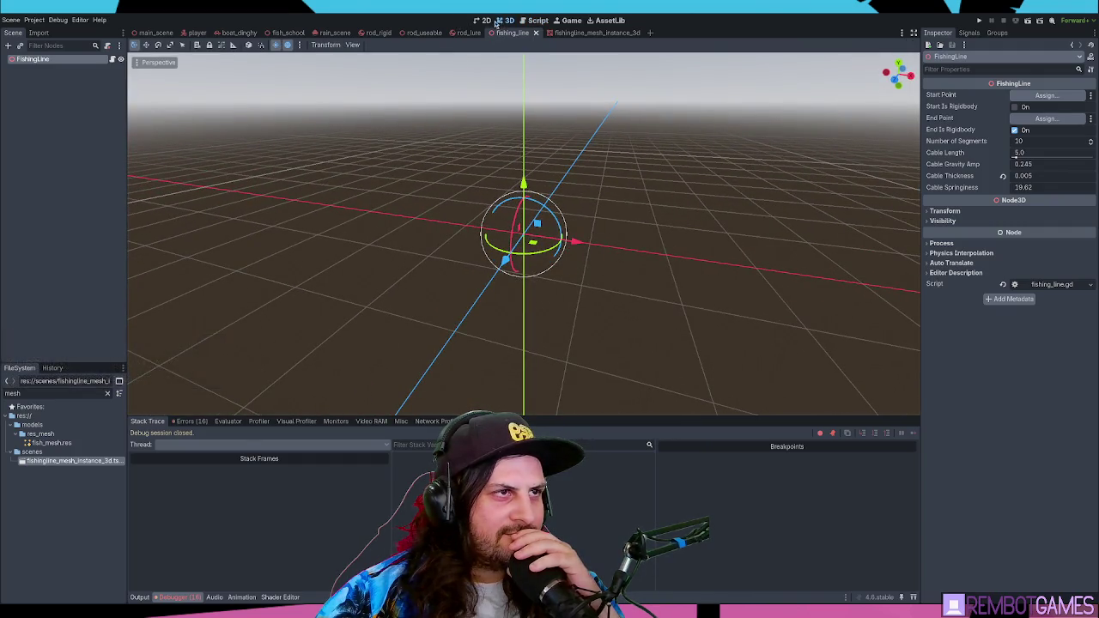
Step: Read the RodRigid item's items_rigid.gd script, checking the is_dropped and sleeping logic
{"action": "left_click", "coordinate": [378, 33]}
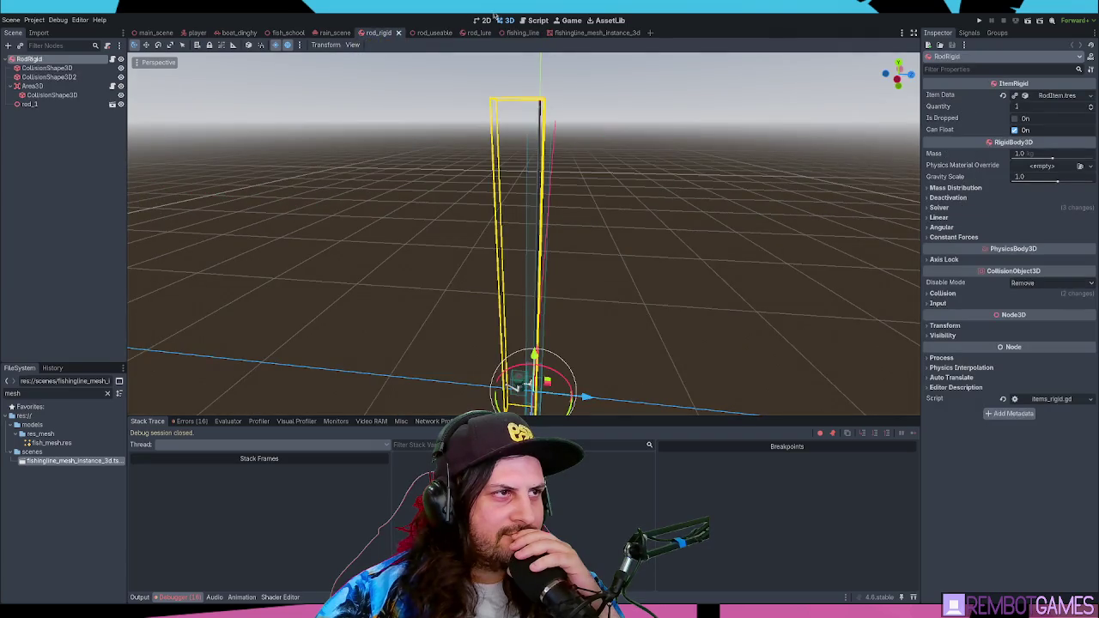
{"action": "left_click", "coordinate": [534, 20]}
{"action": "left_click", "coordinate": [436, 119]}
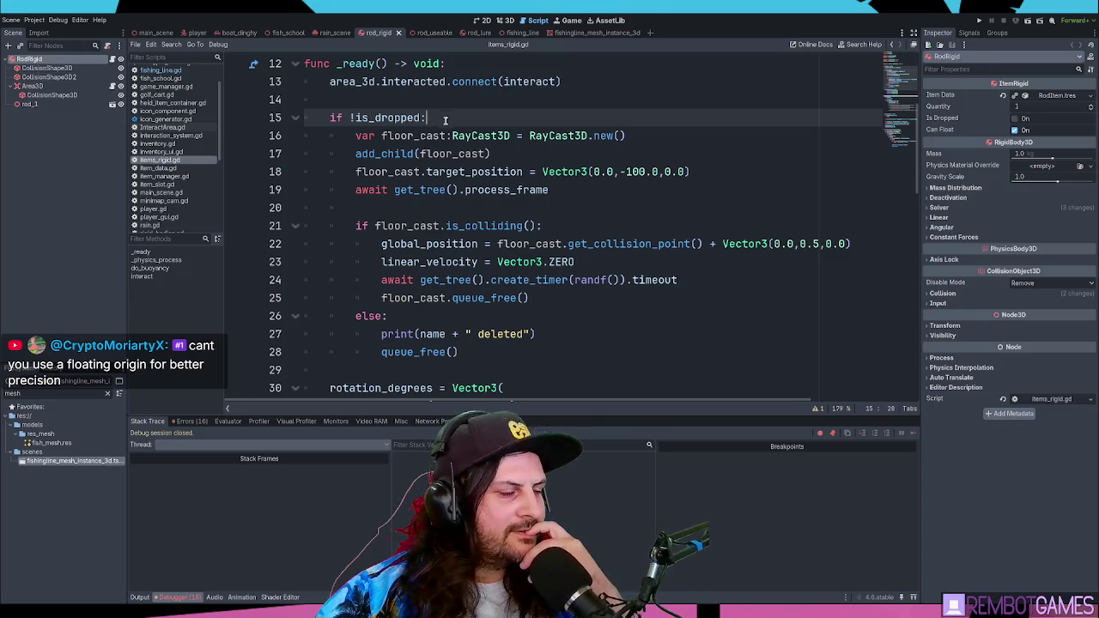
{"action": "scroll", "coordinate": [442, 118], "scroll_direction": "down", "scroll_amount": 5}
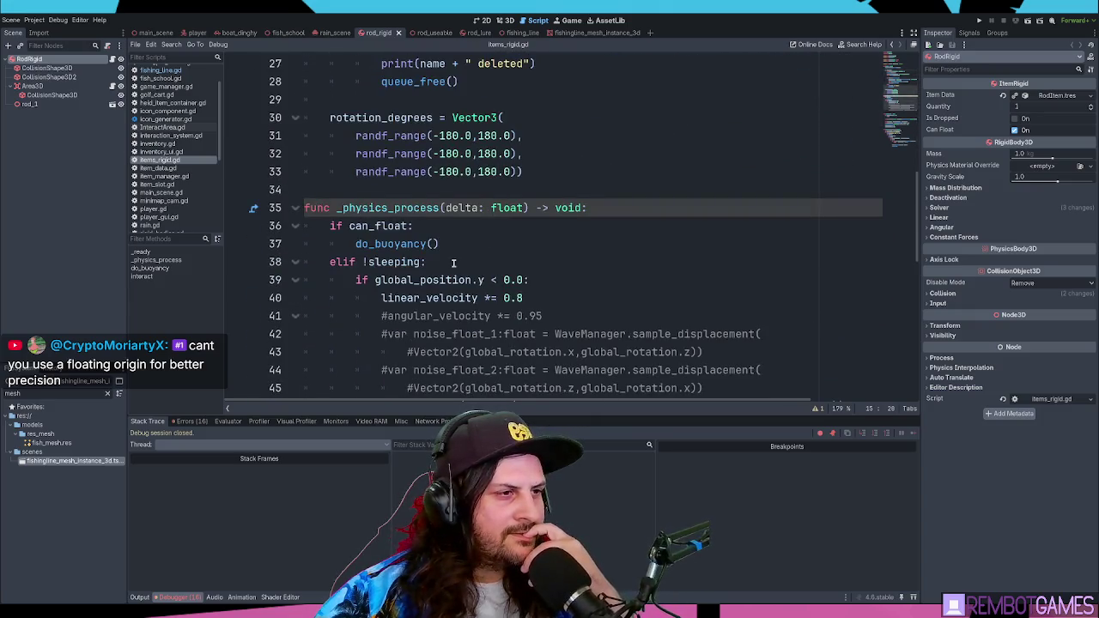
{"action": "left_click", "coordinate": [454, 262]}
{"action": "double_click", "coordinate": [451, 282]}
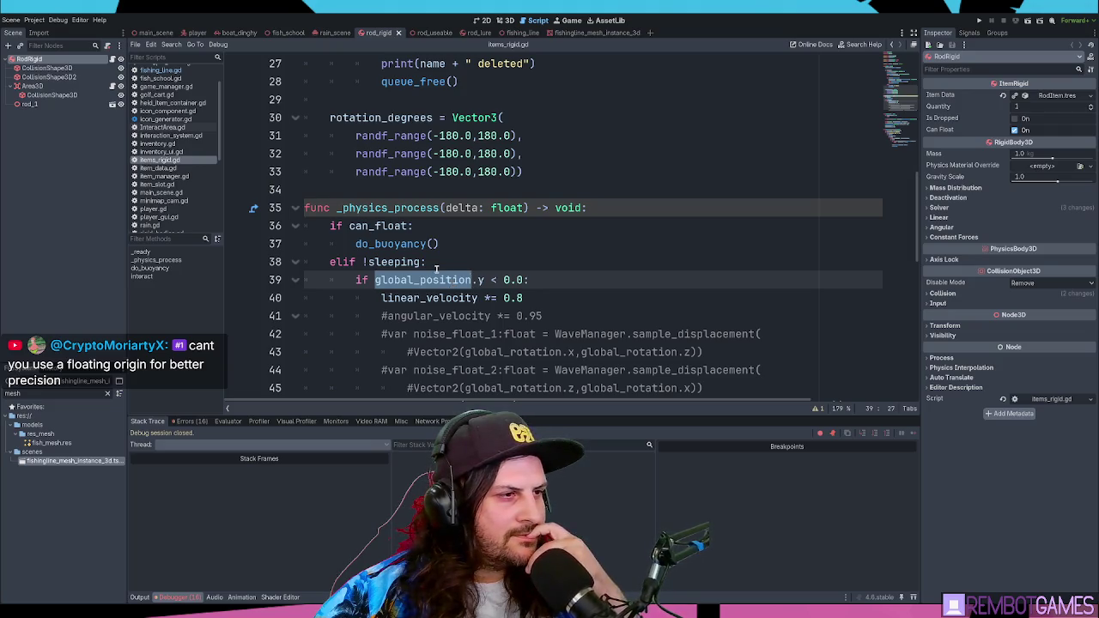
{"action": "left_click", "coordinate": [436, 268]}
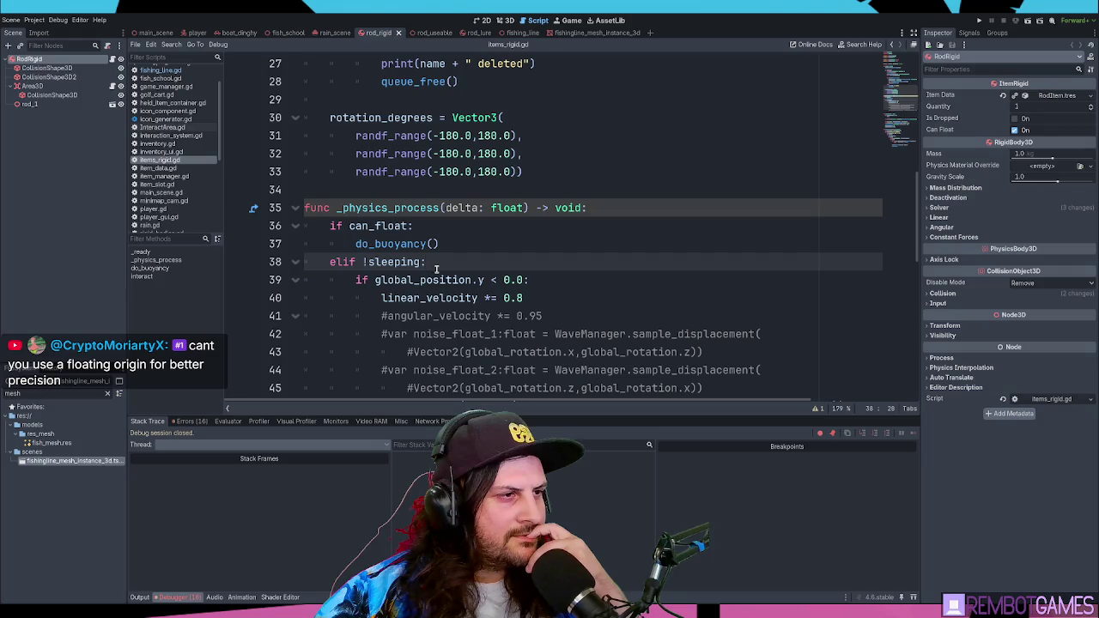
Step: Scroll through items_rigid.gd's remaining physics code and bring up rod_lure.gd
{"action": "scroll", "coordinate": [436, 269], "scroll_direction": "down", "scroll_amount": 1}
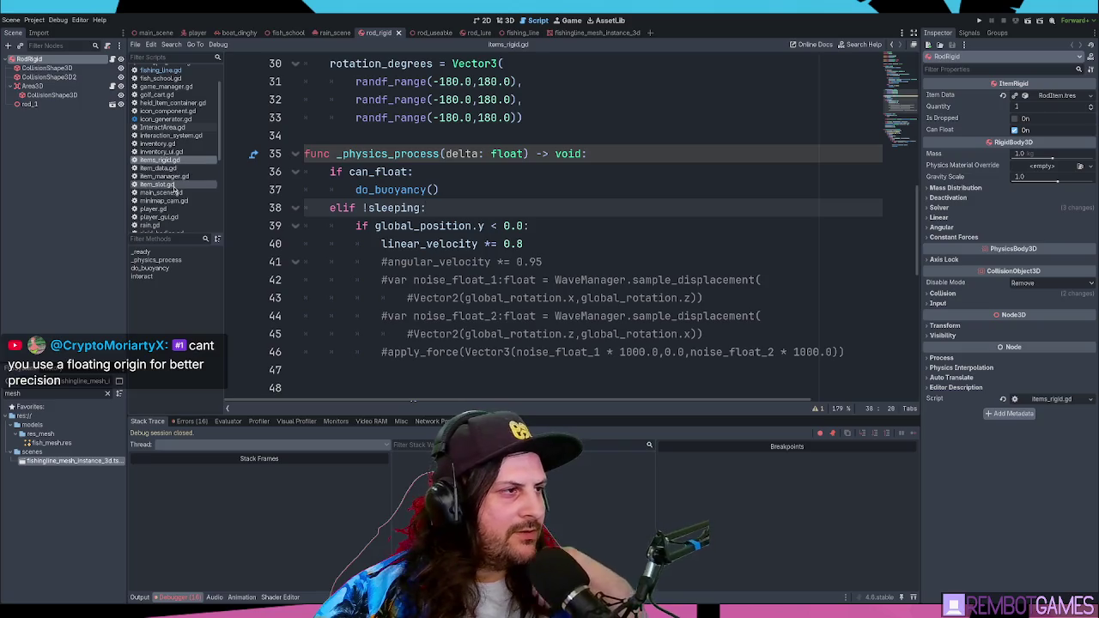
{"action": "scroll", "coordinate": [175, 184], "scroll_direction": "down", "scroll_amount": 4}
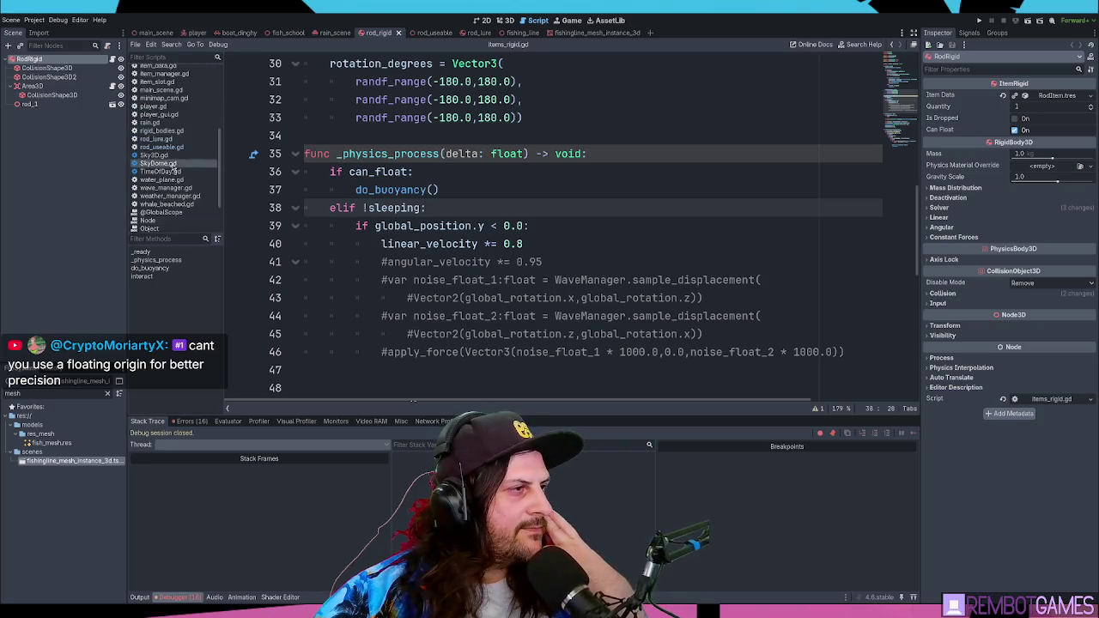
{"action": "left_click", "coordinate": [171, 140]}
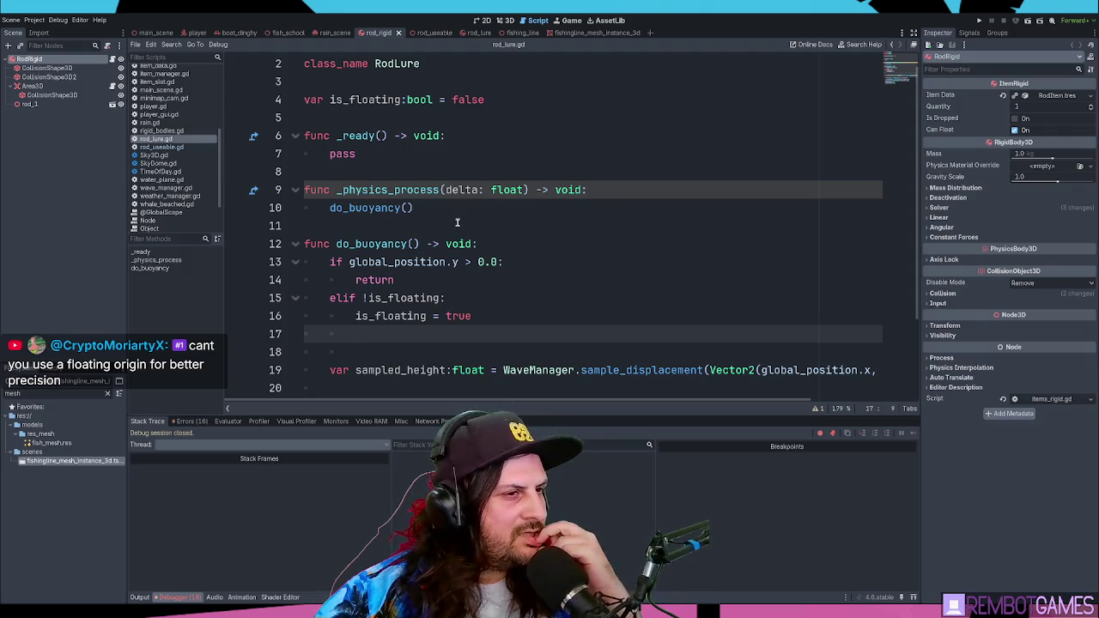
Step: Inspect the is_floating check on line 15 of rod_lure.gd
{"action": "left_click", "coordinate": [409, 280]}
{"action": "left_click", "coordinate": [405, 296]}
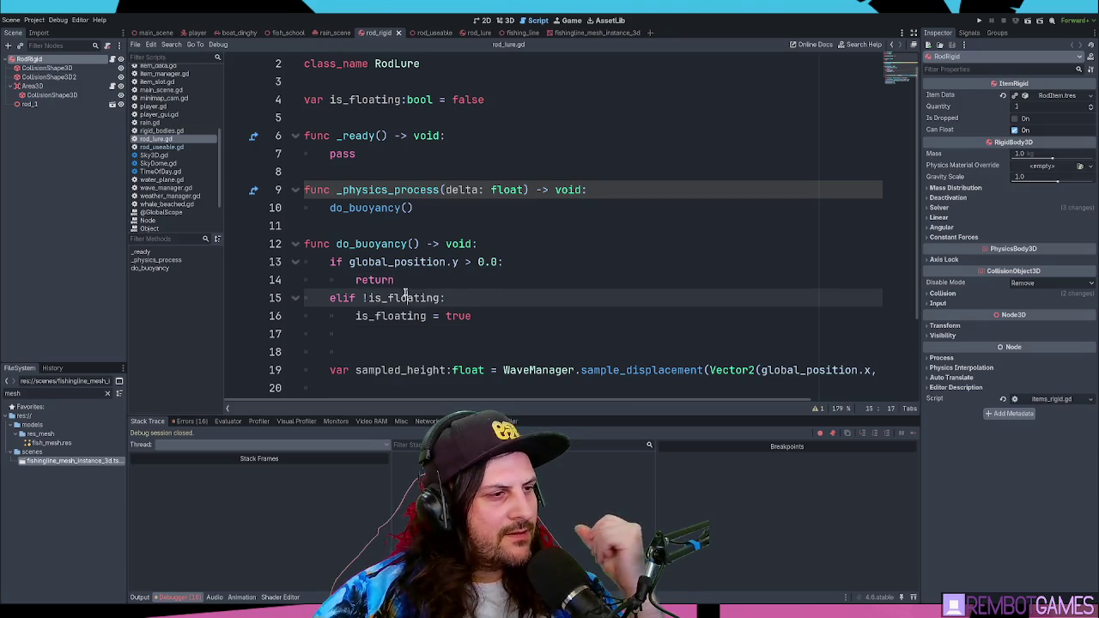
{"action": "left_click", "coordinate": [458, 299]}
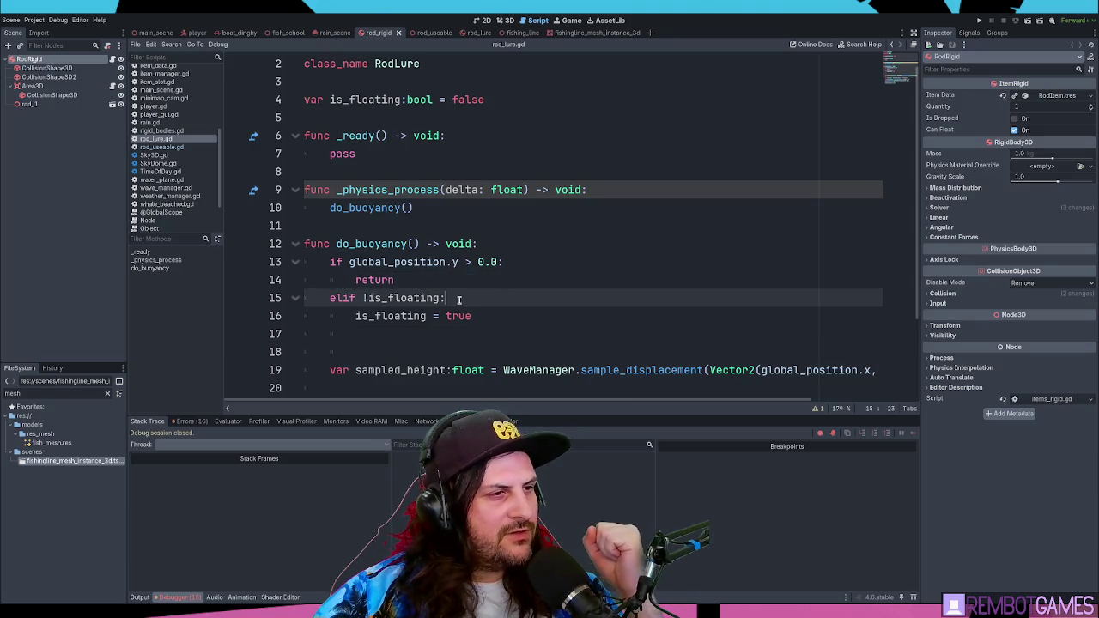
{"action": "key", "text": "Up"}
{"action": "key", "text": "Down"}
{"action": "left_click", "coordinate": [491, 315]}
{"action": "left_click", "coordinate": [484, 299]}
Step: Highlight the uses of is_floating on lines 15 and 16, then bring up rod_useable.gd
{"action": "double_click", "coordinate": [389, 299]}
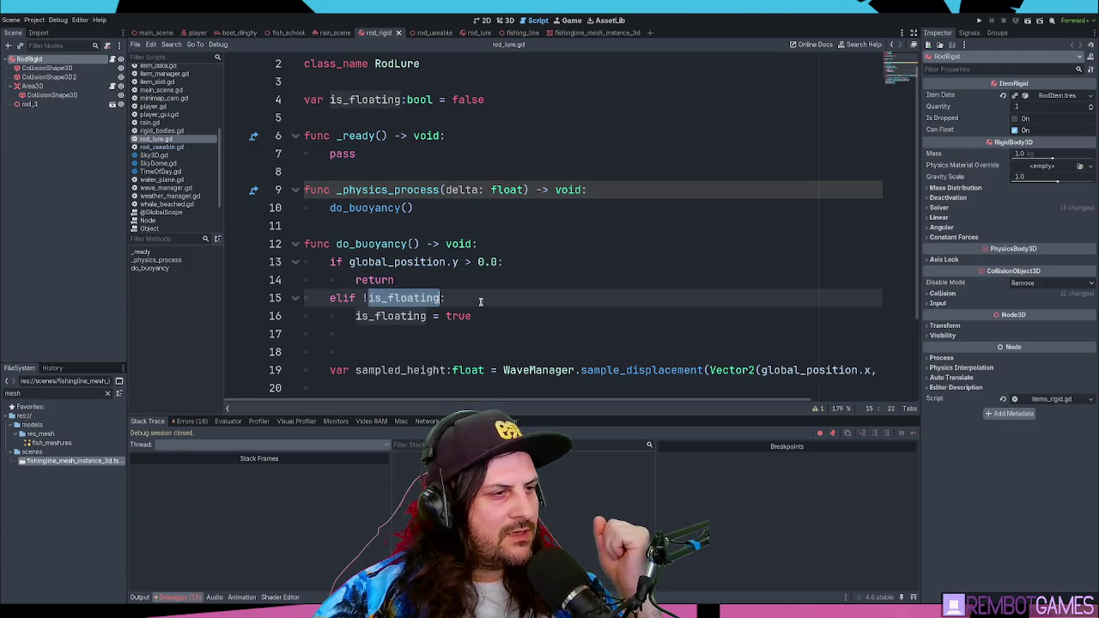
{"action": "scroll", "coordinate": [481, 302], "scroll_direction": "up", "scroll_amount": 1}
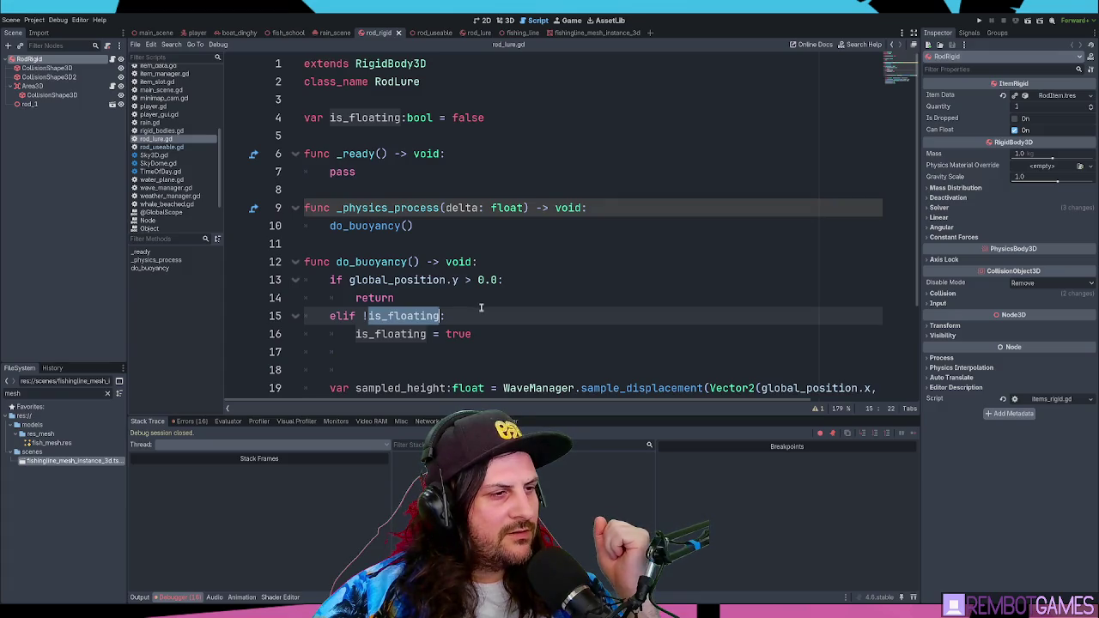
{"action": "left_click", "coordinate": [481, 311]}
{"action": "double_click", "coordinate": [380, 334]}
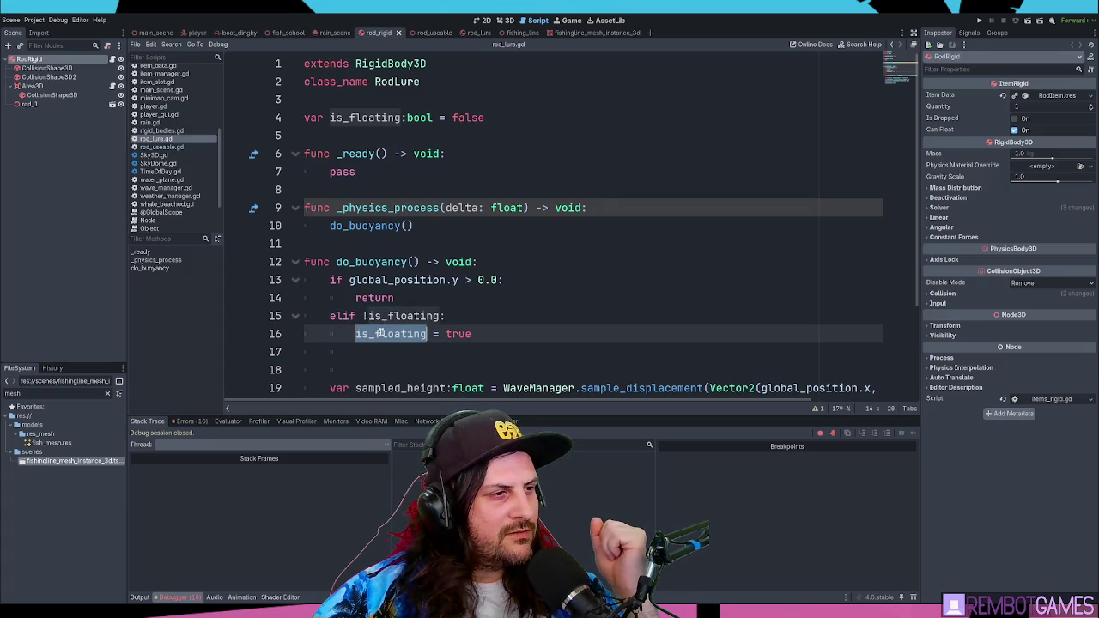
{"action": "left_click", "coordinate": [476, 316]}
{"action": "key", "text": "Return"}
{"action": "key", "text": "ctrl+z"}
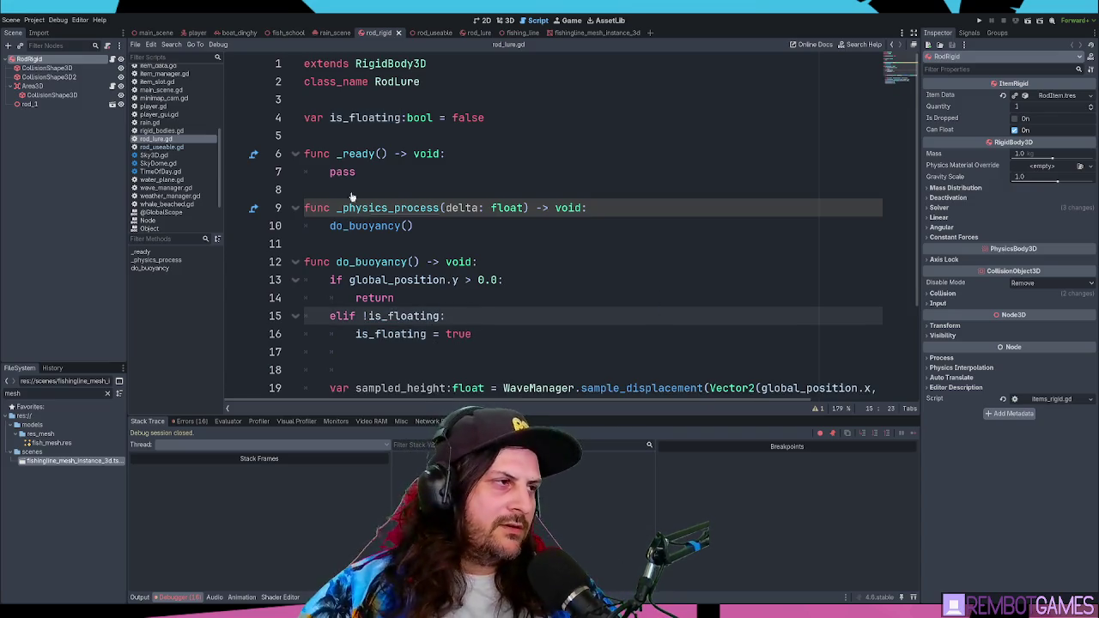
{"action": "left_click", "coordinate": [177, 147]}
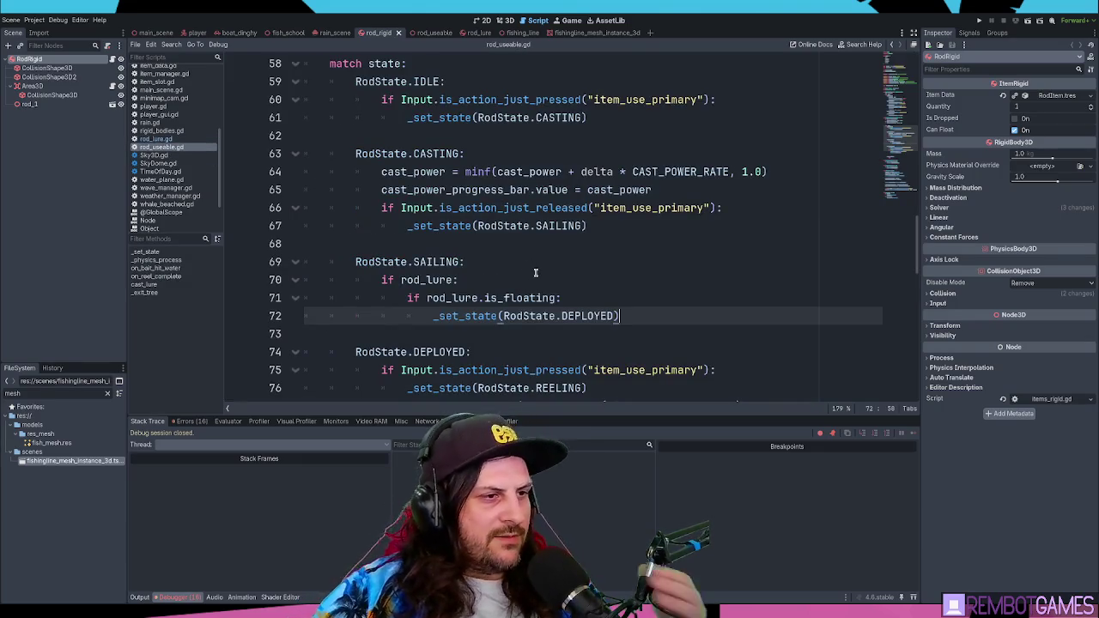
{"action": "scroll", "coordinate": [619, 300], "scroll_direction": "down", "scroll_amount": 1}
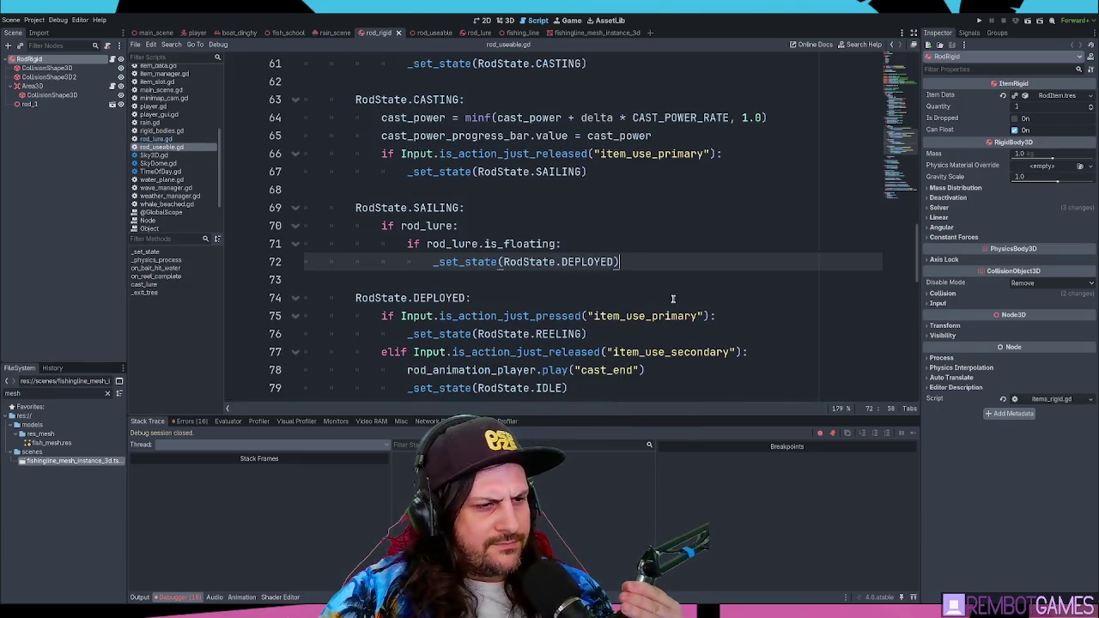
{"action": "left_click", "coordinate": [622, 332]}
{"action": "left_click", "coordinate": [663, 370]}
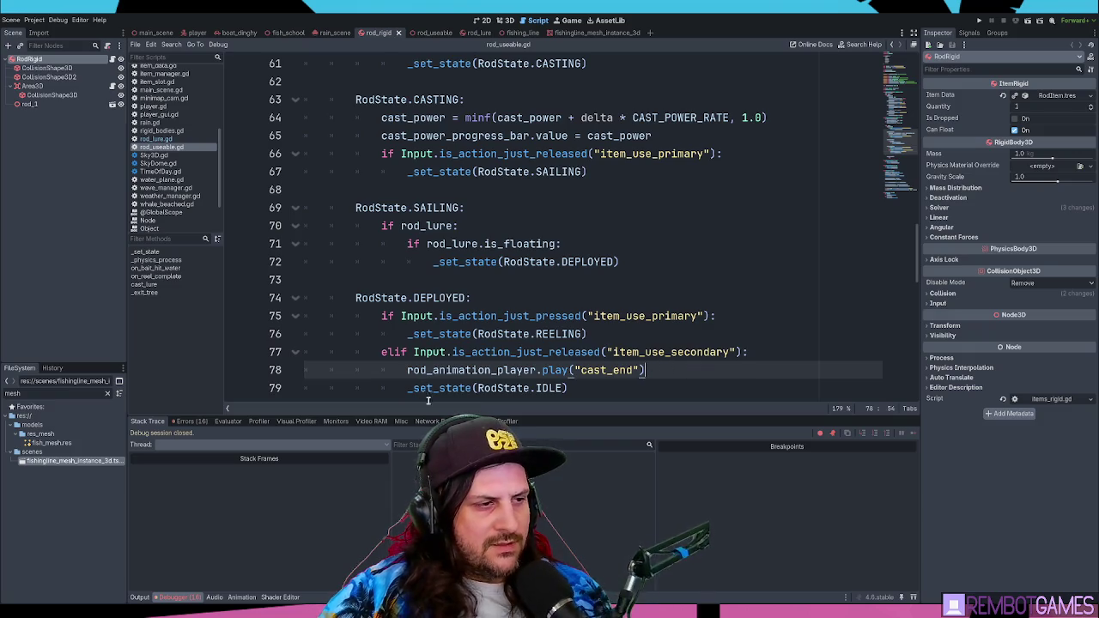
Step: Preview the cast_end animation in the rod_useable scene's 3D view
{"action": "left_click", "coordinate": [36, 190]}
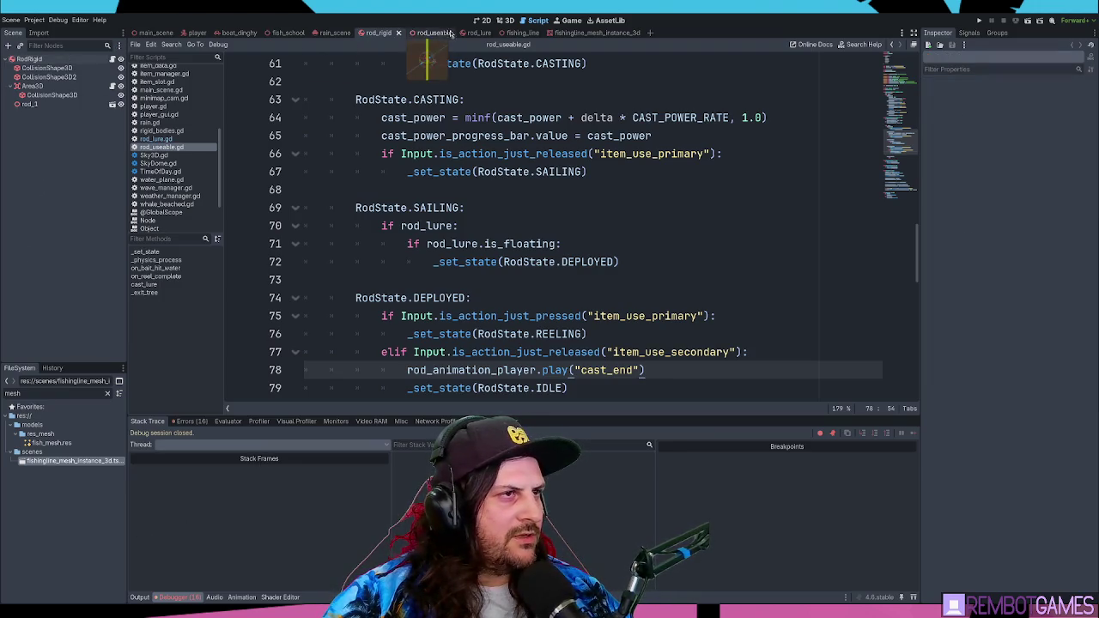
{"action": "left_click", "coordinate": [450, 31]}
{"action": "left_click", "coordinate": [45, 169]}
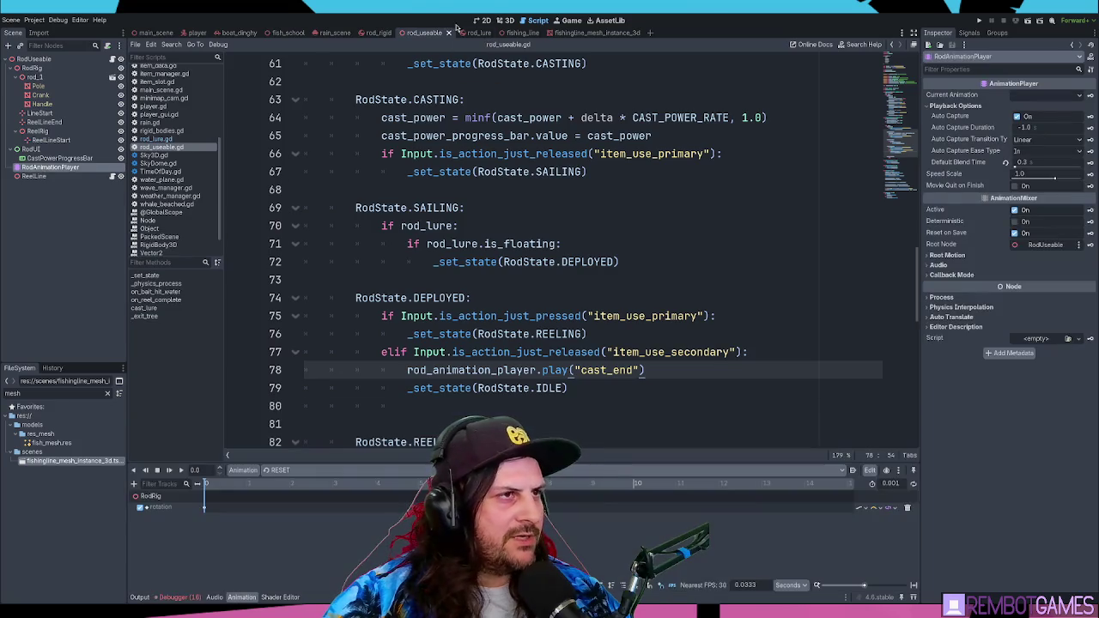
{"action": "left_click", "coordinate": [503, 19]}
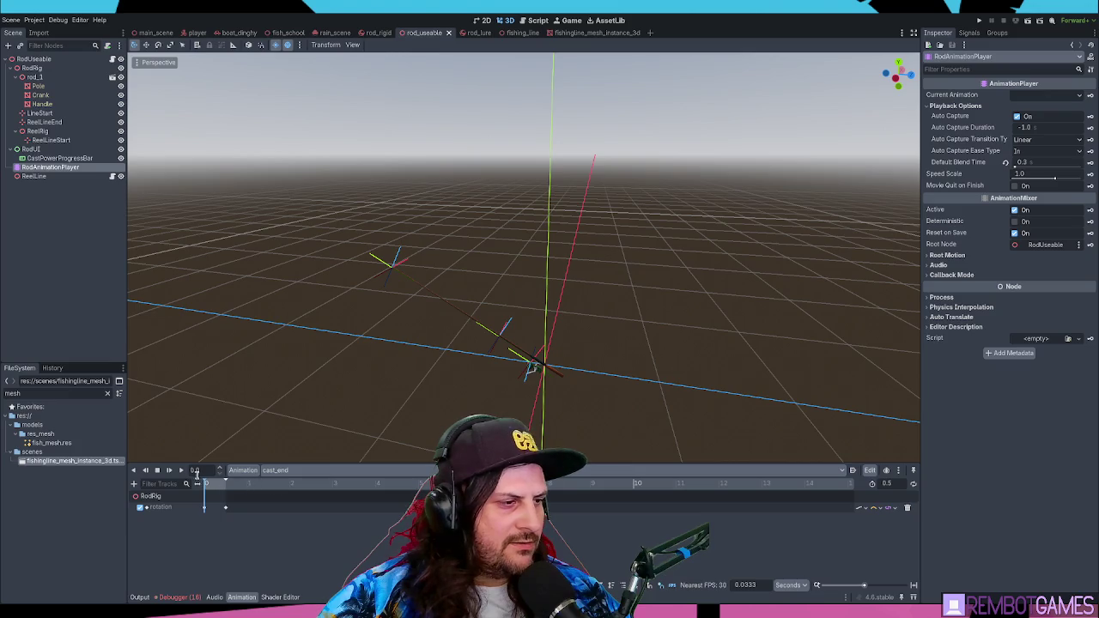
{"action": "left_click", "coordinate": [175, 473]}
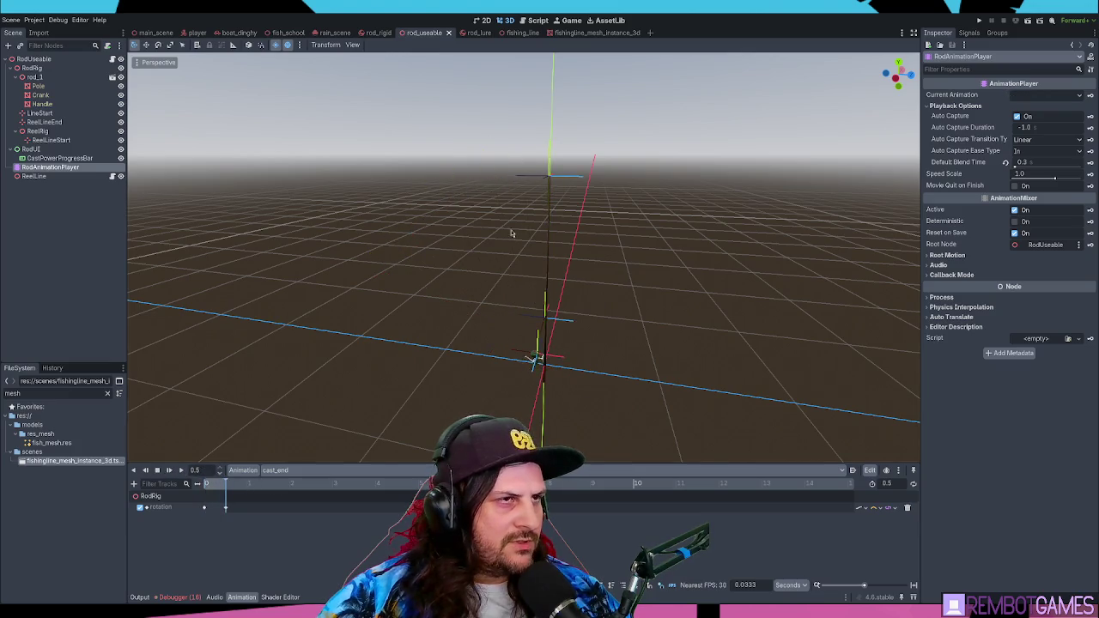
Step: Move the play("cast_end") line into the SAILING block under the is_floating check
{"action": "left_click", "coordinate": [533, 20]}
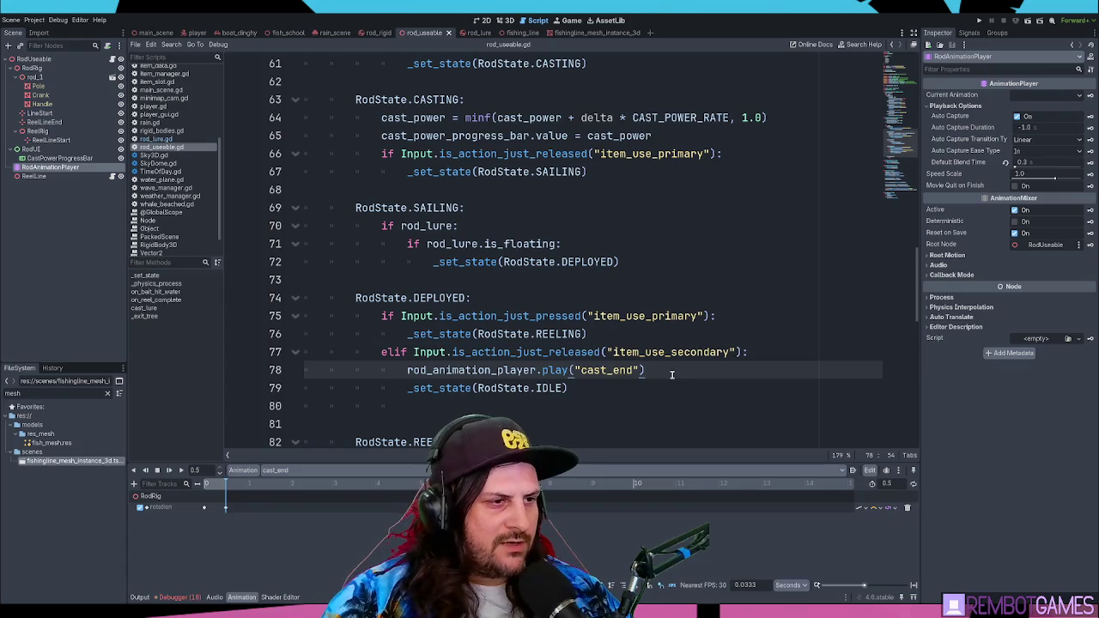
{"action": "key", "text": "alt+Up"}
{"action": "key", "text": "alt+Up"}
{"action": "key", "text": "alt+Down"}
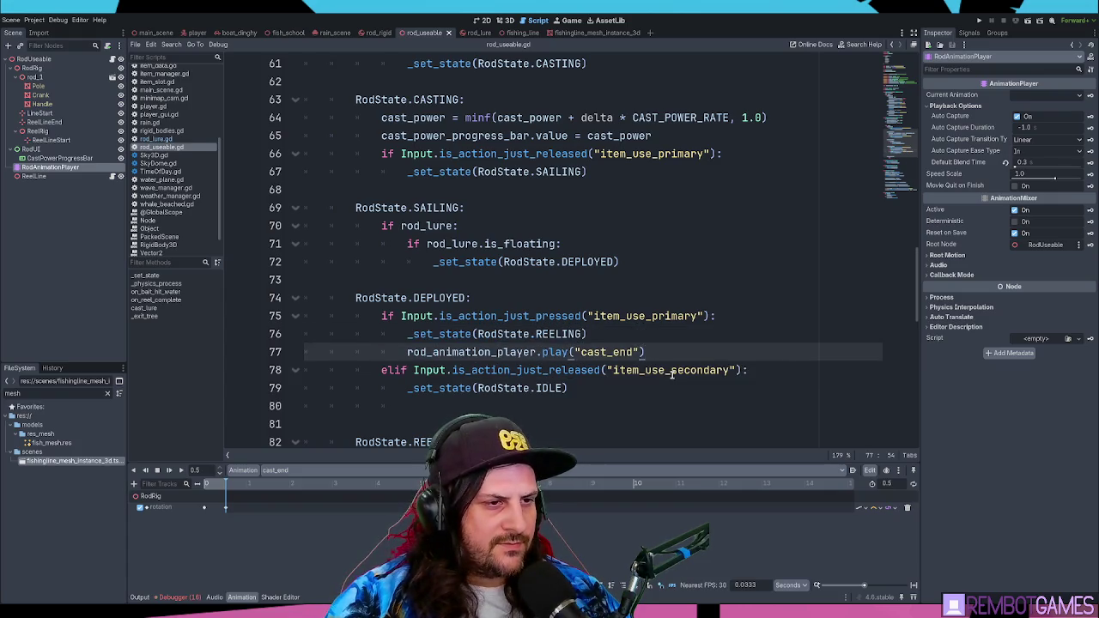
{"action": "key", "text": "alt+Up"}
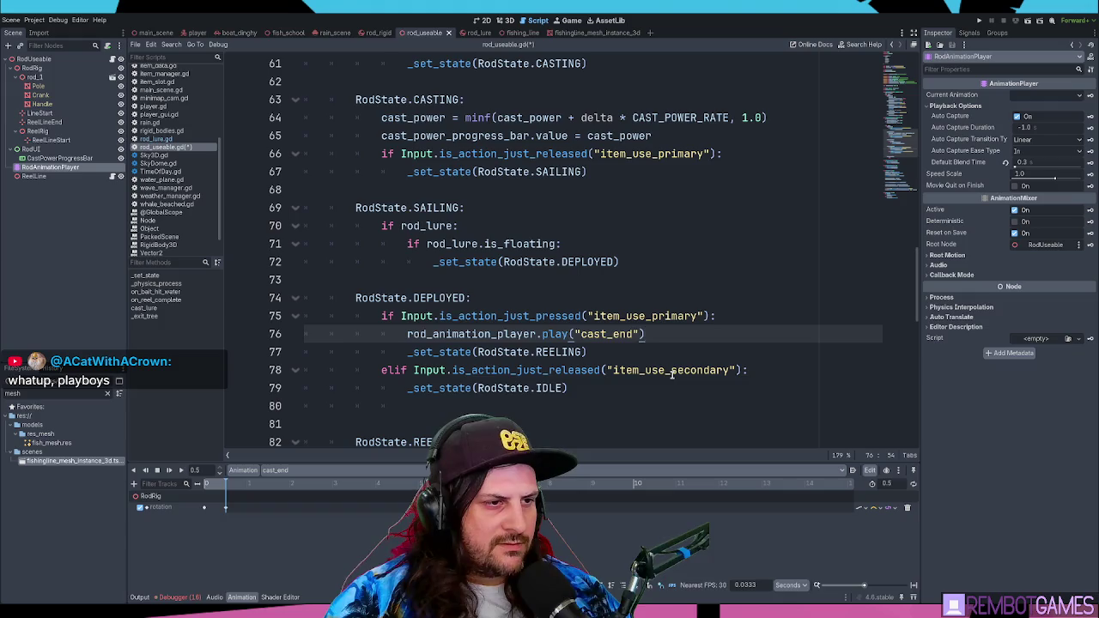
{"action": "key", "text": "alt+Up"}
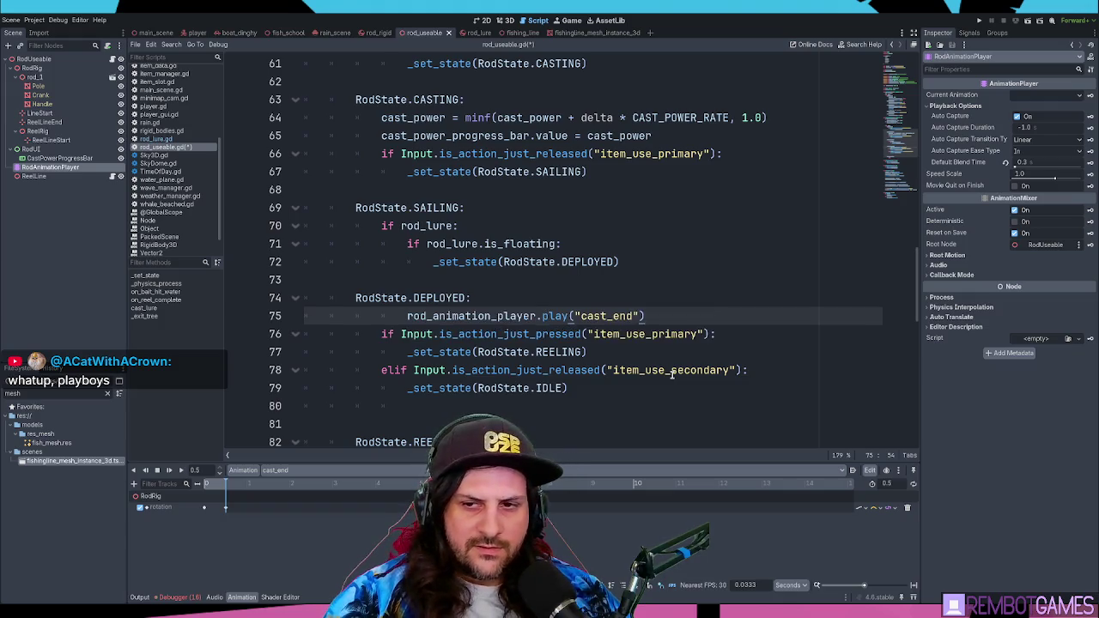
{"action": "key", "text": "shift+Tab"}
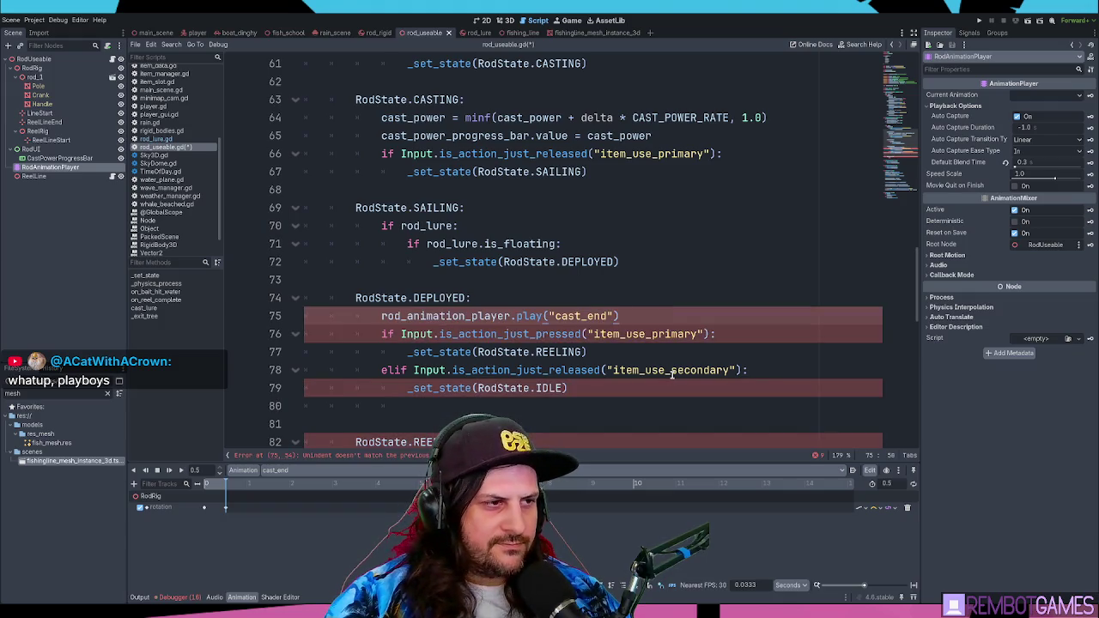
{"action": "scroll", "coordinate": [496, 280], "scroll_direction": "up", "scroll_amount": 1}
{"action": "scroll", "coordinate": [496, 281], "scroll_direction": "up", "scroll_amount": 5}
{"action": "scroll", "coordinate": [502, 278], "scroll_direction": "down", "scroll_amount": 7}
{"action": "key", "text": "alt+Up"}
{"action": "key", "text": "alt+Up"}
{"action": "key", "text": "Tab"}
{"action": "key", "text": "Tab"}
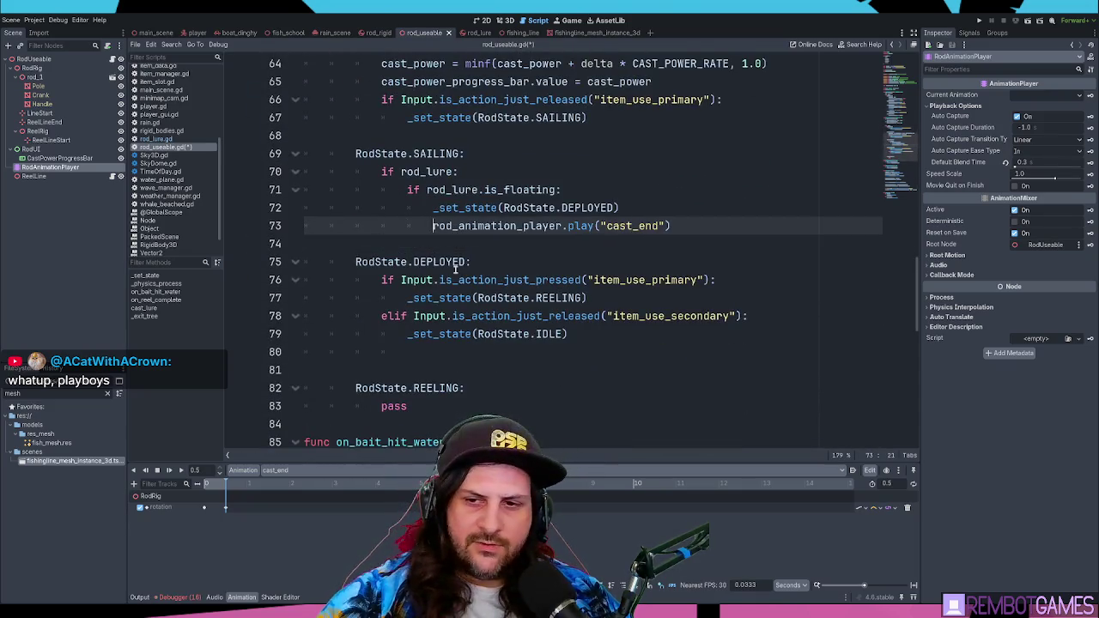
Step: Save the rod script, delete stray whitespace on line 80, and run the game to cast
{"action": "left_click", "coordinate": [475, 262]}
{"action": "key", "text": "ctrl+s"}
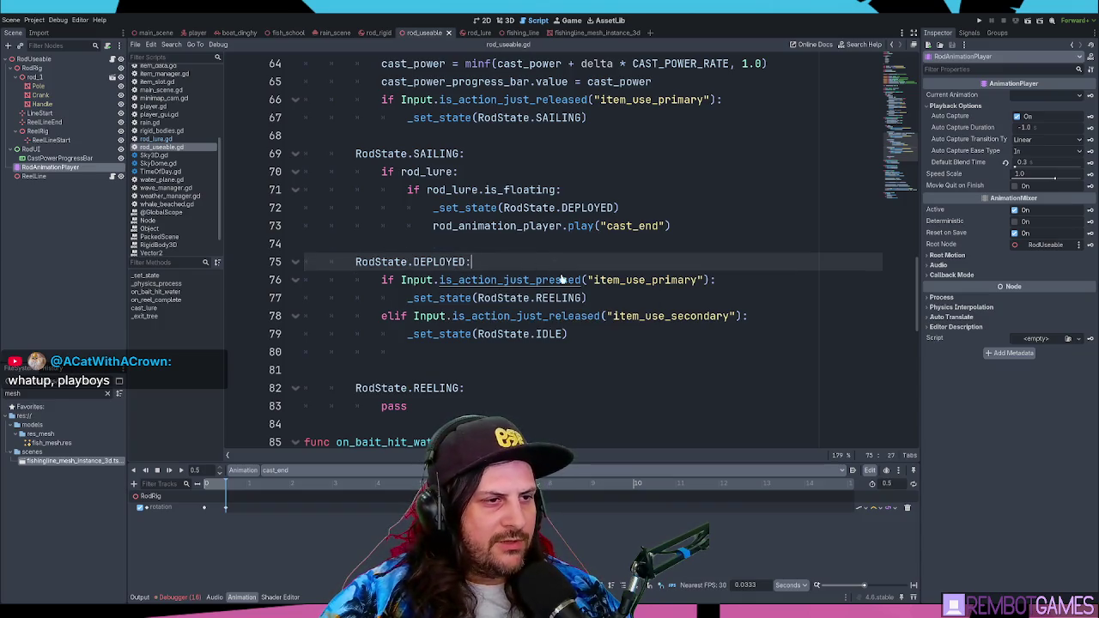
{"action": "left_click_drag", "start_coordinate": [432, 353], "coordinate": [247, 357]}
{"action": "key", "text": "BackSpace"}
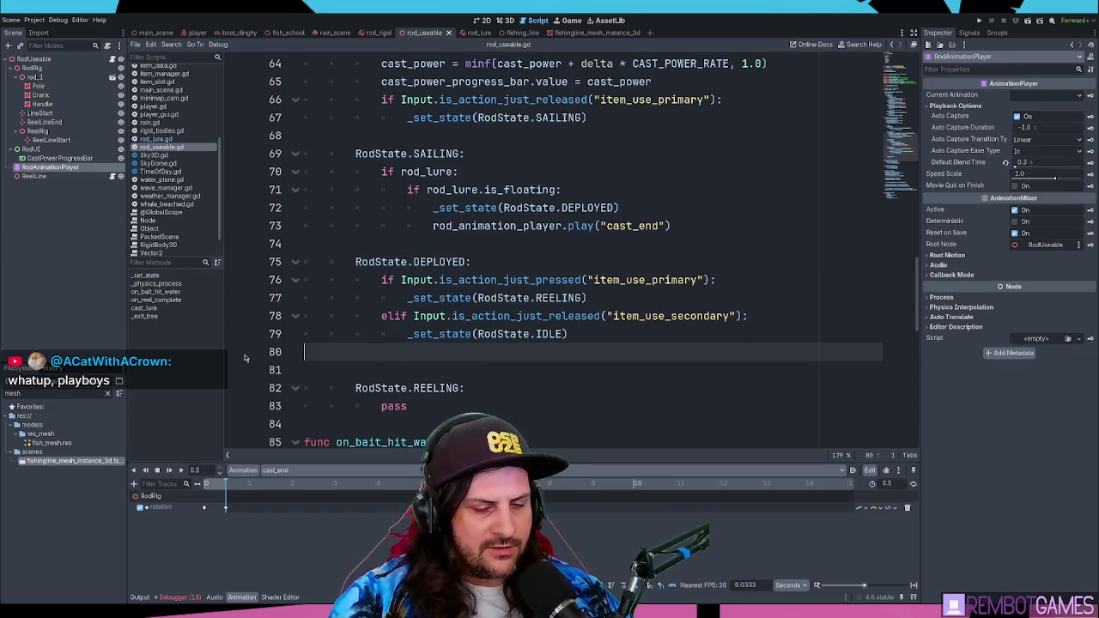
{"action": "key", "text": "BackSpace"}
{"action": "key", "text": "F5"}
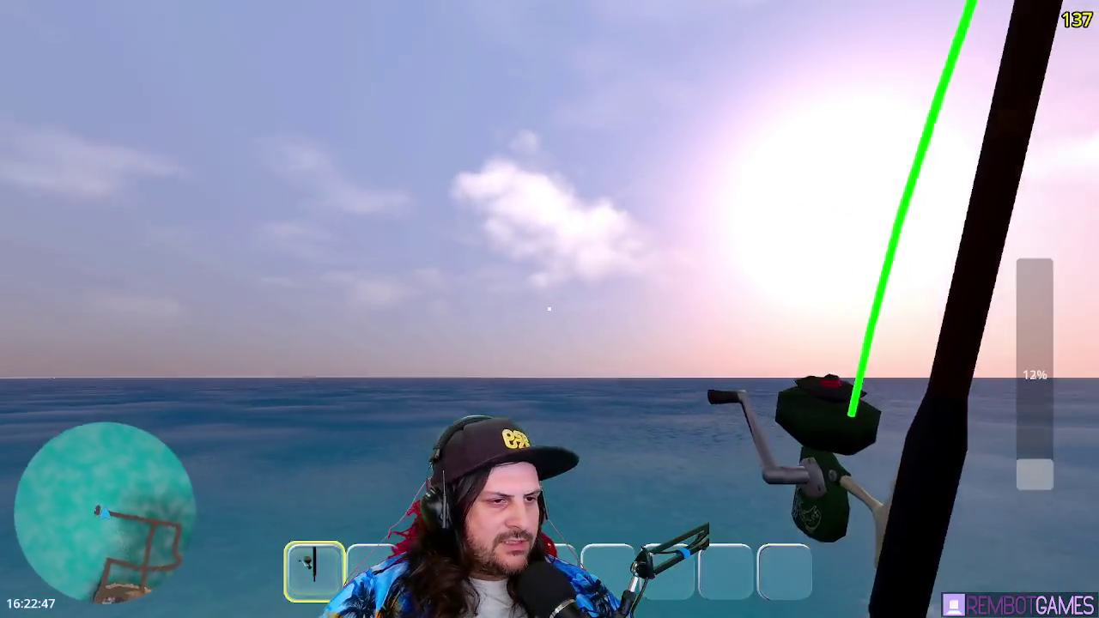
{"action": "left_click_drag", "start_coordinate": [550, 309], "coordinate": [550, 309]}
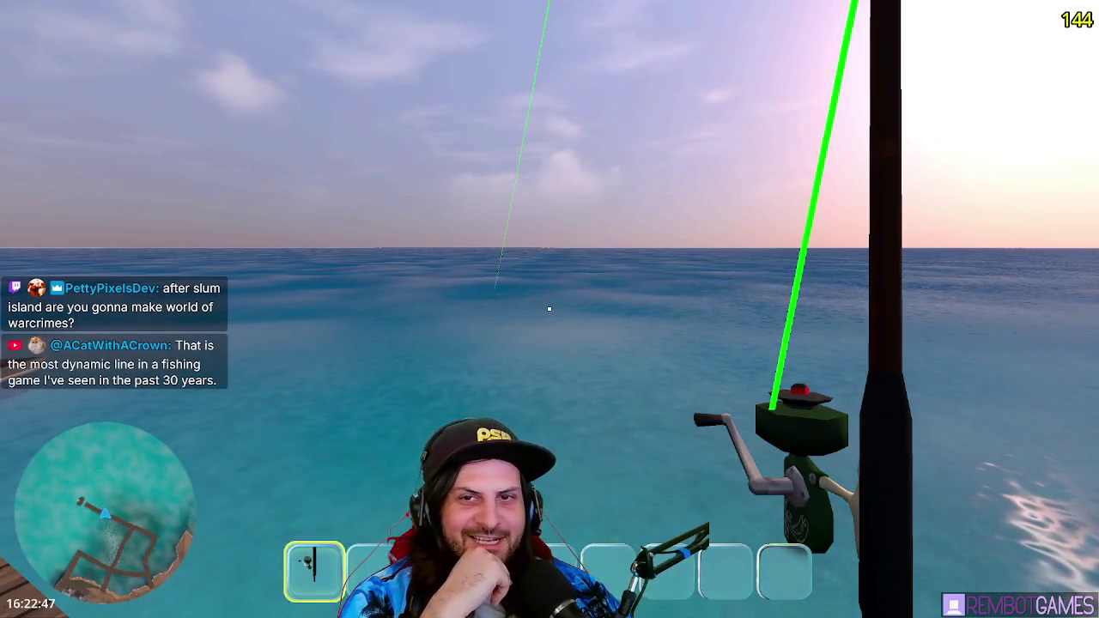
Step: Put the fishing rod away with key 2 in the running game
{"action": "mouse_move", "coordinate": [549, 309]}
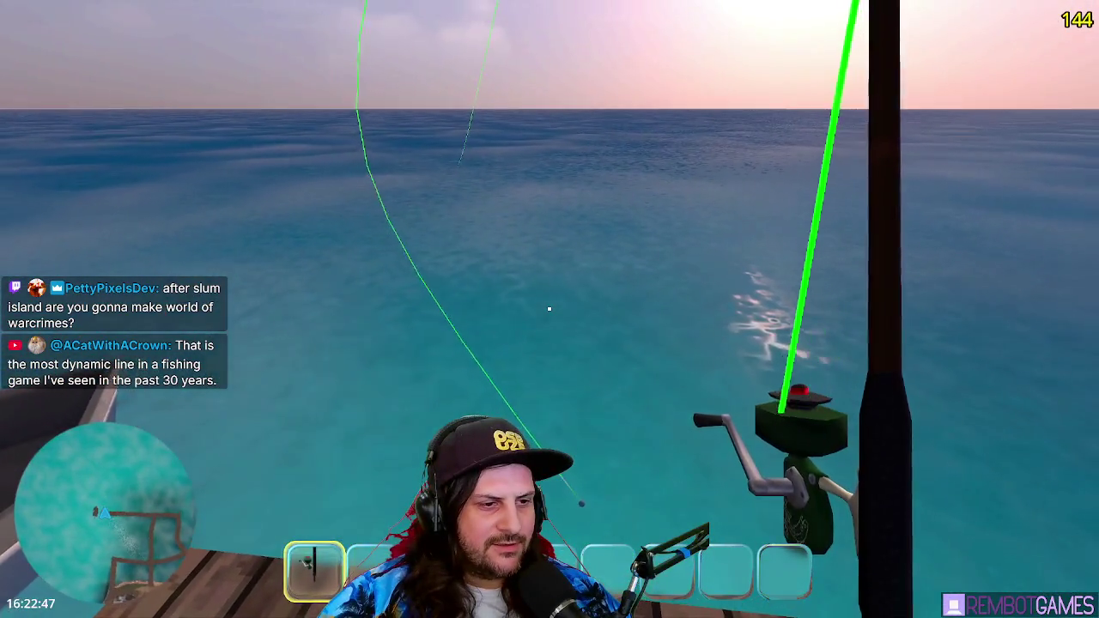
{"action": "key", "text": "2"}
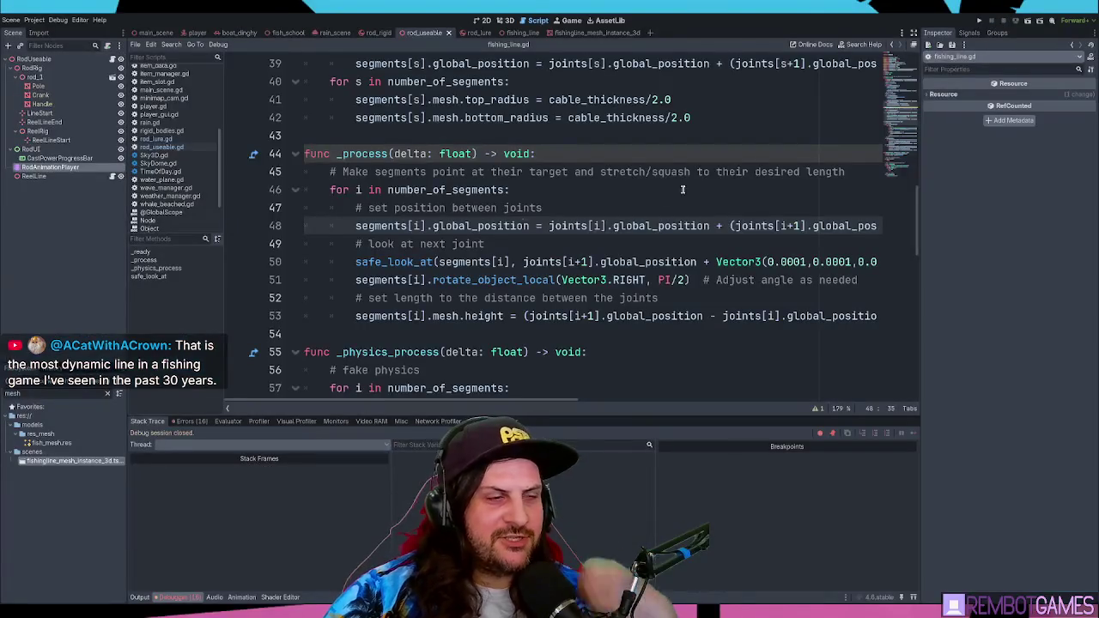
{"action": "left_click", "coordinate": [683, 190]}
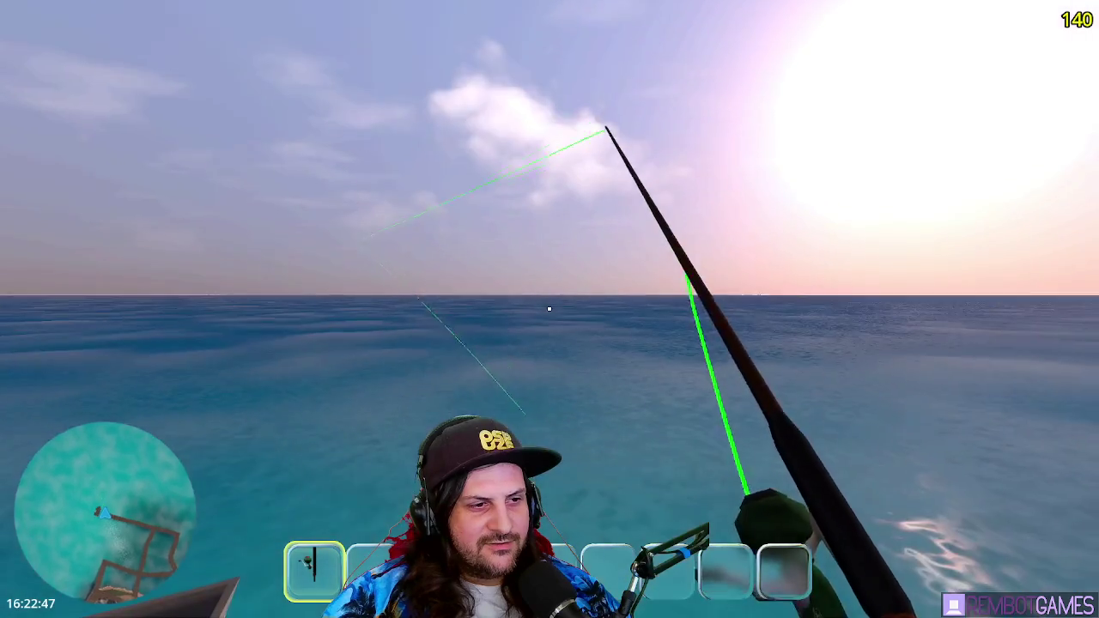
Step: Charge, cast and reel in the line three more times over the water
{"action": "left_click", "coordinate": [550, 308]}
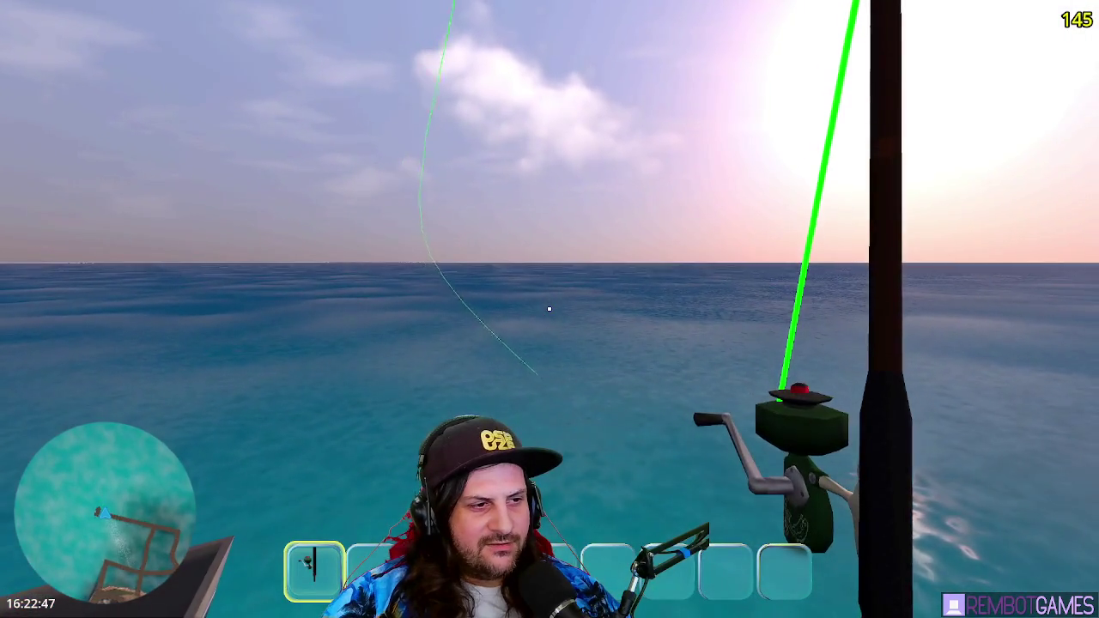
{"action": "left_click_drag", "start_coordinate": [550, 309], "coordinate": [549, 308]}
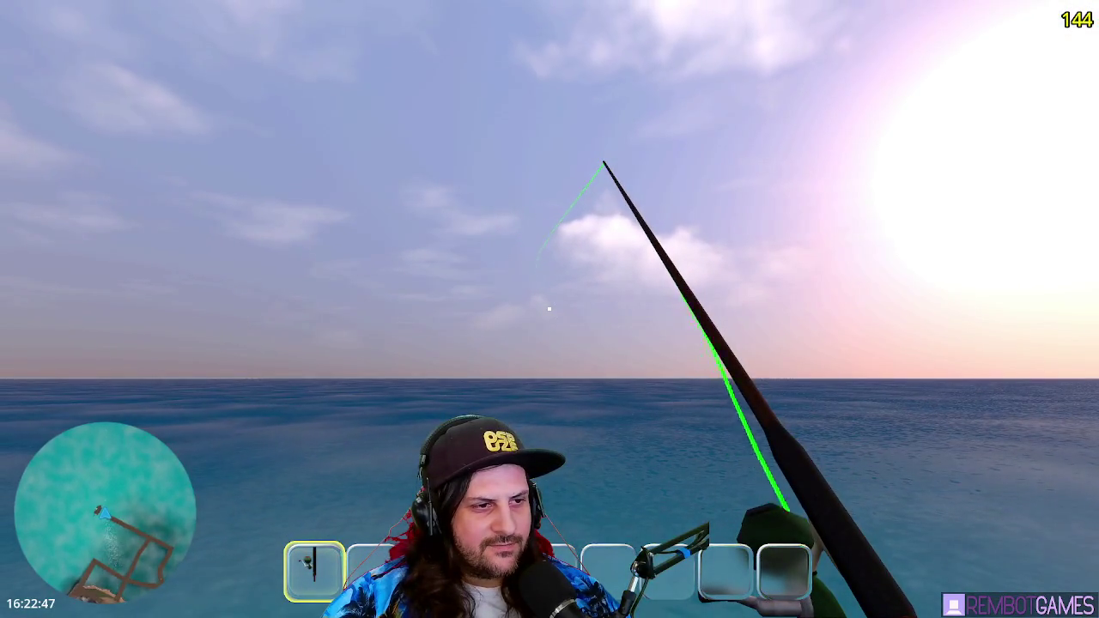
{"action": "left_click", "coordinate": [550, 308]}
{"action": "left_click_drag", "start_coordinate": [549, 309], "coordinate": [549, 308]}
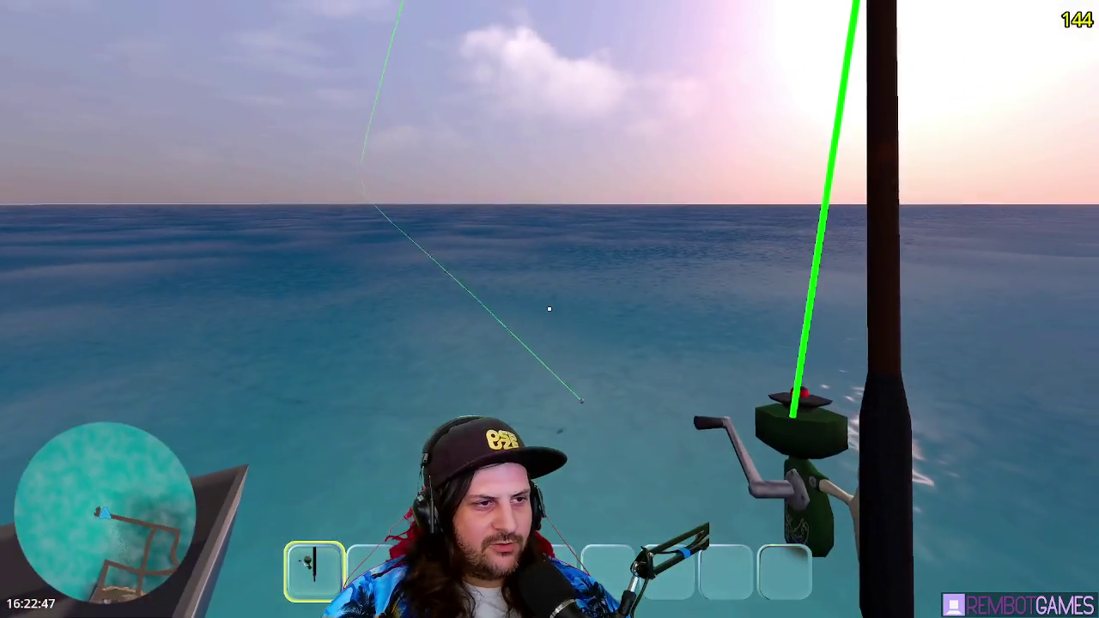
{"action": "left_click", "coordinate": [549, 308]}
{"action": "left_click_drag", "start_coordinate": [550, 309], "coordinate": [549, 308]}
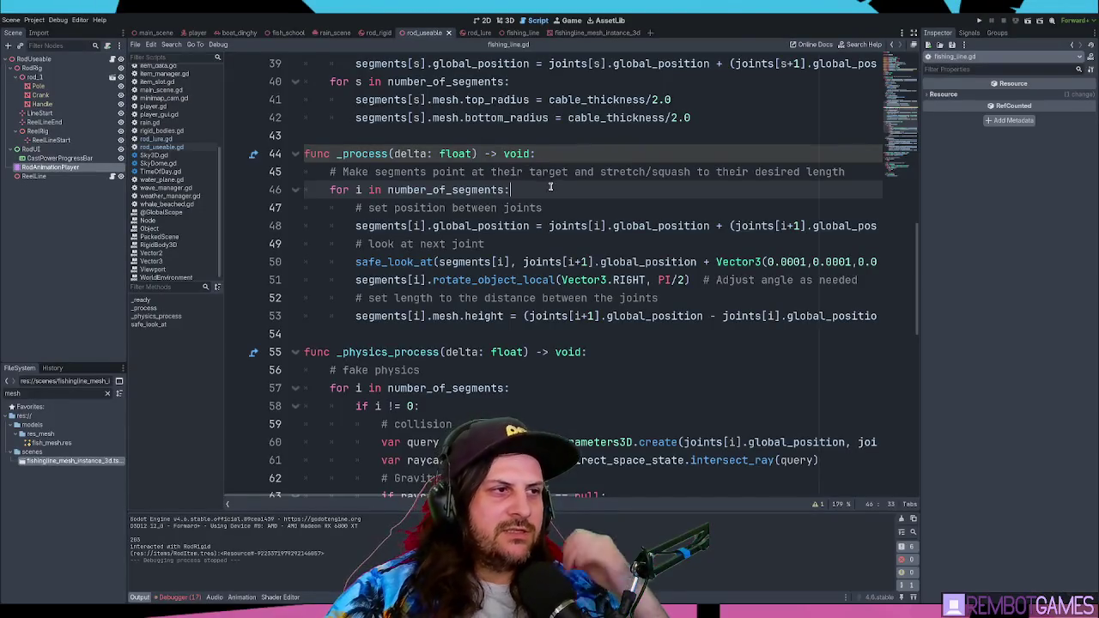
Step: Bring up the fishing_line scene and inspect the number_of_segments export on line 9
{"action": "left_click", "coordinate": [479, 34]}
{"action": "left_click", "coordinate": [515, 33]}
{"action": "scroll", "coordinate": [401, 211], "scroll_direction": "up", "scroll_amount": 12}
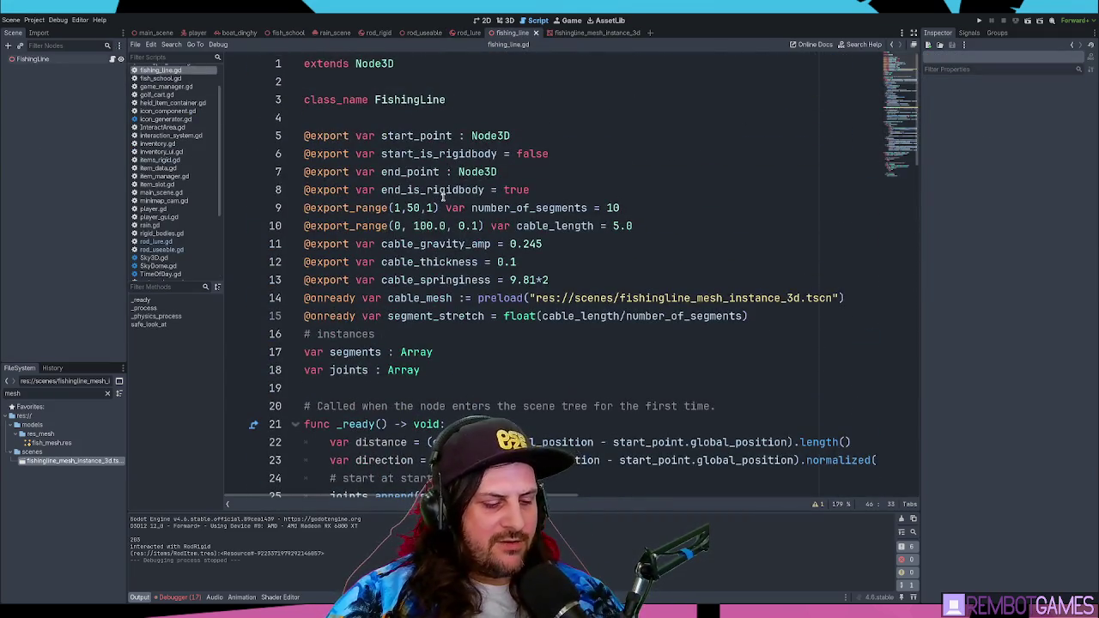
{"action": "scroll", "coordinate": [443, 197], "scroll_direction": "down", "scroll_amount": 3}
{"action": "left_click", "coordinate": [427, 175]}
{"action": "mouse_move", "coordinate": [897, 111]}
{"action": "left_mouse_down"}
{"action": "mouse_move", "coordinate": [893, 165]}
{"action": "mouse_move", "coordinate": [885, 120]}
{"action": "mouse_move", "coordinate": [902, 77]}
{"action": "left_mouse_up"}
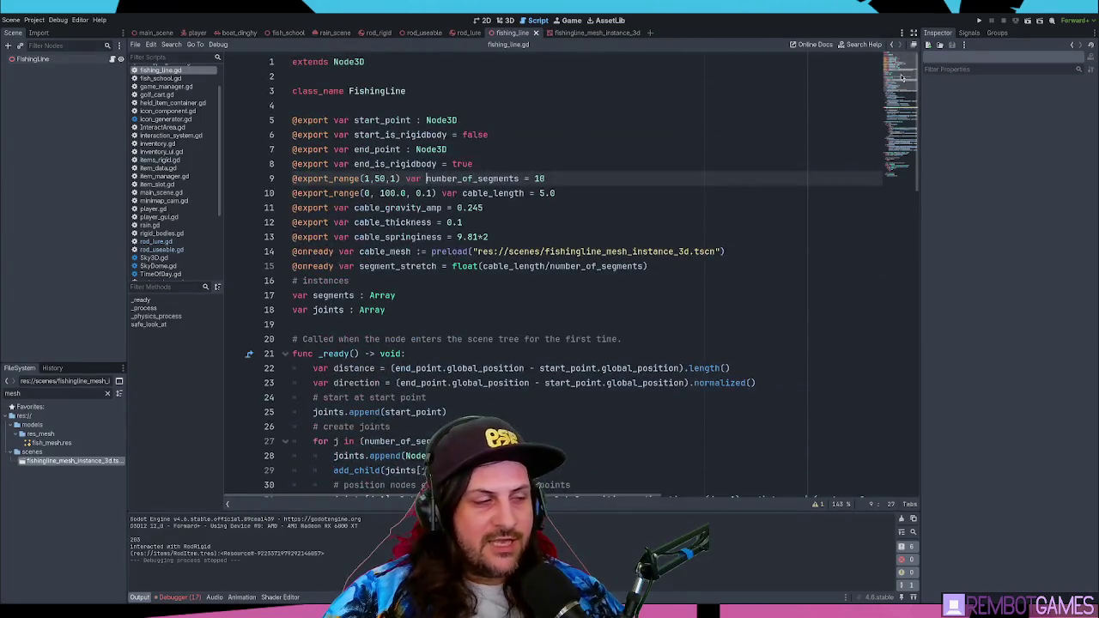
{"action": "left_click_drag", "start_coordinate": [592, 176], "coordinate": [593, 170]}
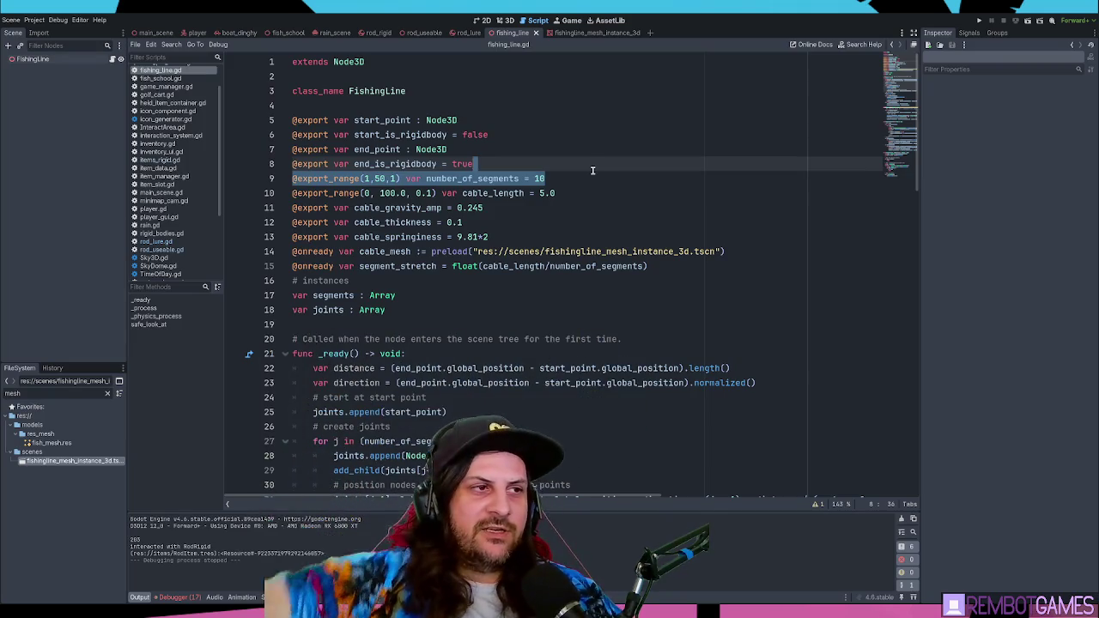
{"action": "left_click", "coordinate": [590, 171]}
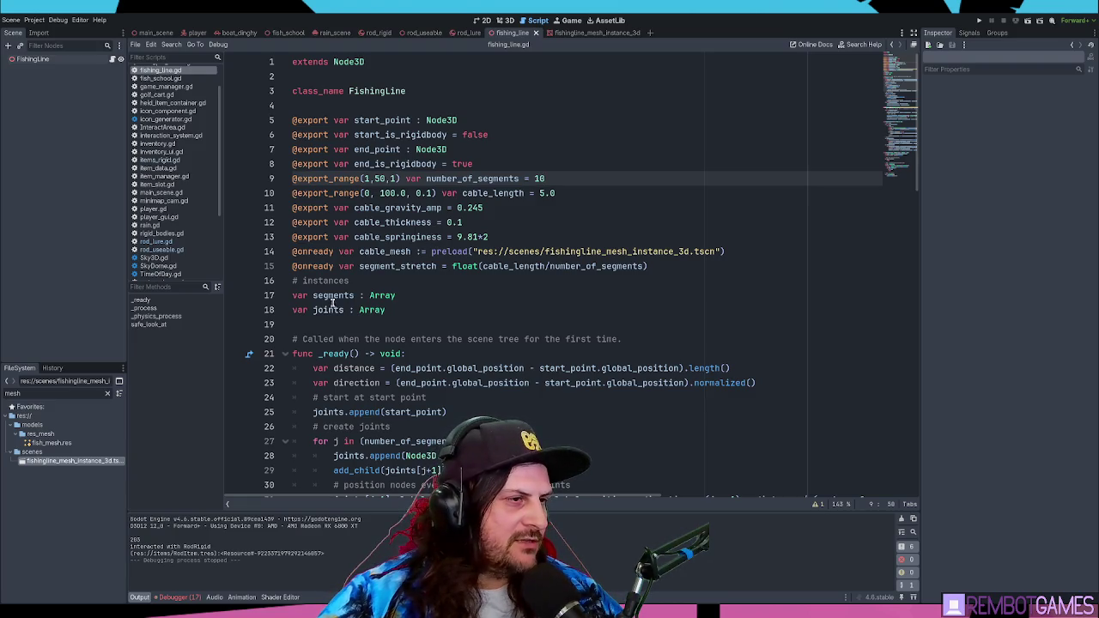
Step: Read past cable_springiness and the segments array down through _ready and _process
{"action": "left_click", "coordinate": [388, 237]}
{"action": "scroll", "coordinate": [558, 225], "scroll_direction": "down", "scroll_amount": 1}
{"action": "left_click", "coordinate": [455, 249]}
{"action": "scroll", "coordinate": [457, 243], "scroll_direction": "down", "scroll_amount": 4}
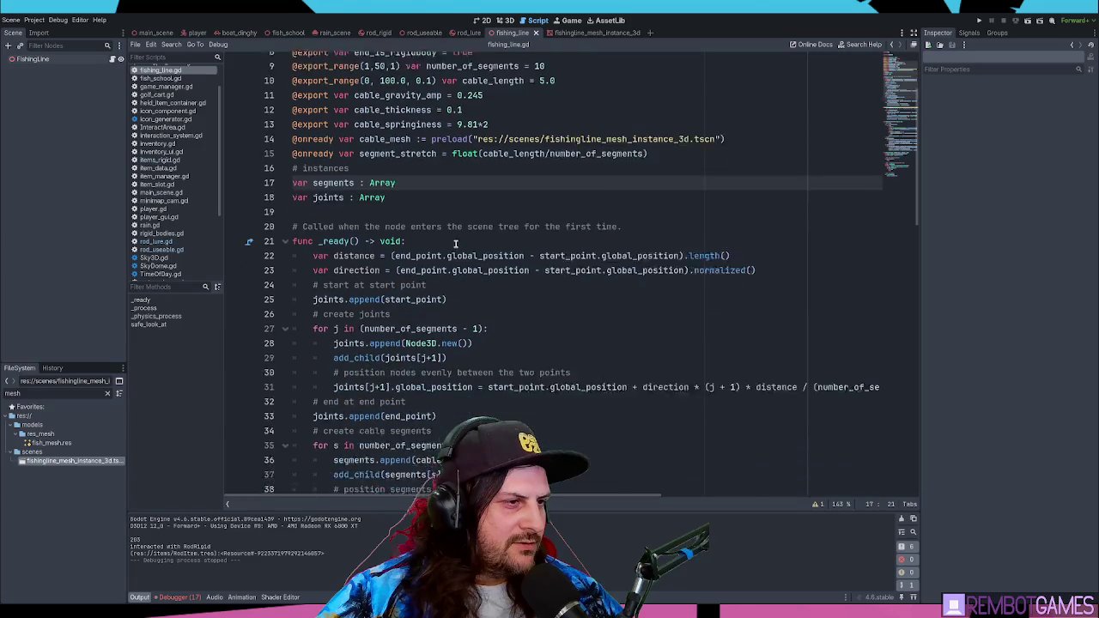
{"action": "scroll", "coordinate": [461, 239], "scroll_direction": "down", "scroll_amount": 1}
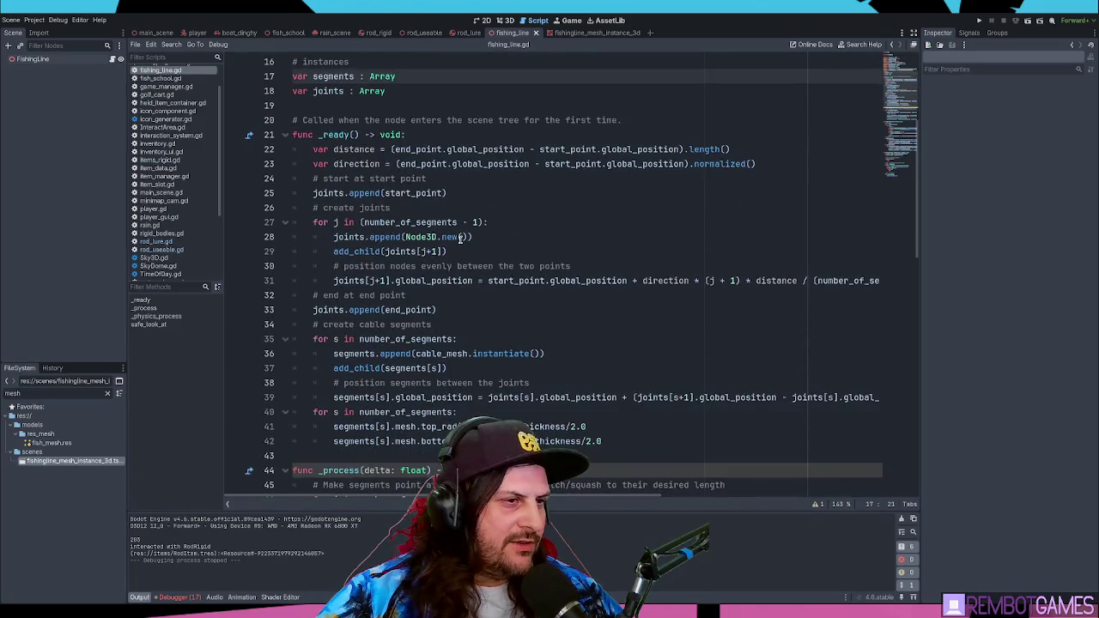
{"action": "scroll", "coordinate": [461, 238], "scroll_direction": "down", "scroll_amount": 1}
{"action": "scroll", "coordinate": [461, 237], "scroll_direction": "down", "scroll_amount": 5}
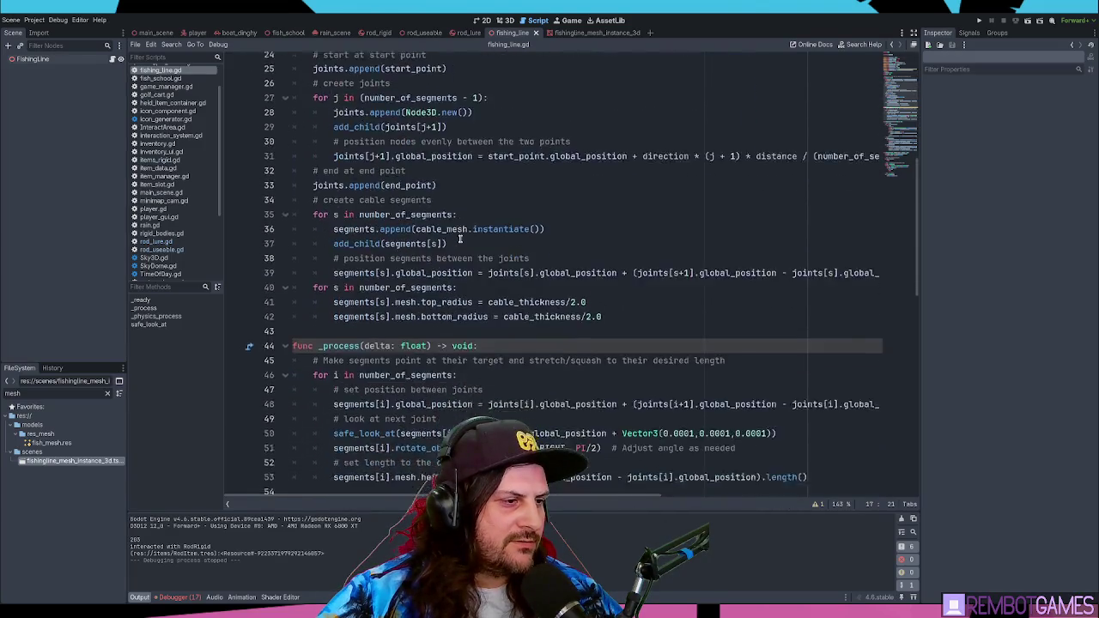
{"action": "scroll", "coordinate": [461, 238], "scroll_direction": "down", "scroll_amount": 1}
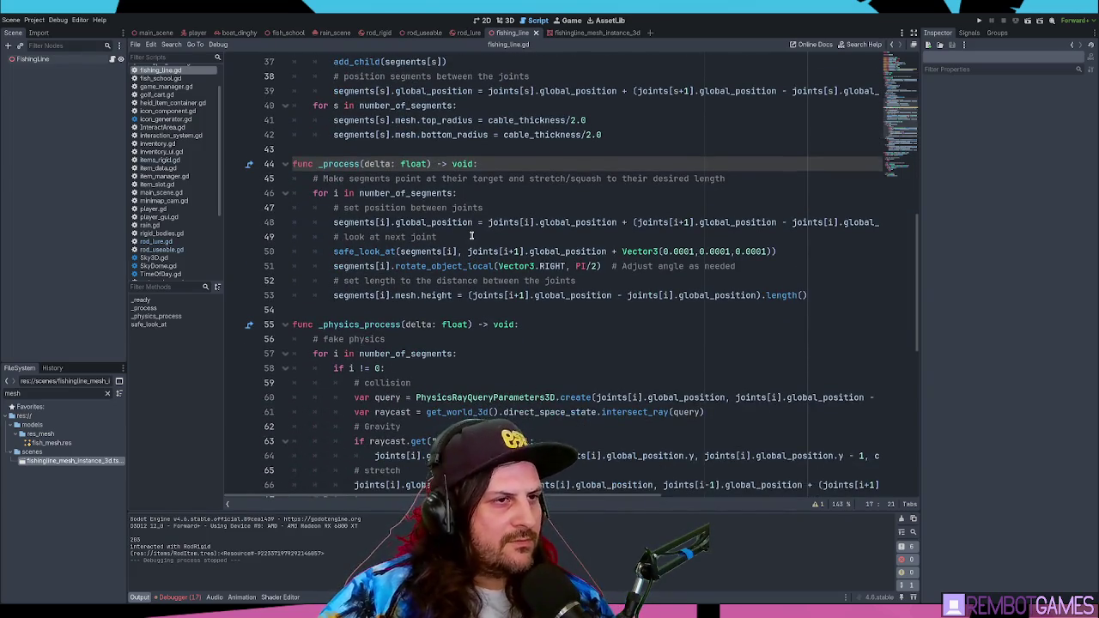
{"action": "scroll", "coordinate": [427, 271], "scroll_direction": "down", "scroll_amount": 1}
Step: Review the end_is_rigidbody check and highlight every use of linear_velocity
{"action": "left_click_drag", "start_coordinate": [323, 296], "coordinate": [385, 295]}
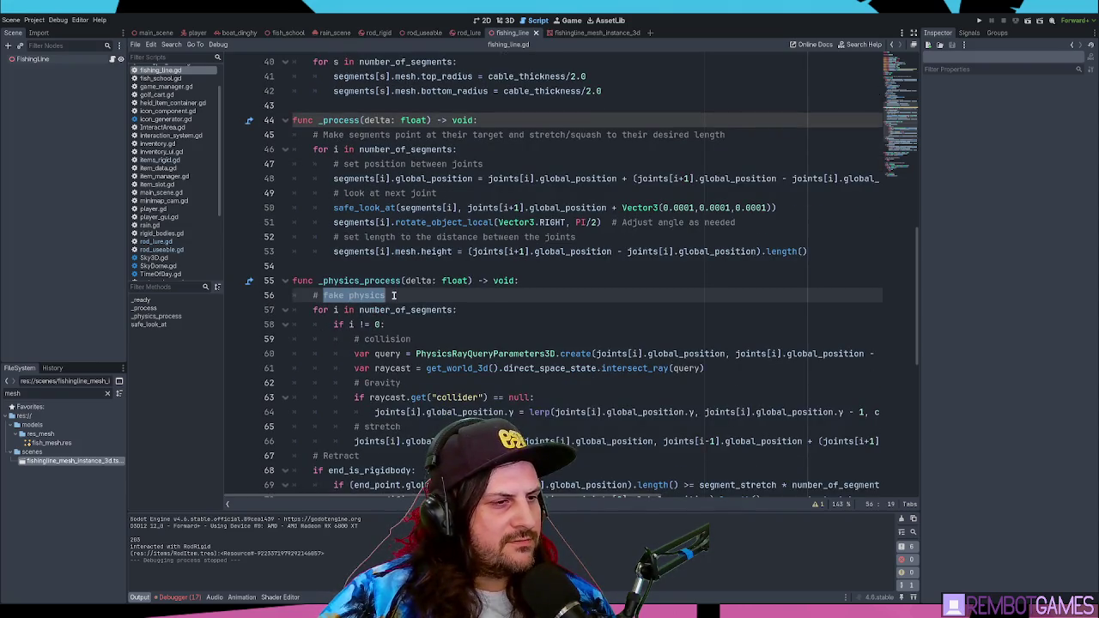
{"action": "scroll", "coordinate": [395, 295], "scroll_direction": "down", "scroll_amount": 2}
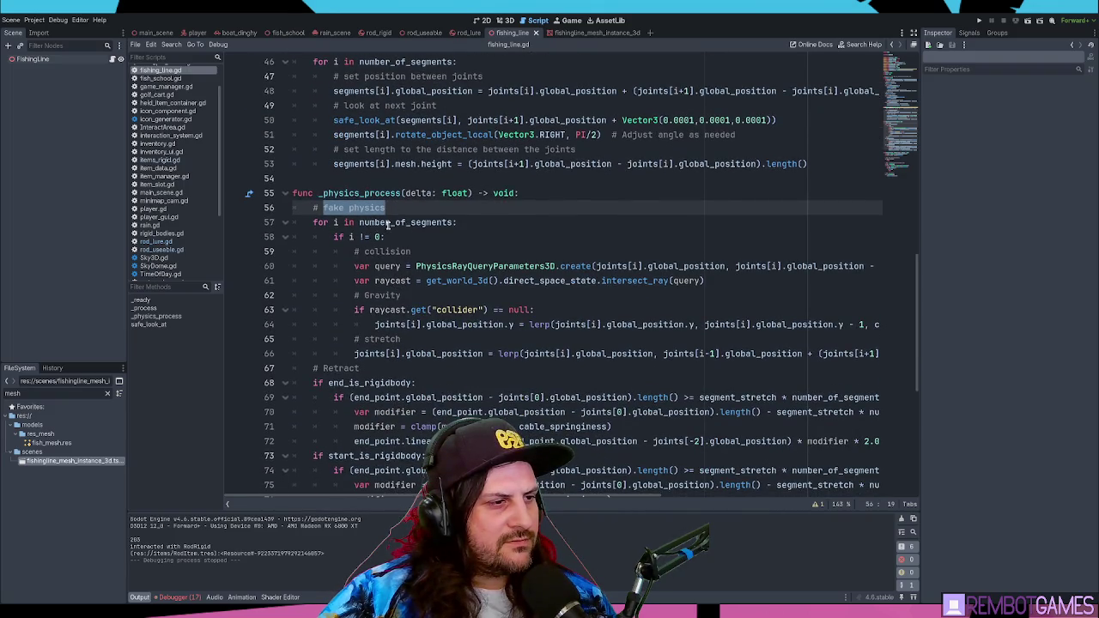
{"action": "scroll", "coordinate": [394, 225], "scroll_direction": "down", "scroll_amount": 2}
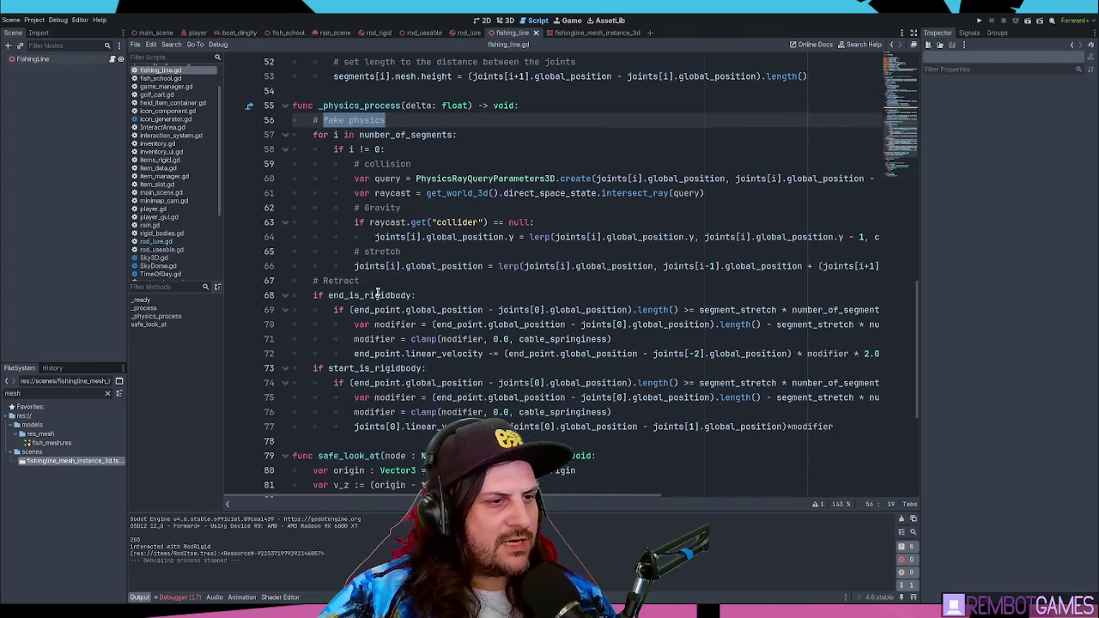
{"action": "left_click", "coordinate": [378, 295]}
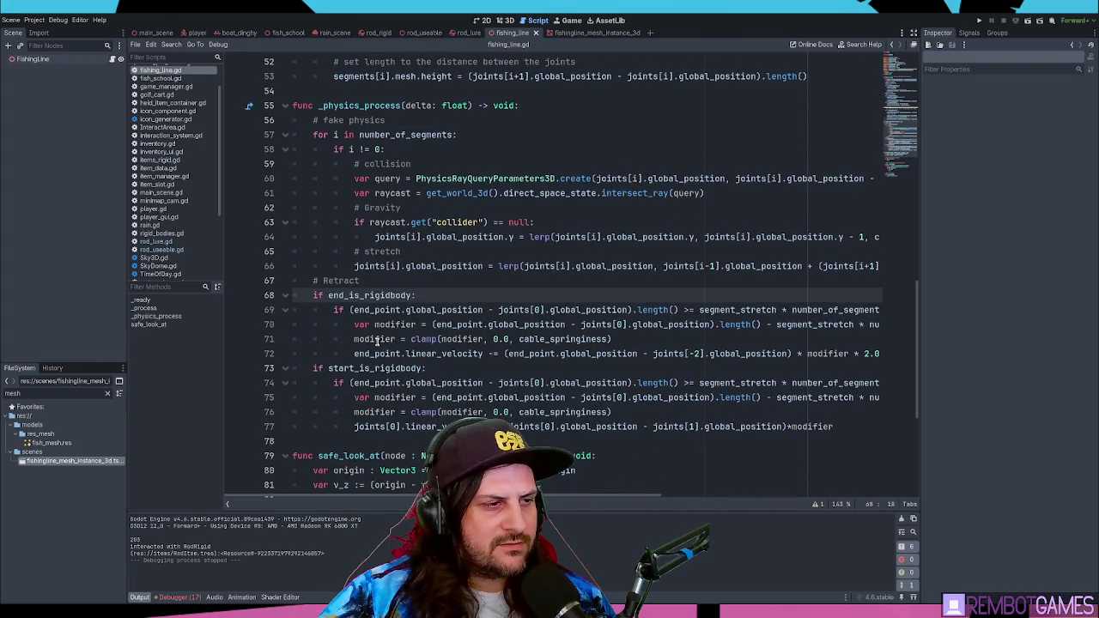
{"action": "scroll", "coordinate": [377, 341], "scroll_direction": "down", "scroll_amount": 2}
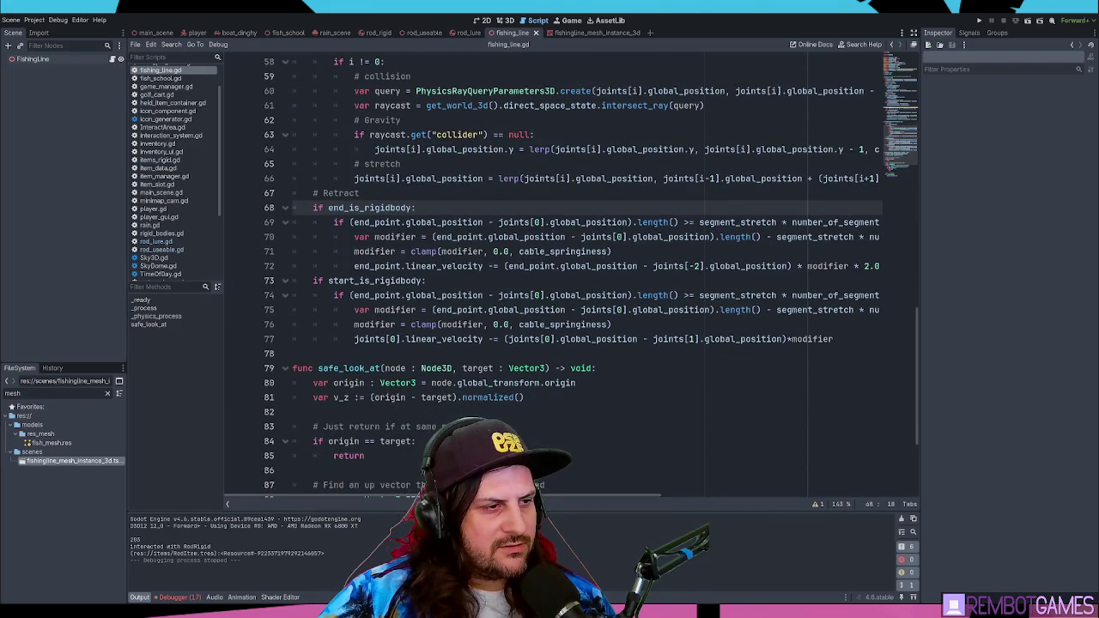
{"action": "mouse_move", "coordinate": [520, 495]}
{"action": "left_mouse_down"}
{"action": "mouse_move", "coordinate": [597, 495]}
{"action": "mouse_move", "coordinate": [518, 495]}
{"action": "left_mouse_up"}
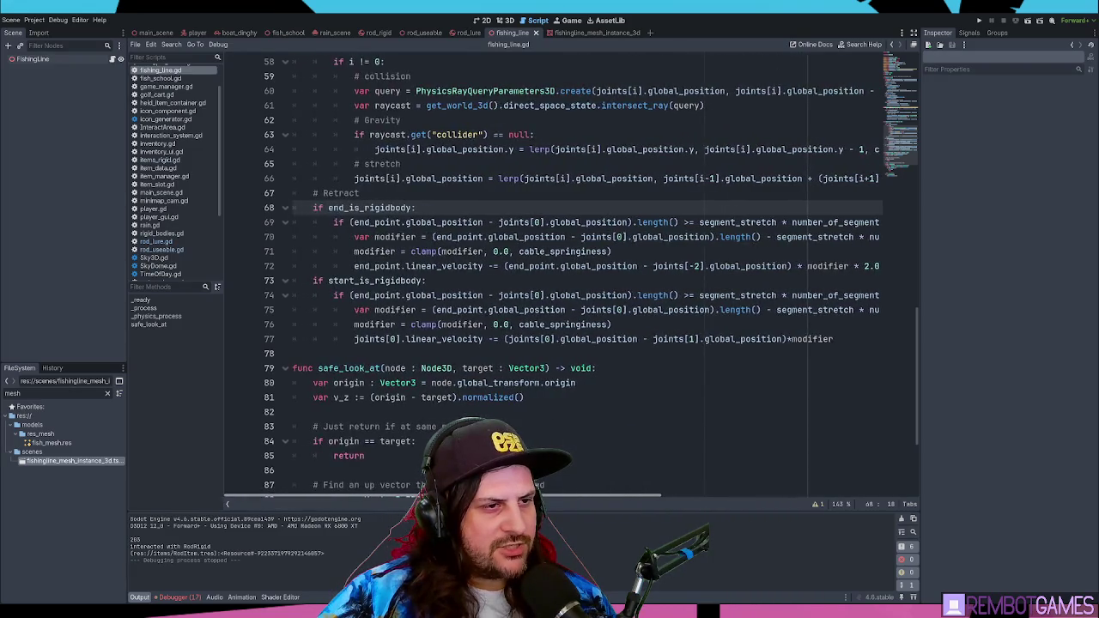
{"action": "double_click", "coordinate": [427, 339]}
{"action": "left_click", "coordinate": [638, 339]}
{"action": "scroll", "coordinate": [557, 327], "scroll_direction": "down", "scroll_amount": 2}
{"action": "scroll", "coordinate": [556, 327], "scroll_direction": "down", "scroll_amount": 2}
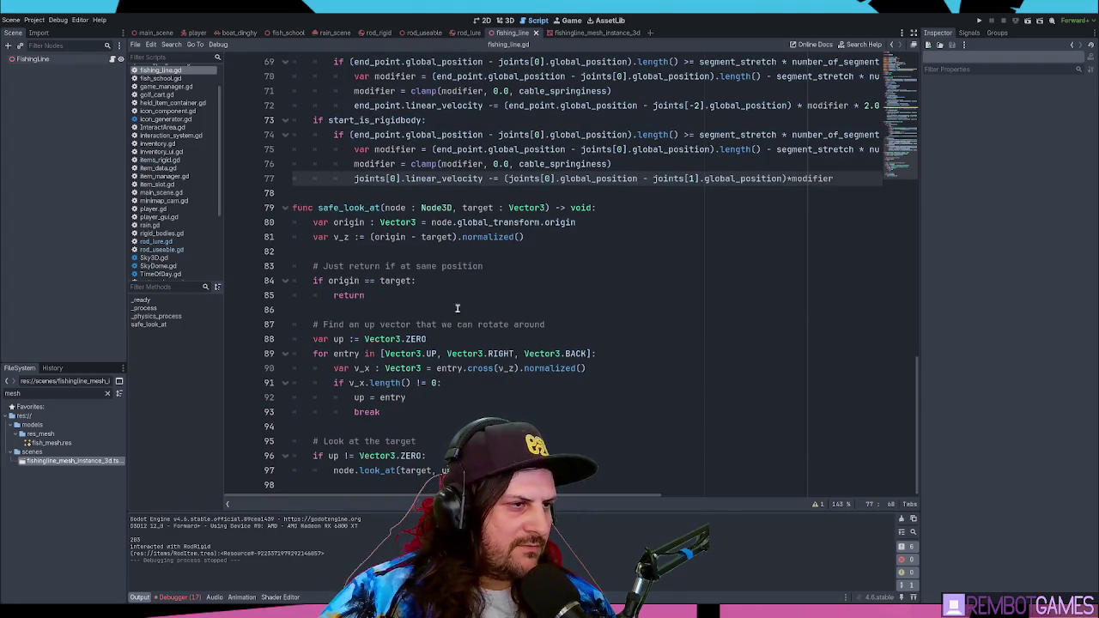
Step: Examine the safe_look_at function header and the collision code above it
{"action": "triple_click", "coordinate": [394, 267]}
{"action": "triple_click", "coordinate": [381, 210]}
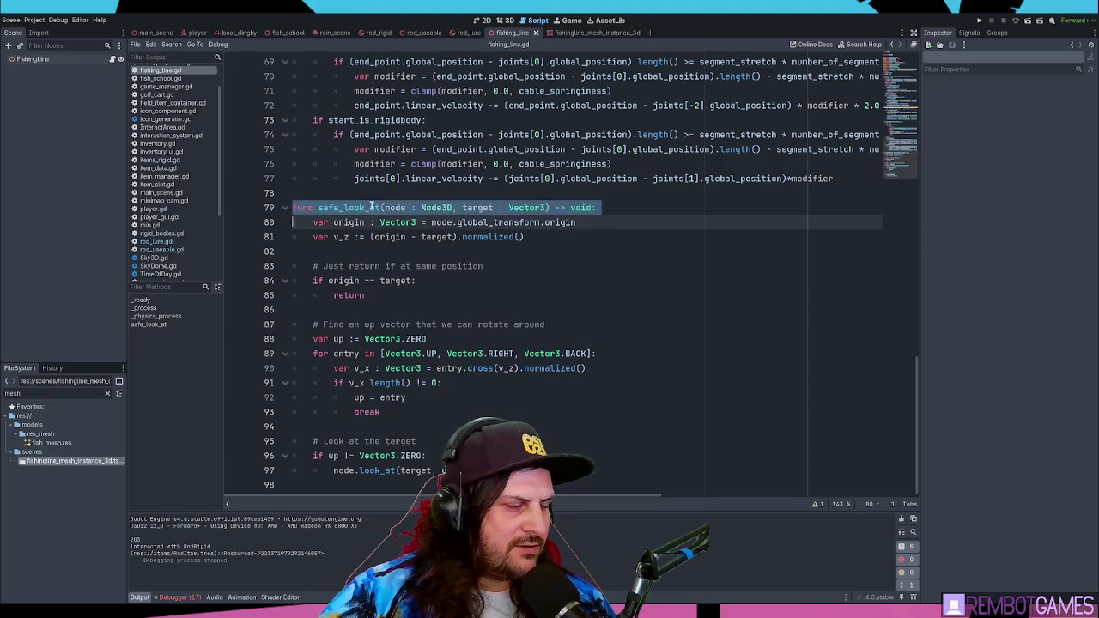
{"action": "scroll", "coordinate": [380, 217], "scroll_direction": "up", "scroll_amount": 5}
{"action": "scroll", "coordinate": [382, 217], "scroll_direction": "up", "scroll_amount": 3}
{"action": "left_click", "coordinate": [381, 216]}
{"action": "scroll", "coordinate": [395, 220], "scroll_direction": "up", "scroll_amount": 3}
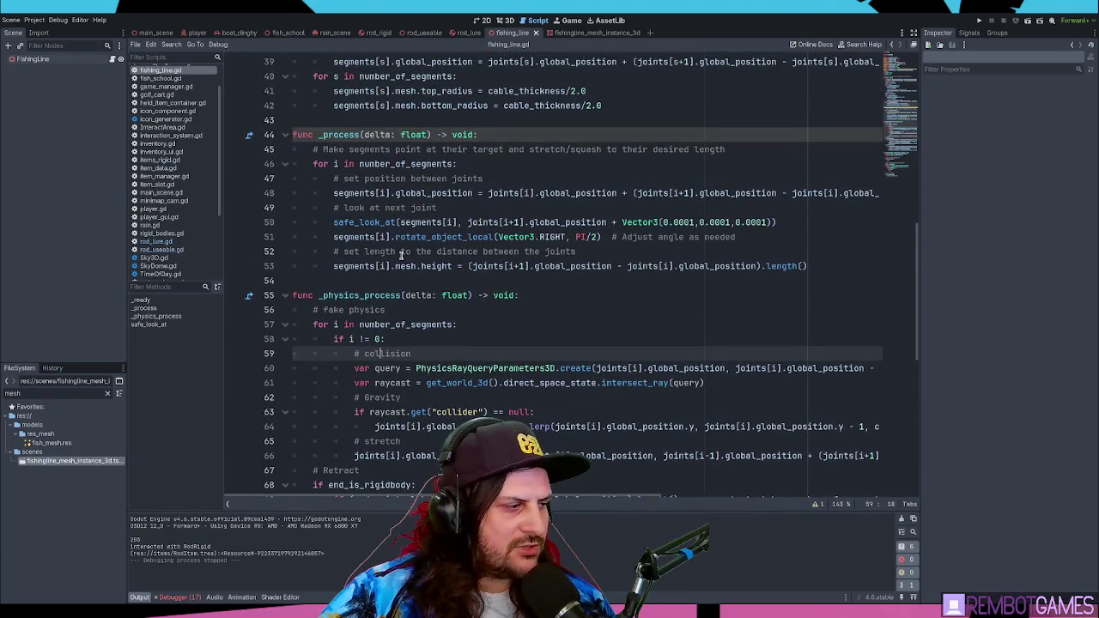
{"action": "scroll", "coordinate": [384, 266], "scroll_direction": "up", "scroll_amount": 6}
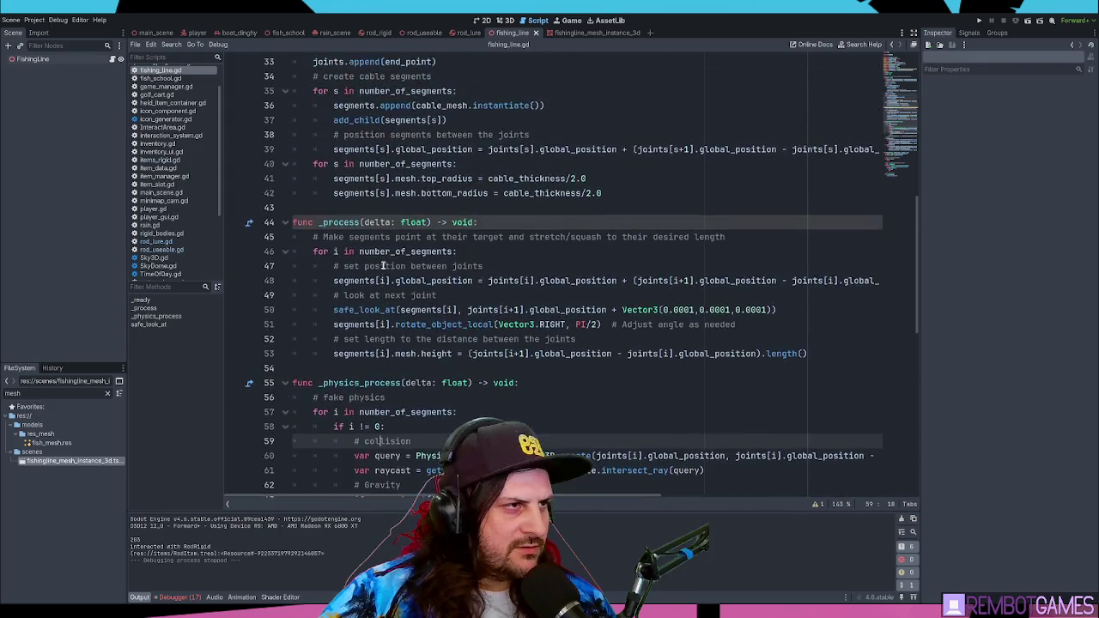
{"action": "scroll", "coordinate": [384, 267], "scroll_direction": "up", "scroll_amount": 2}
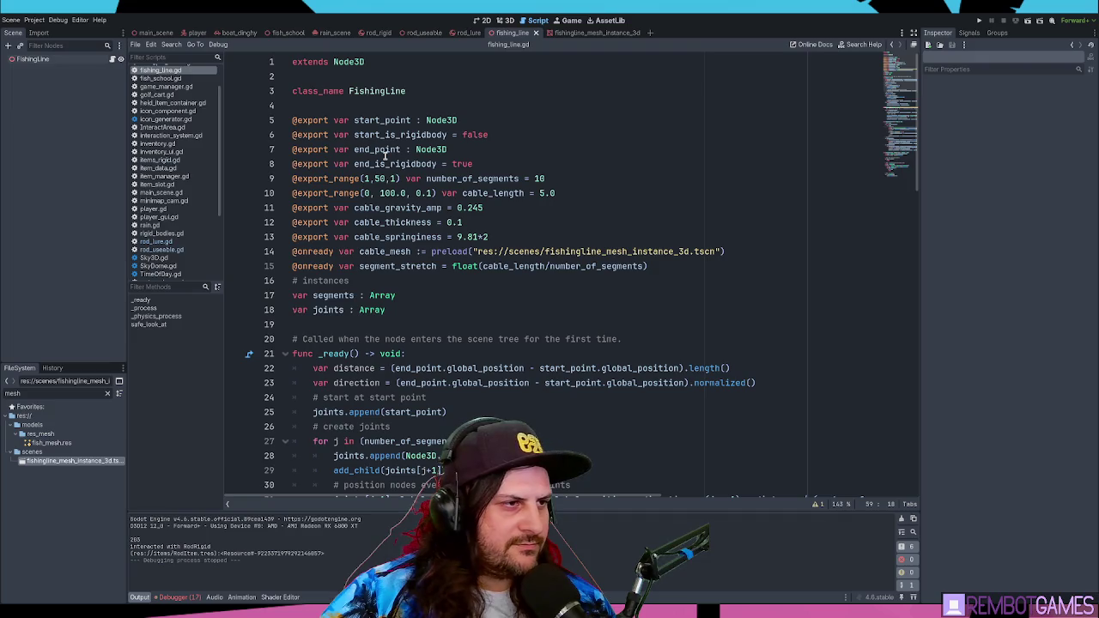
Step: Review the exports: end_point, segment_stretch, export_range on line 9 and end_is_rigidbody
{"action": "left_click", "coordinate": [385, 151]}
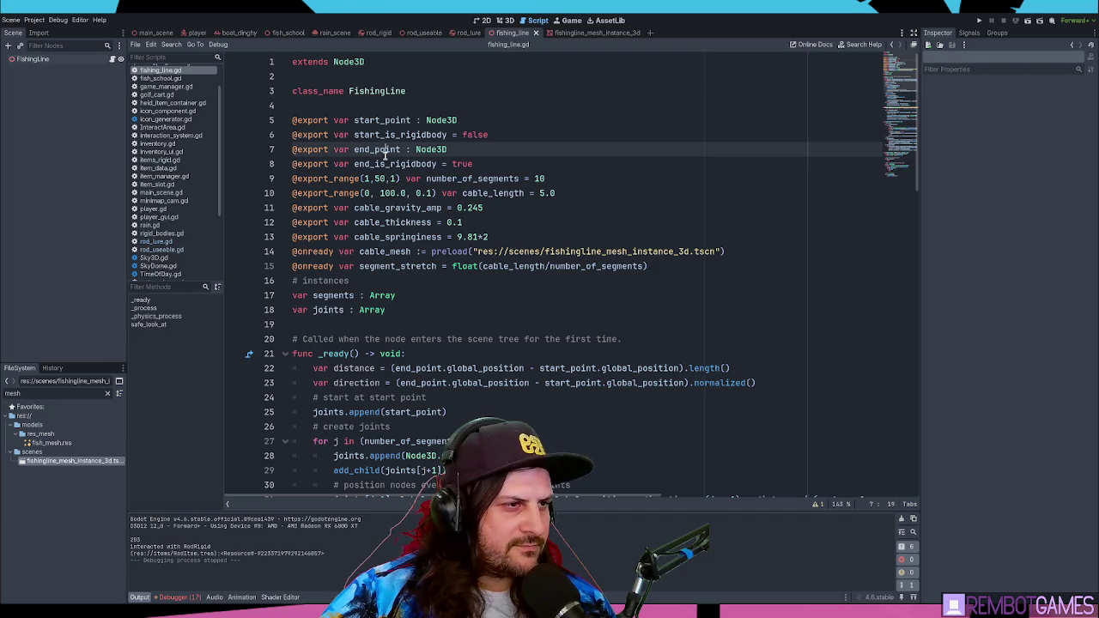
{"action": "left_click", "coordinate": [402, 267]}
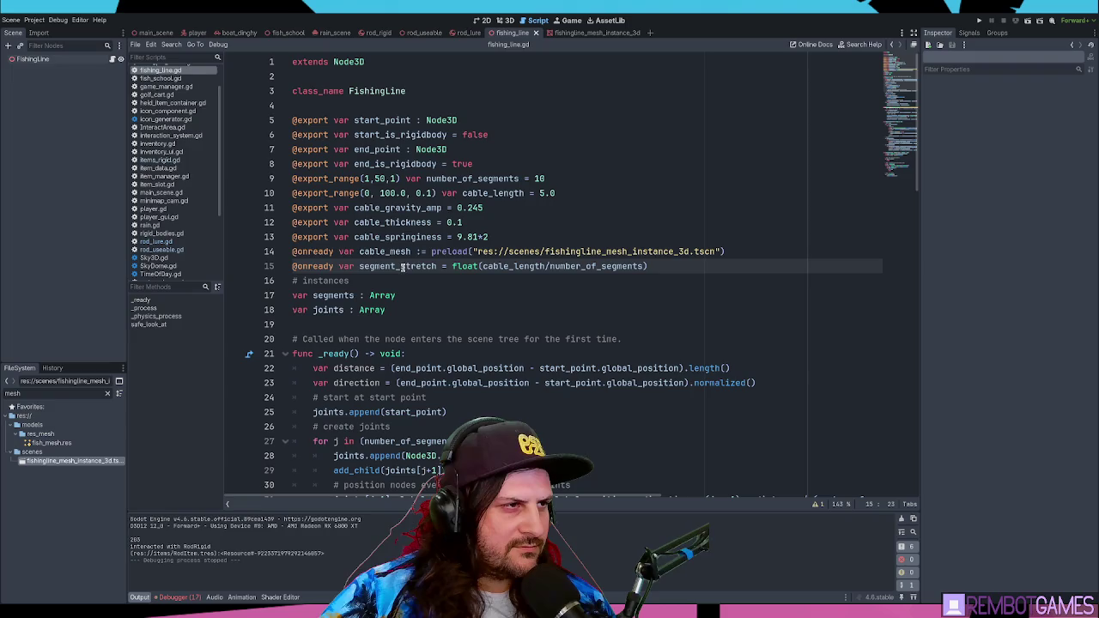
{"action": "double_click", "coordinate": [331, 194]}
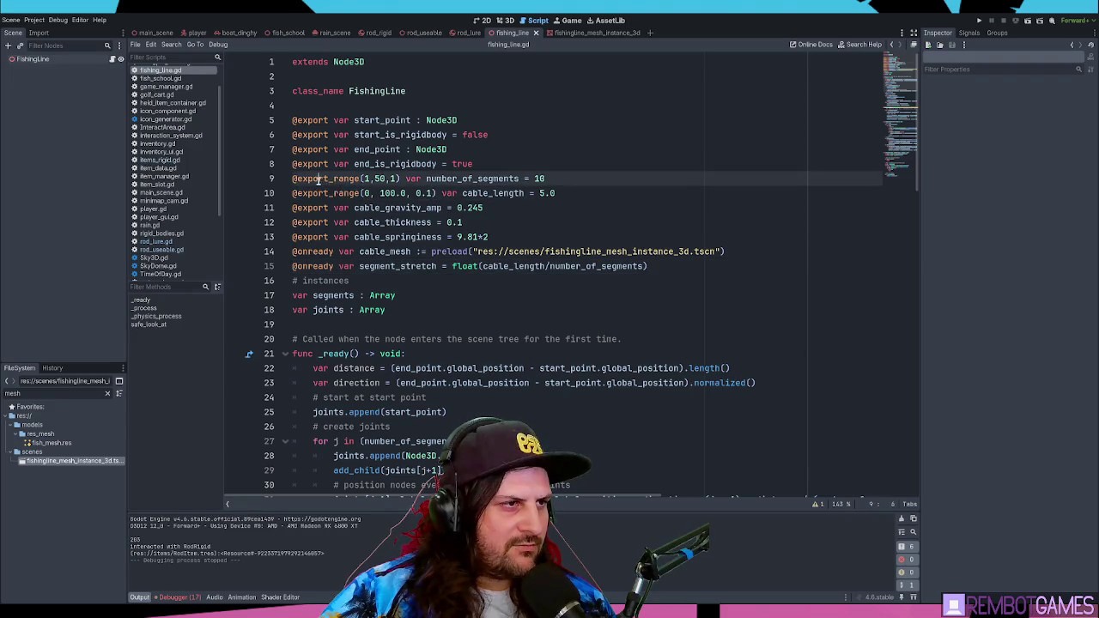
{"action": "double_click", "coordinate": [319, 180]}
{"action": "left_click", "coordinate": [470, 164]}
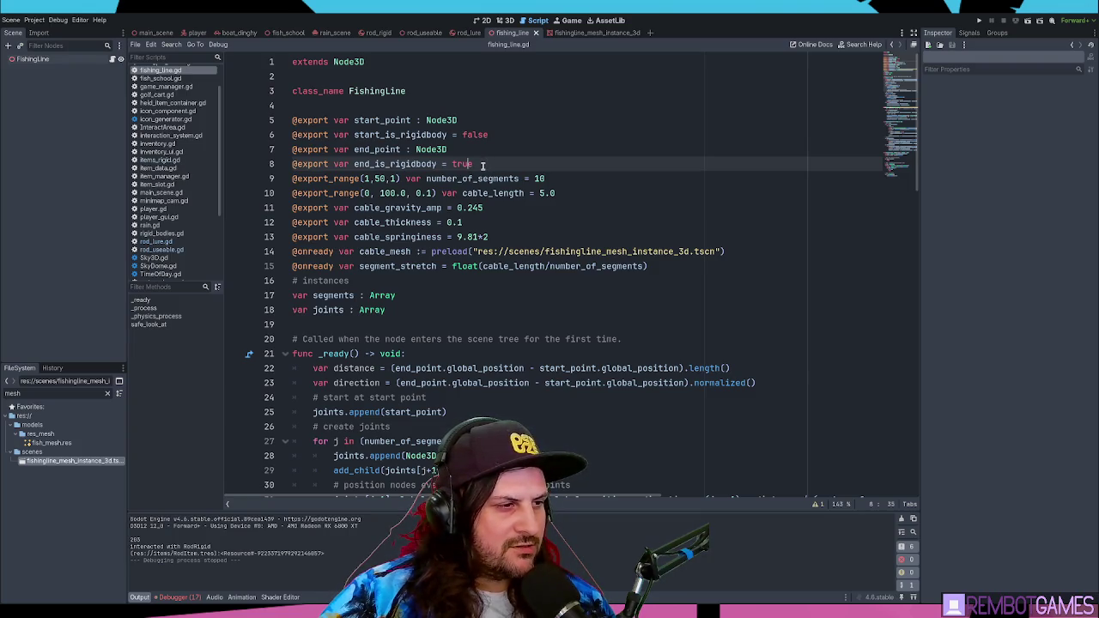
{"action": "scroll", "coordinate": [483, 165], "scroll_direction": "down", "scroll_amount": 5}
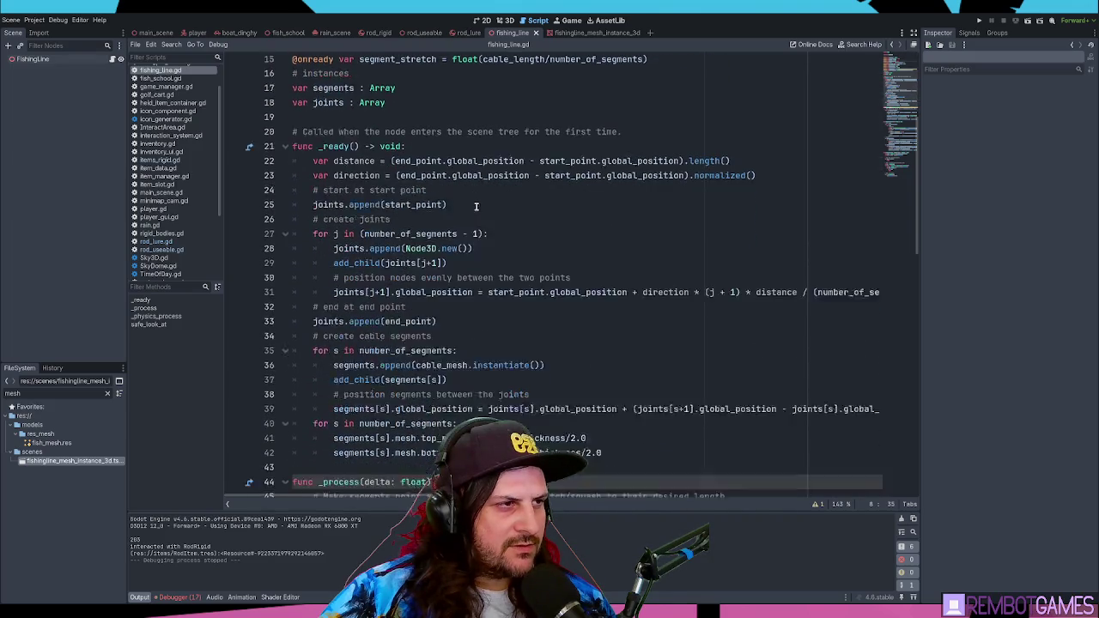
{"action": "scroll", "coordinate": [475, 207], "scroll_direction": "down", "scroll_amount": 2}
{"action": "scroll", "coordinate": [476, 204], "scroll_direction": "up", "scroll_amount": 5}
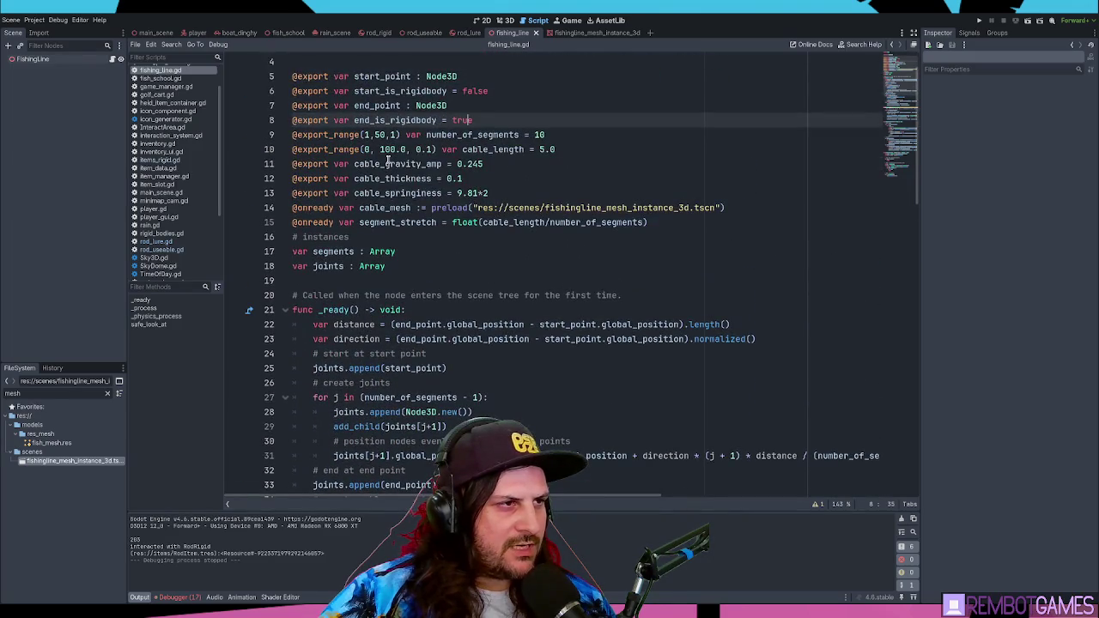
{"action": "double_click", "coordinate": [377, 120]}
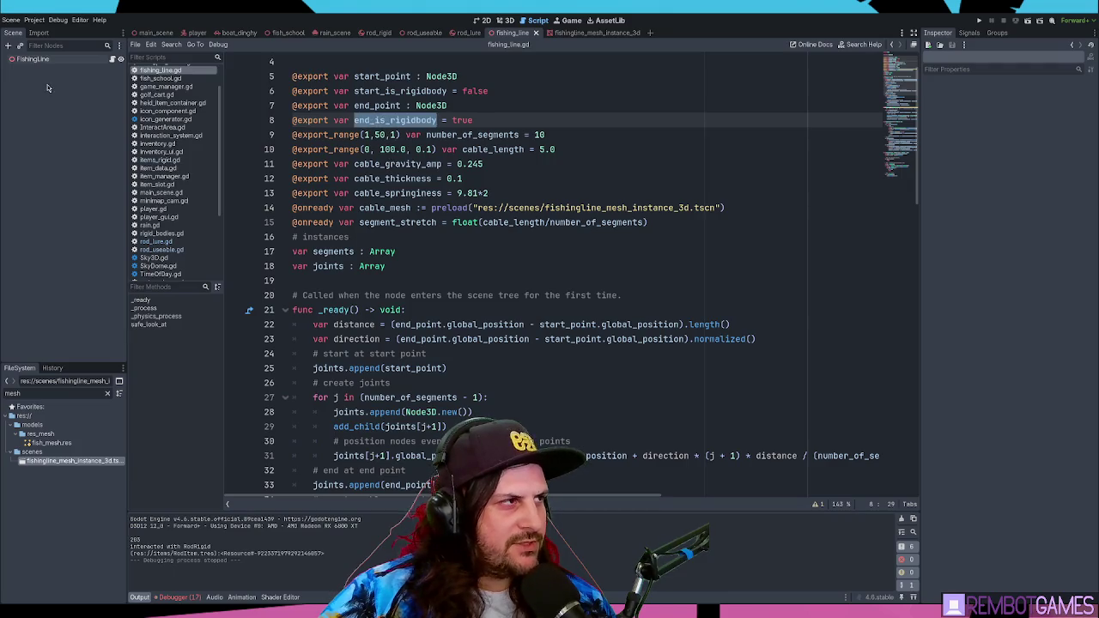
Step: Toggle End Is Rigidbody on ReelLine in rod_useable and run the game with F5
{"action": "left_click", "coordinate": [100, 59]}
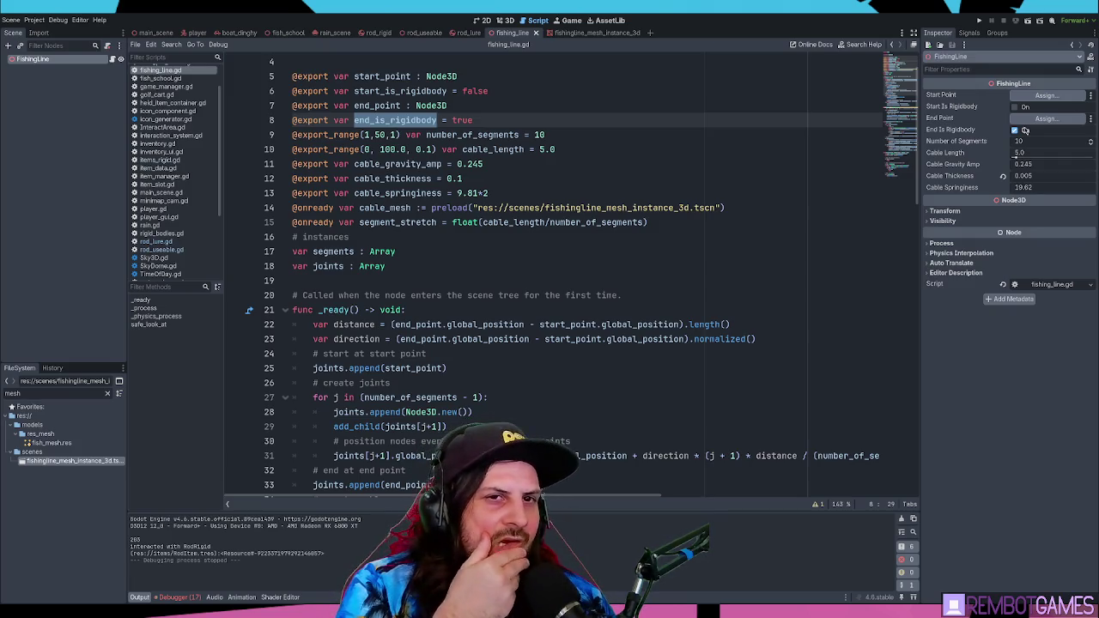
{"action": "left_click", "coordinate": [420, 32]}
{"action": "left_click", "coordinate": [34, 176]}
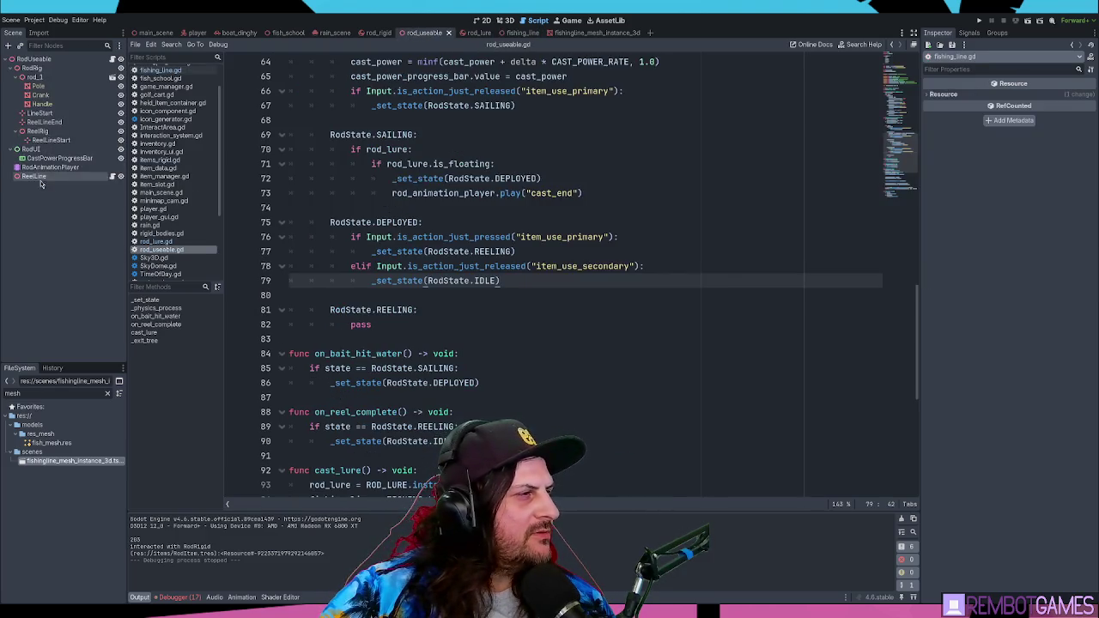
{"action": "left_click", "coordinate": [1015, 130]}
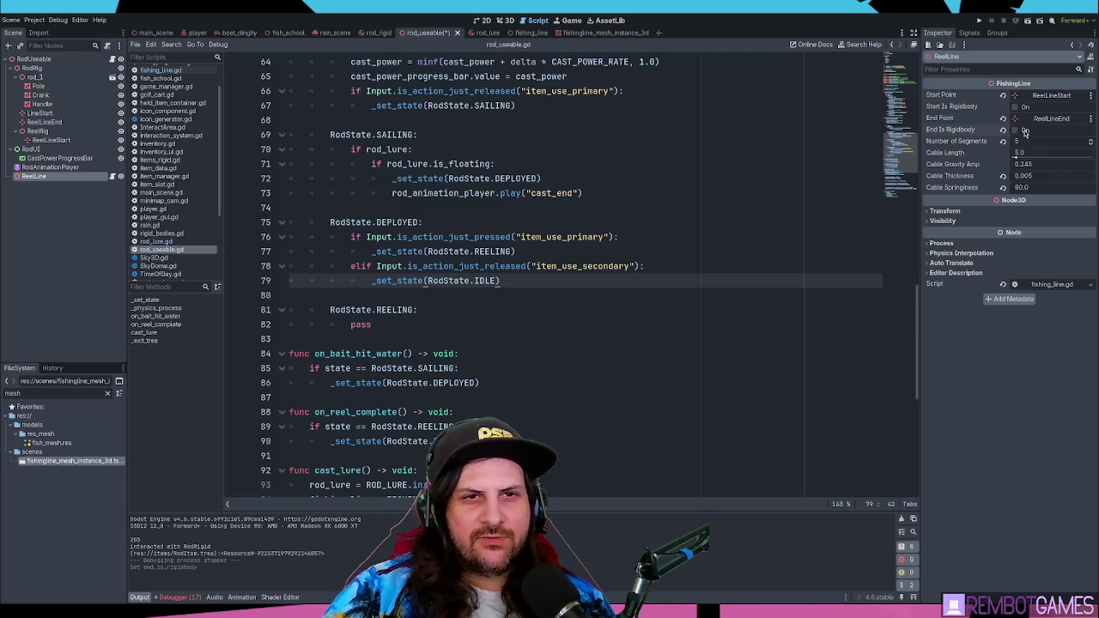
{"action": "left_click", "coordinate": [741, 161]}
{"action": "key", "text": "F5"}
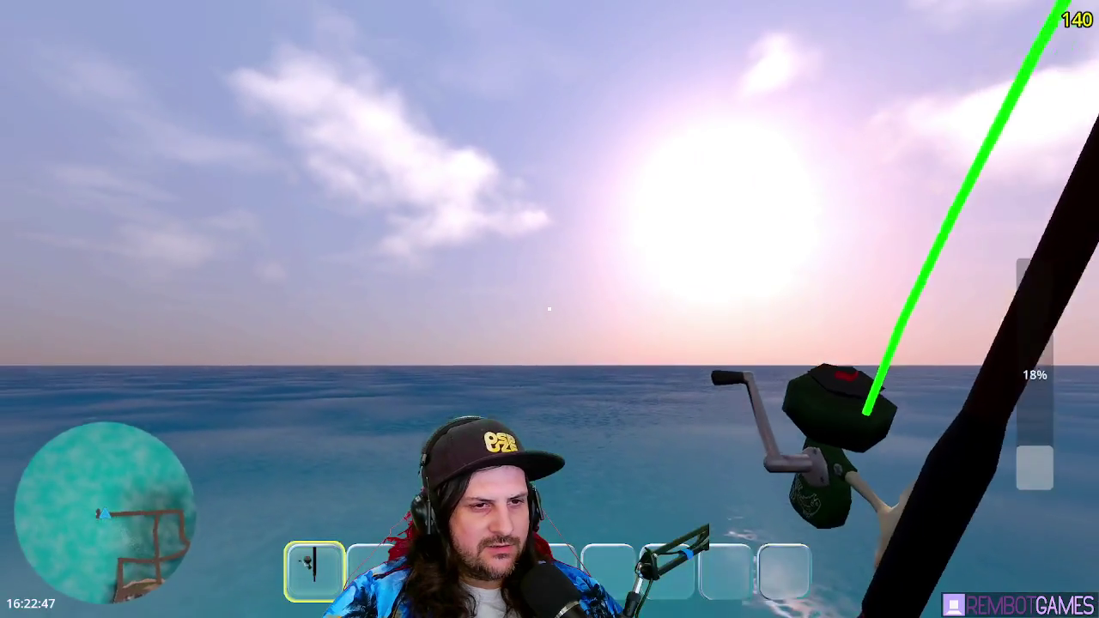
Step: Cast the line twice, move the rod into the cooler via E, then stop with F8
{"action": "left_click", "coordinate": [549, 310]}
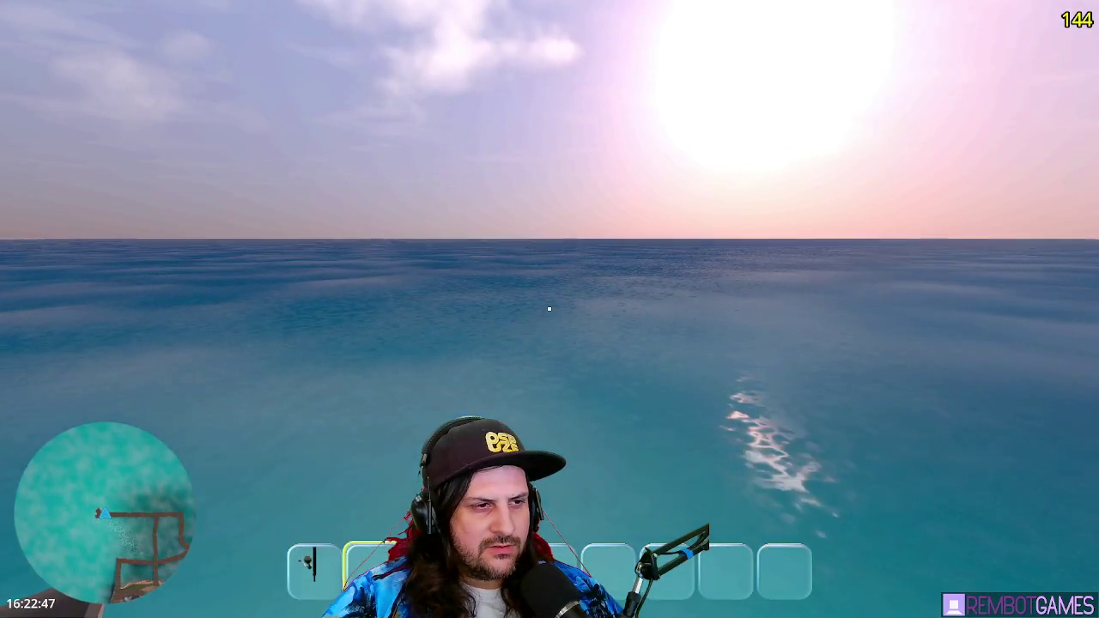
{"action": "left_click_drag", "start_coordinate": [549, 309], "coordinate": [549, 309]}
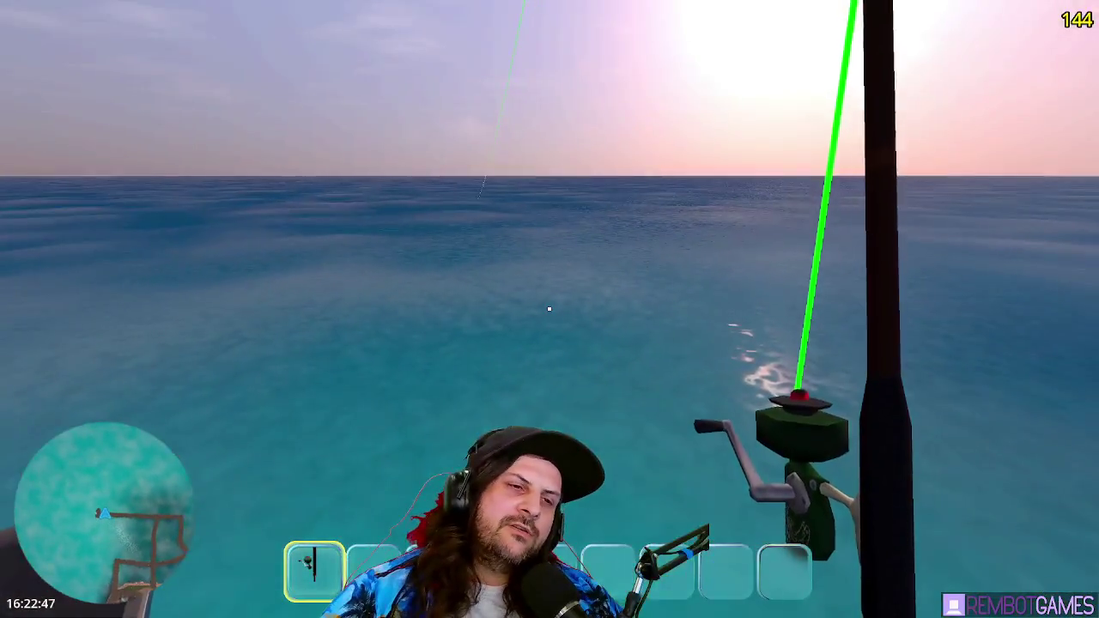
{"action": "left_click", "coordinate": [550, 309]}
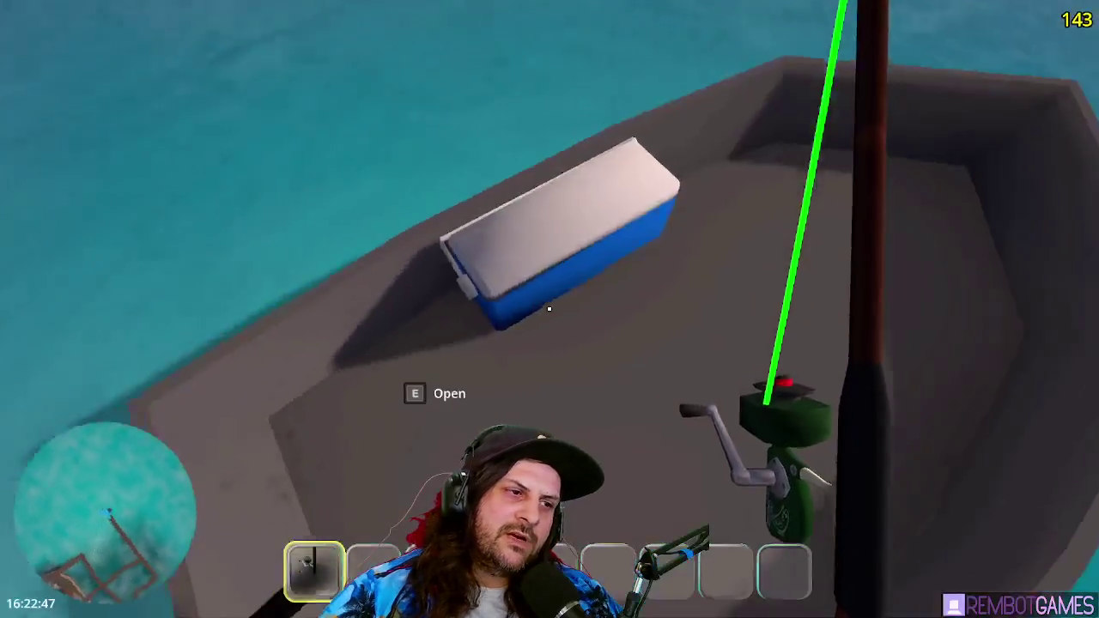
{"action": "key", "text": "e"}
{"action": "mouse_move", "coordinate": [314, 569]}
{"action": "left_mouse_down"}
{"action": "mouse_move", "coordinate": [361, 486]}
{"action": "mouse_move", "coordinate": [434, 228]}
{"action": "mouse_move", "coordinate": [432, 244]}
{"action": "left_mouse_up"}
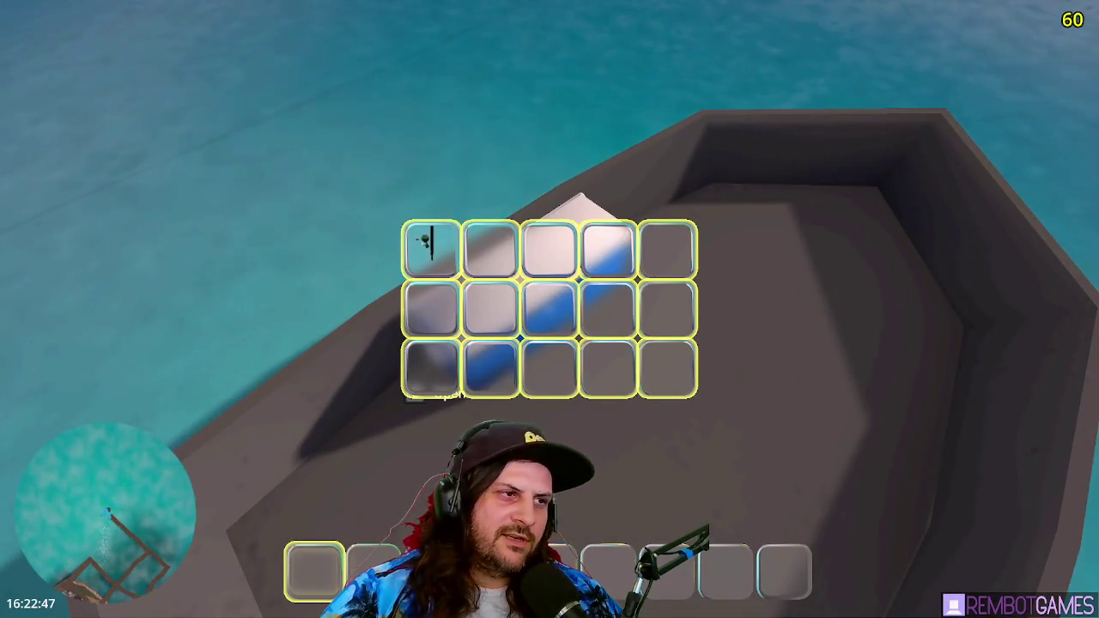
{"action": "key", "text": "F8"}
{"action": "left_click", "coordinate": [489, 226]}
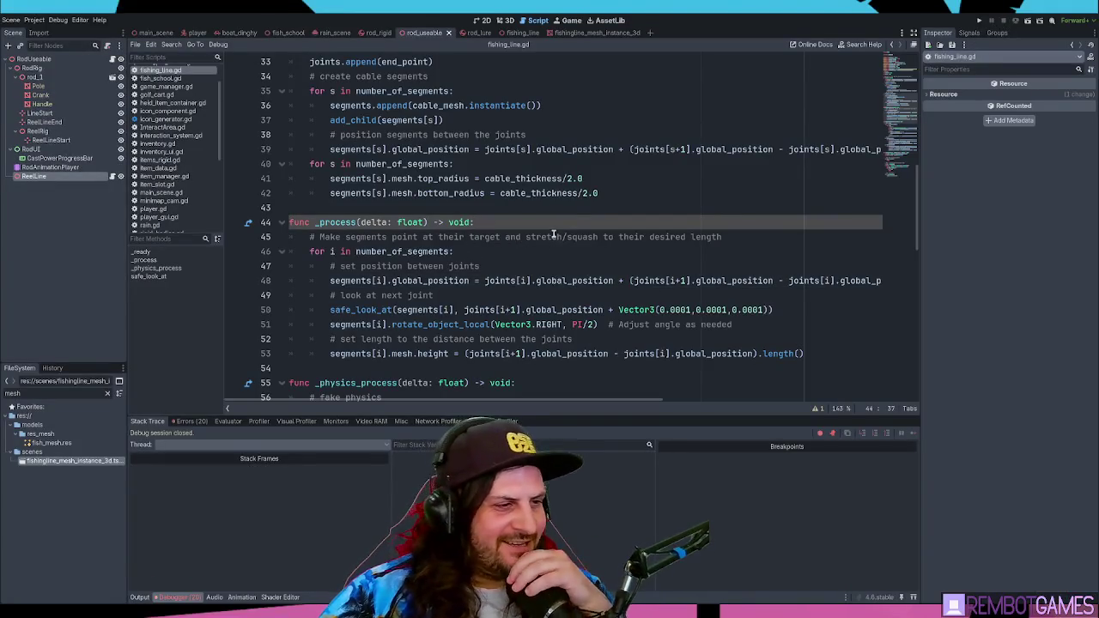
Step: Read _physics_process and the Retract code, including its end_is_rigidbody check
{"action": "left_click", "coordinate": [506, 252]}
{"action": "scroll", "coordinate": [507, 252], "scroll_direction": "down", "scroll_amount": 4}
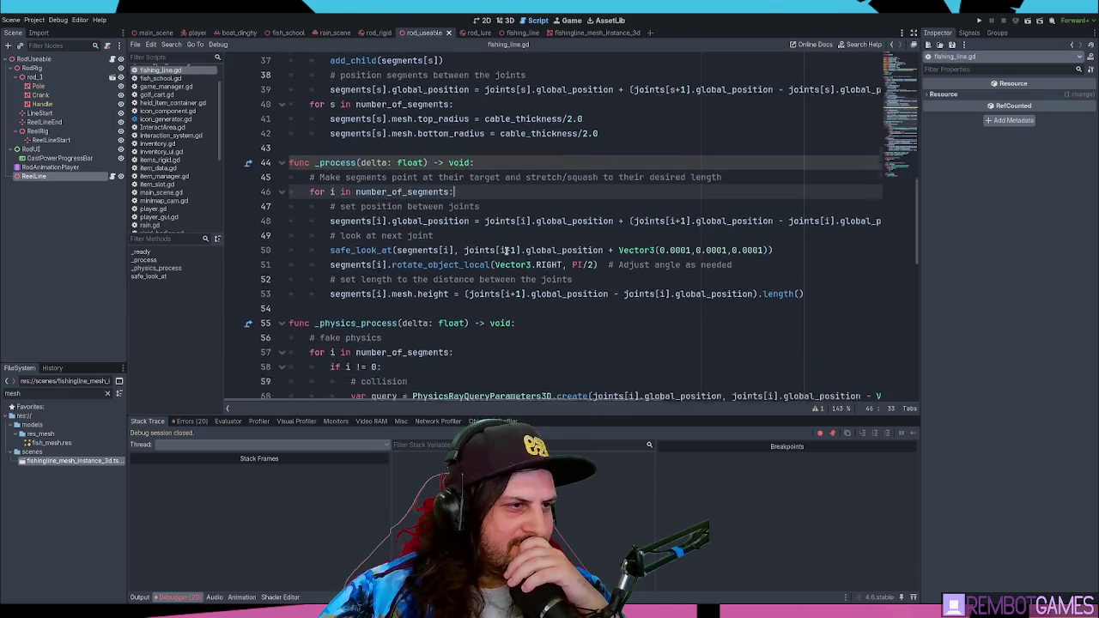
{"action": "left_click", "coordinate": [553, 207]}
{"action": "scroll", "coordinate": [553, 207], "scroll_direction": "down", "scroll_amount": 8}
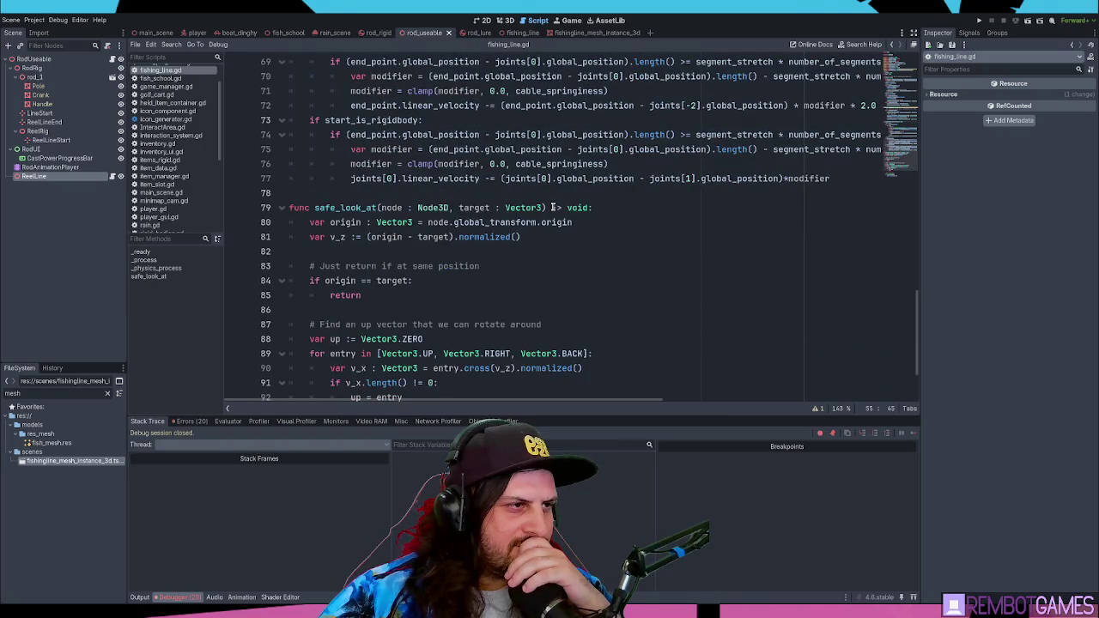
{"action": "scroll", "coordinate": [552, 207], "scroll_direction": "up", "scroll_amount": 5}
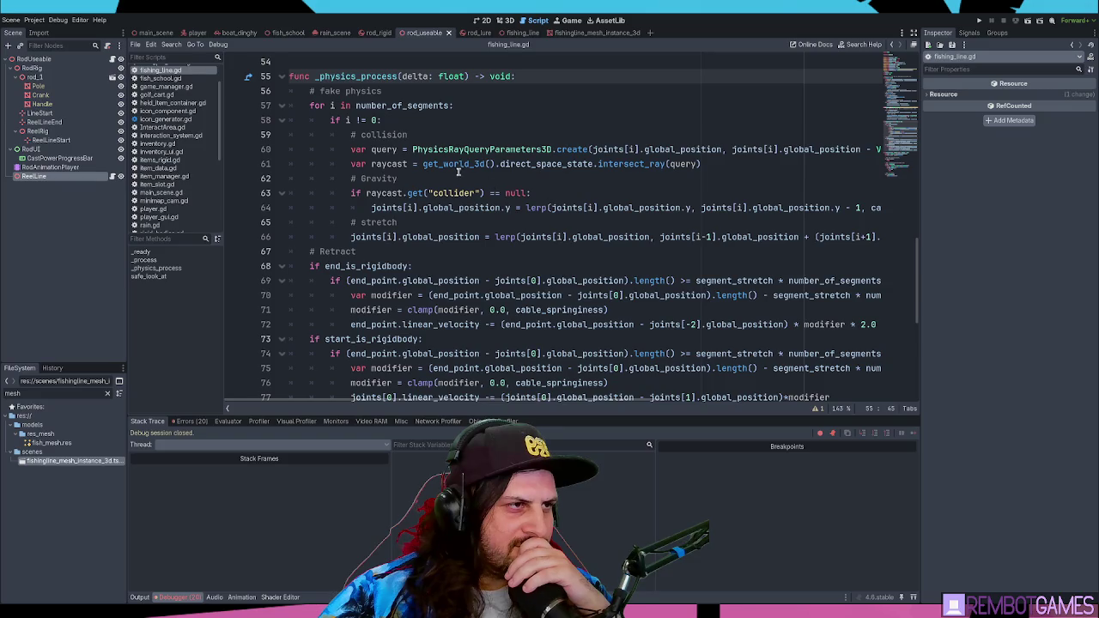
{"action": "double_click", "coordinate": [378, 267]}
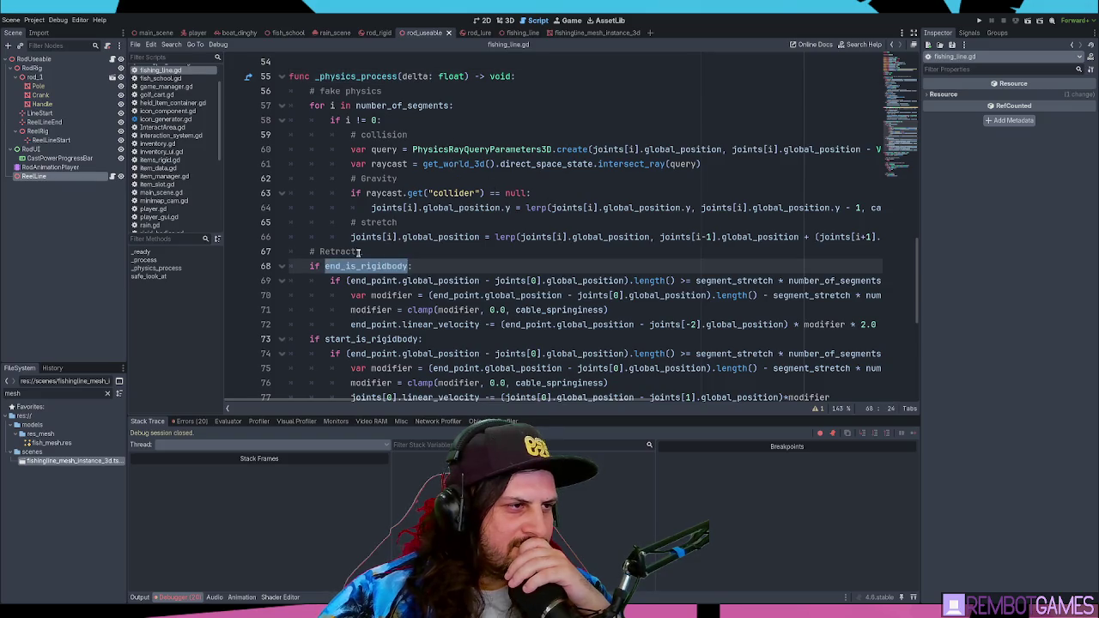
{"action": "scroll", "coordinate": [371, 378], "scroll_direction": "down", "scroll_amount": 1}
{"action": "left_click", "coordinate": [375, 389]}
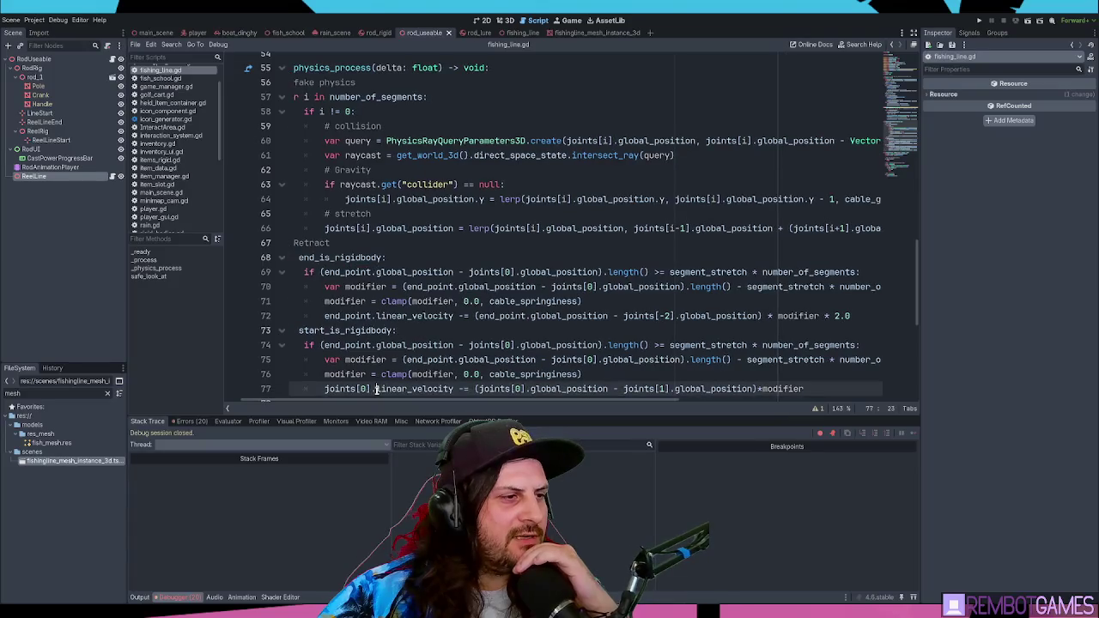
{"action": "double_click", "coordinate": [308, 244]}
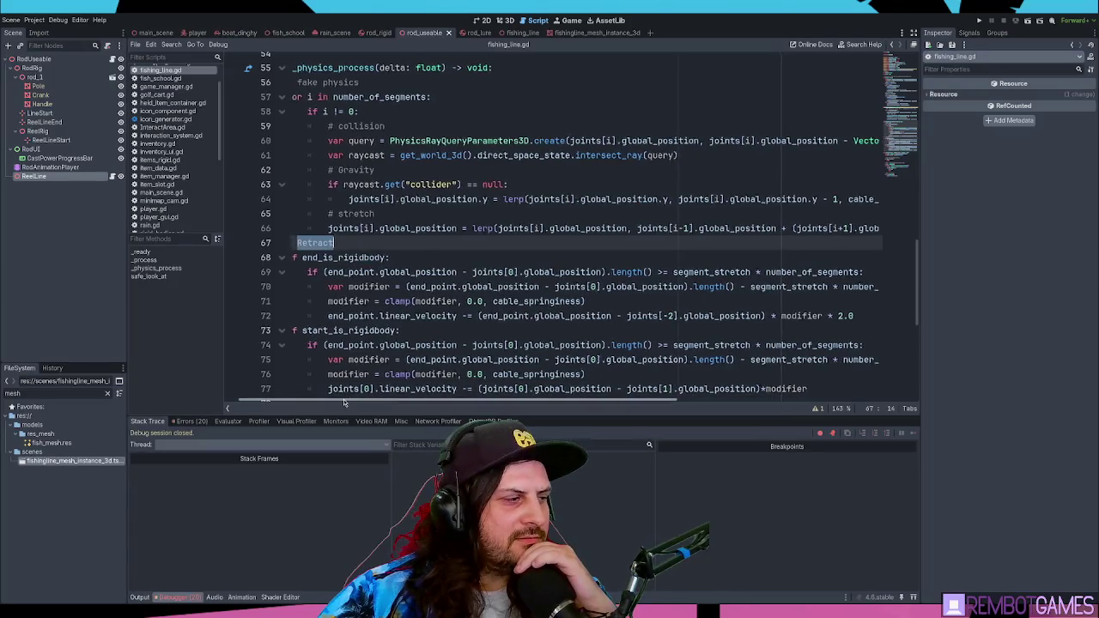
{"action": "scroll", "coordinate": [348, 392], "scroll_direction": "left", "scroll_amount": 1}
Step: Check the RodAnimationPlayer and ReelLine nodes, then return to the fishing_line scene
{"action": "left_click", "coordinate": [52, 167]}
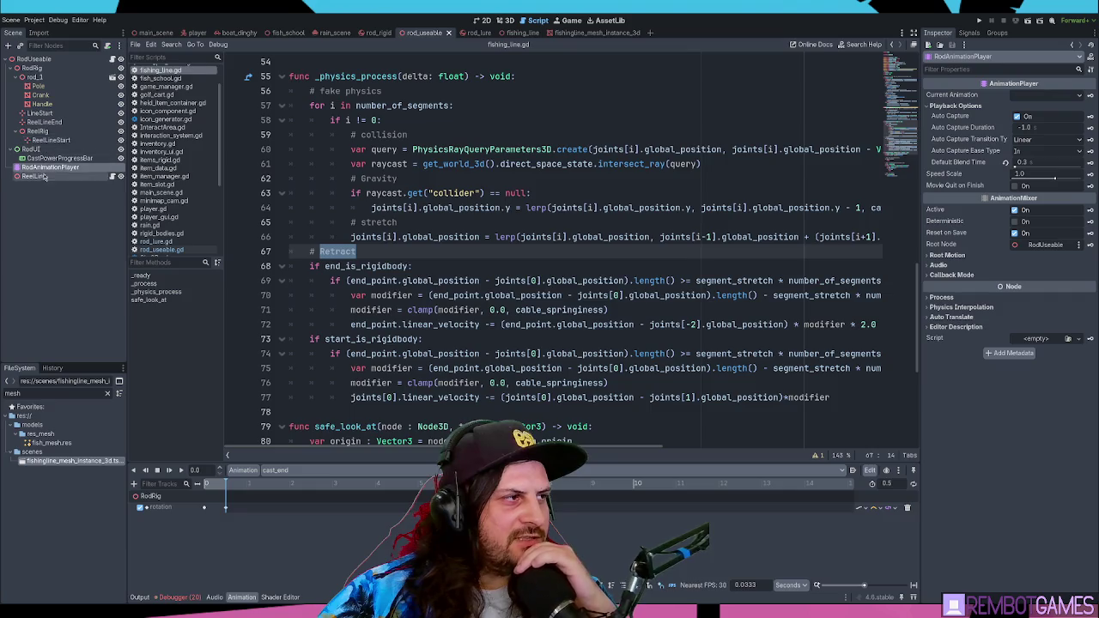
{"action": "left_click", "coordinate": [39, 175]}
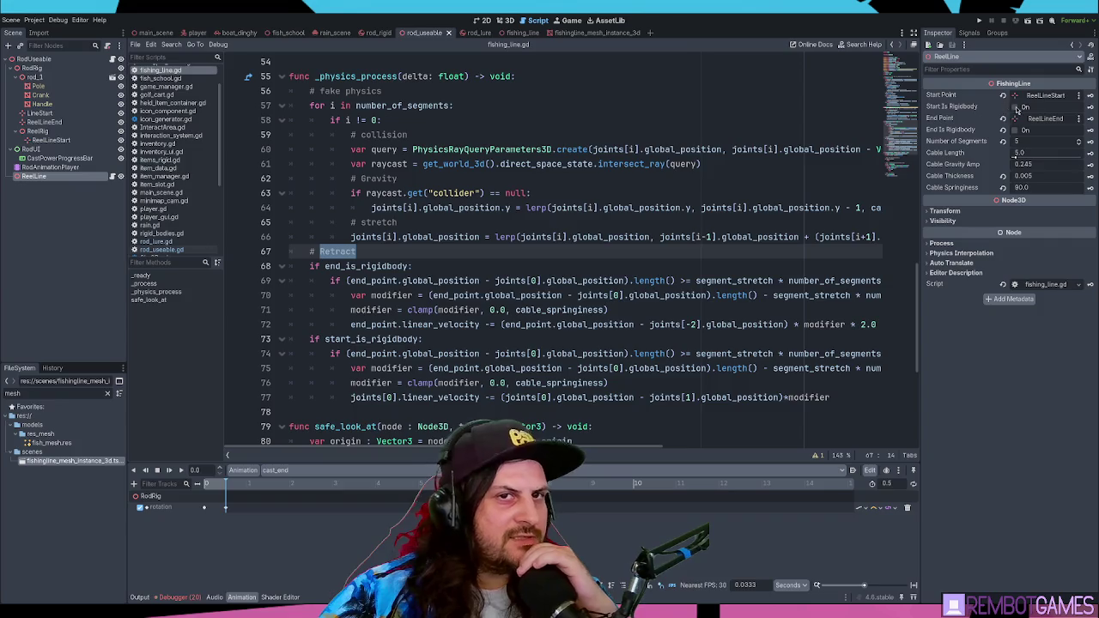
{"action": "left_click", "coordinate": [515, 33]}
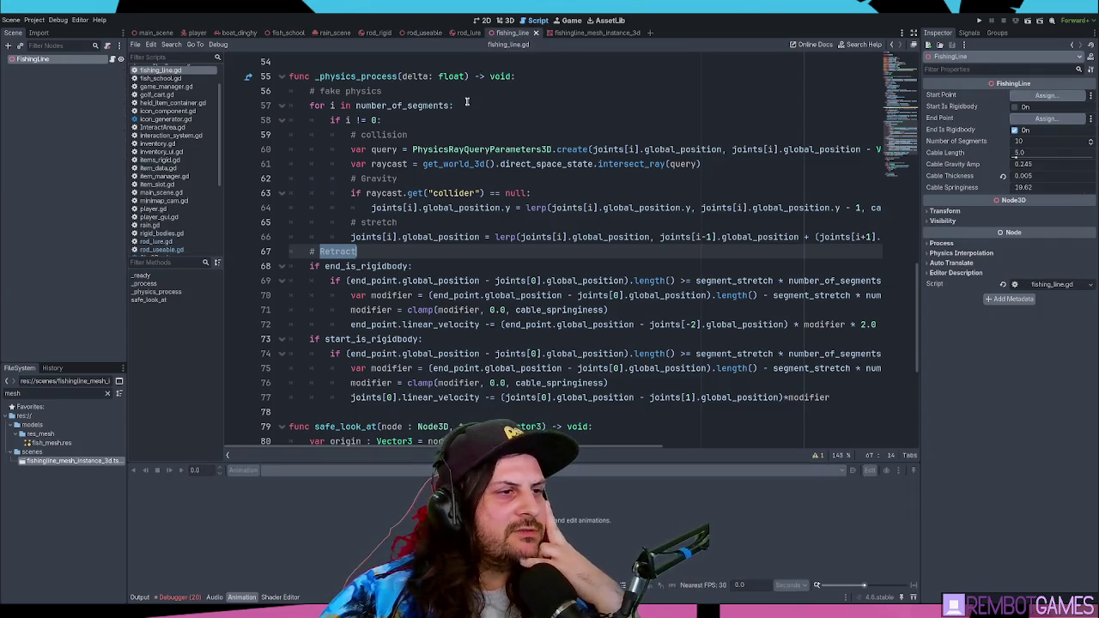
Step: In cast_lure, add 'fishing_line.end_is_rigidbody = false' below the end_point line, then run the game
{"action": "left_click", "coordinate": [405, 32]}
{"action": "scroll", "coordinate": [440, 283], "scroll_direction": "down", "scroll_amount": 10}
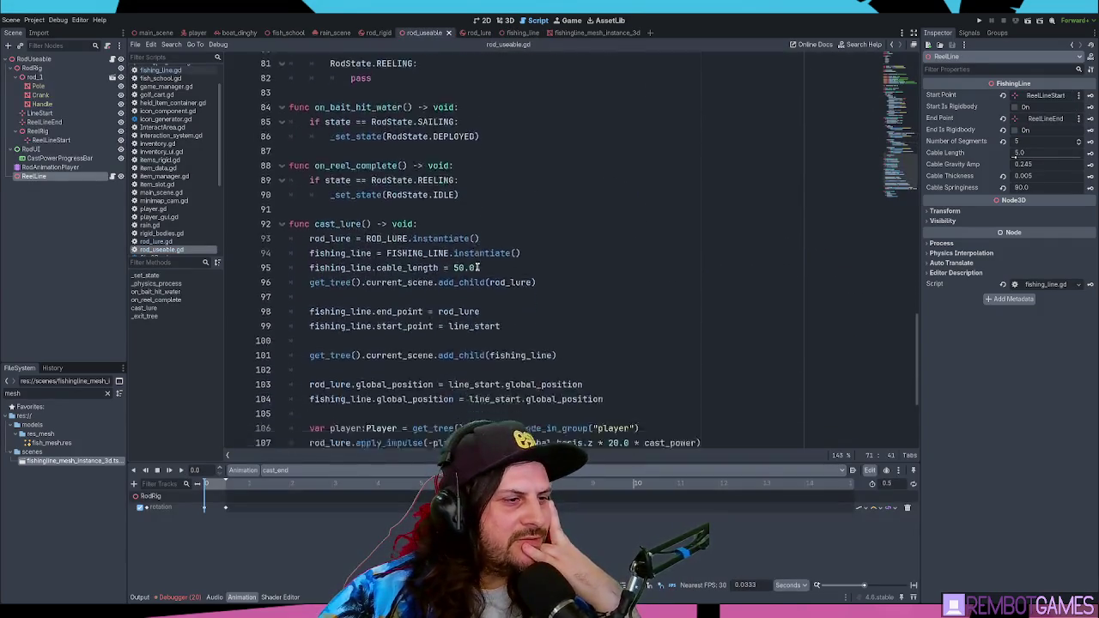
{"action": "left_click", "coordinate": [412, 238]}
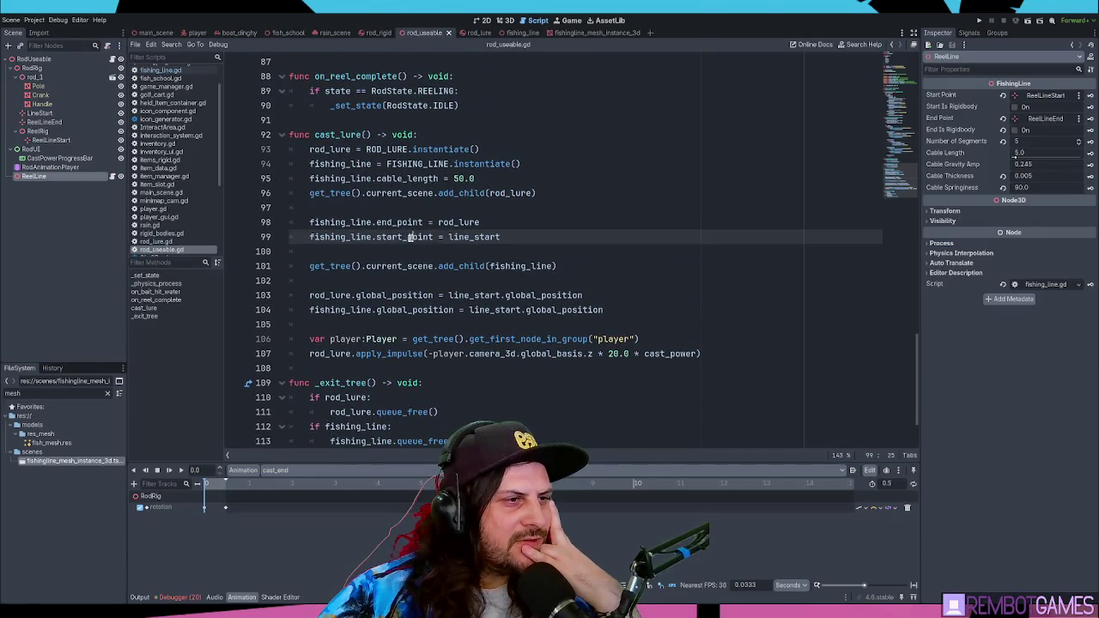
{"action": "left_click", "coordinate": [406, 222]}
{"action": "left_click", "coordinate": [489, 222]}
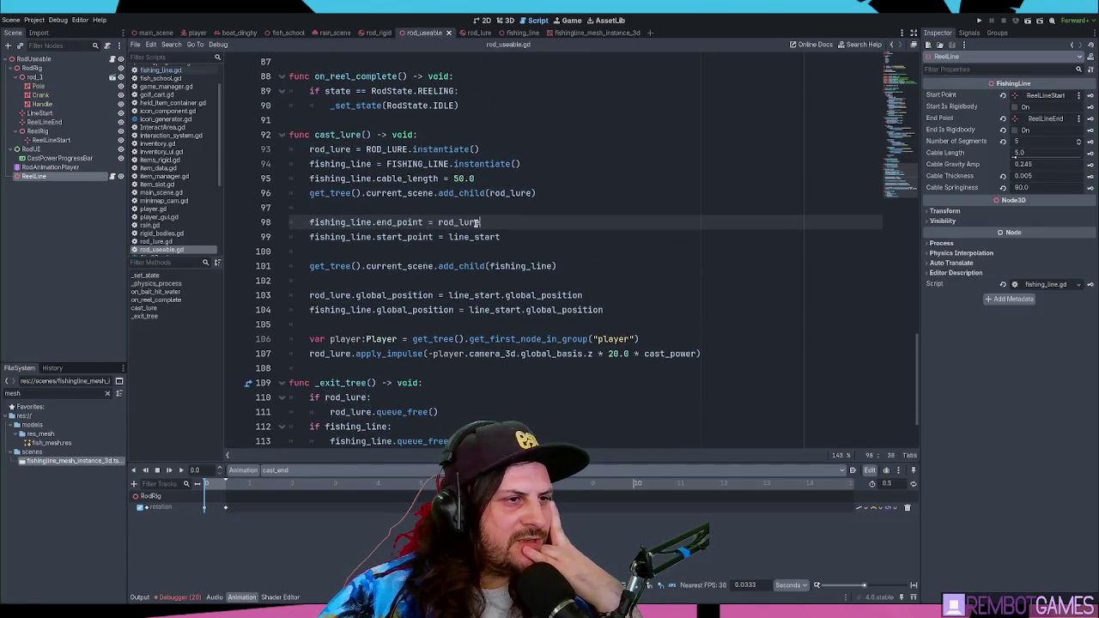
{"action": "left_click", "coordinate": [508, 237]}
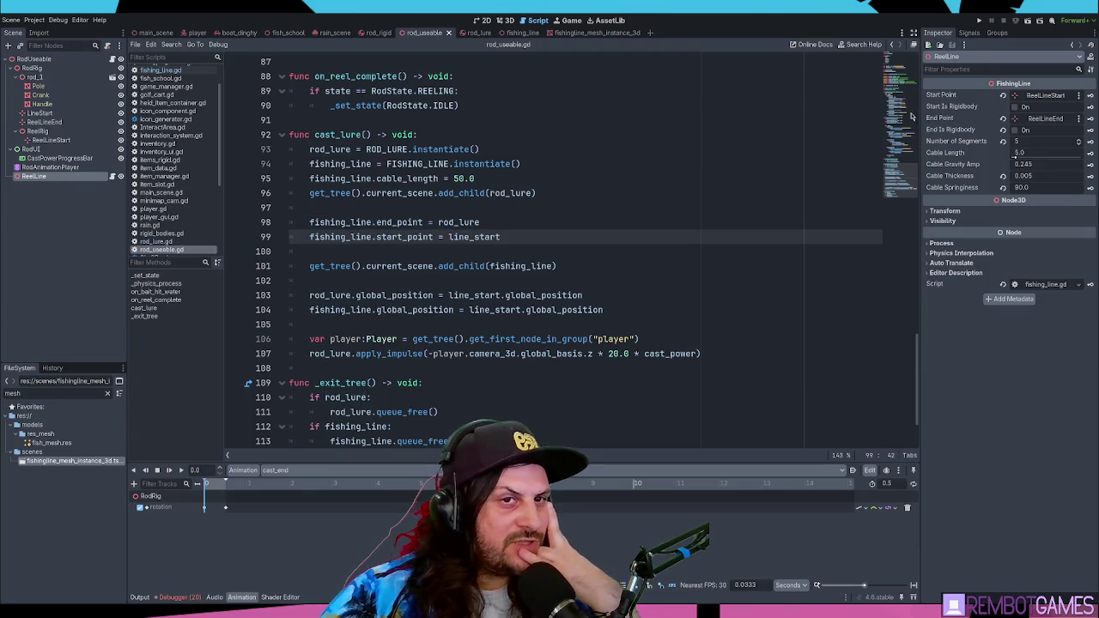
{"action": "left_click", "coordinate": [503, 224]}
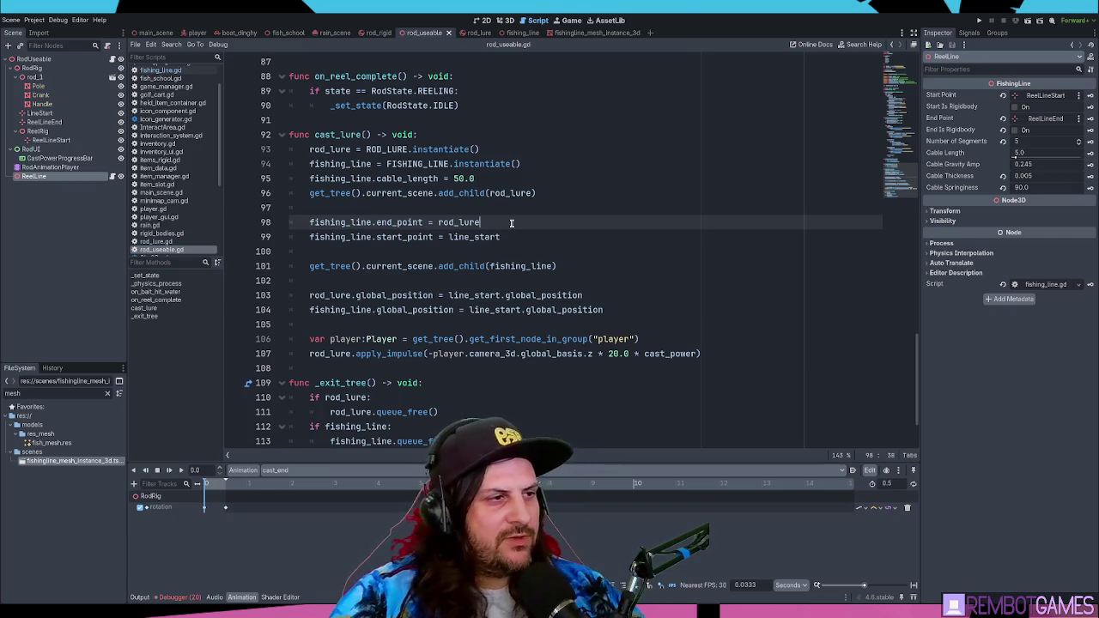
{"action": "key", "text": "Return"}
{"action": "type", "text": "_line."}
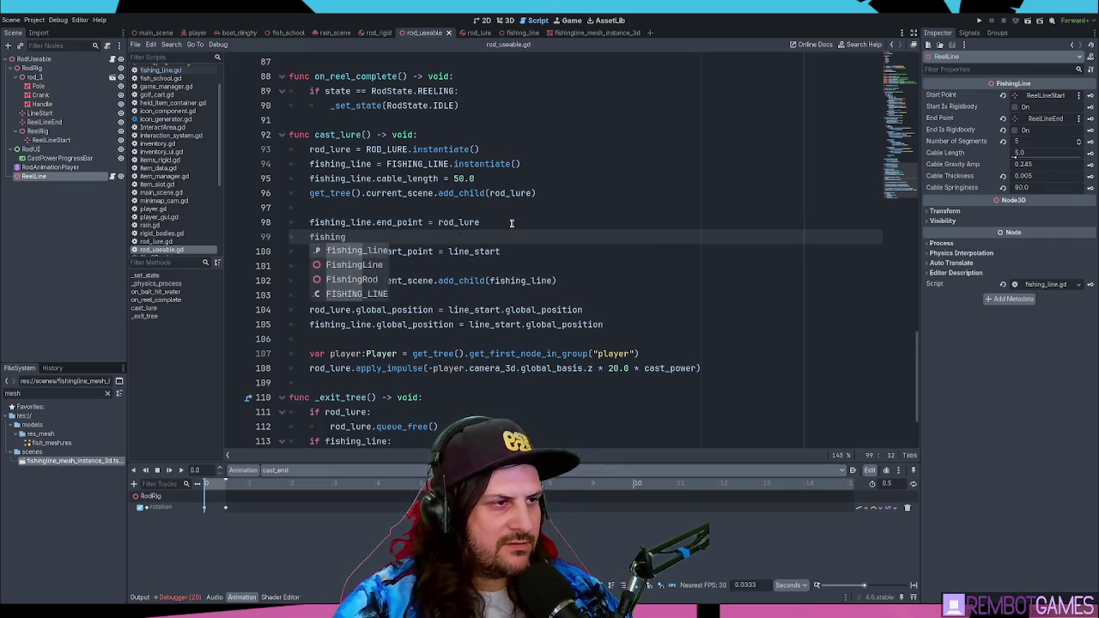
{"action": "type", "text": "en"}
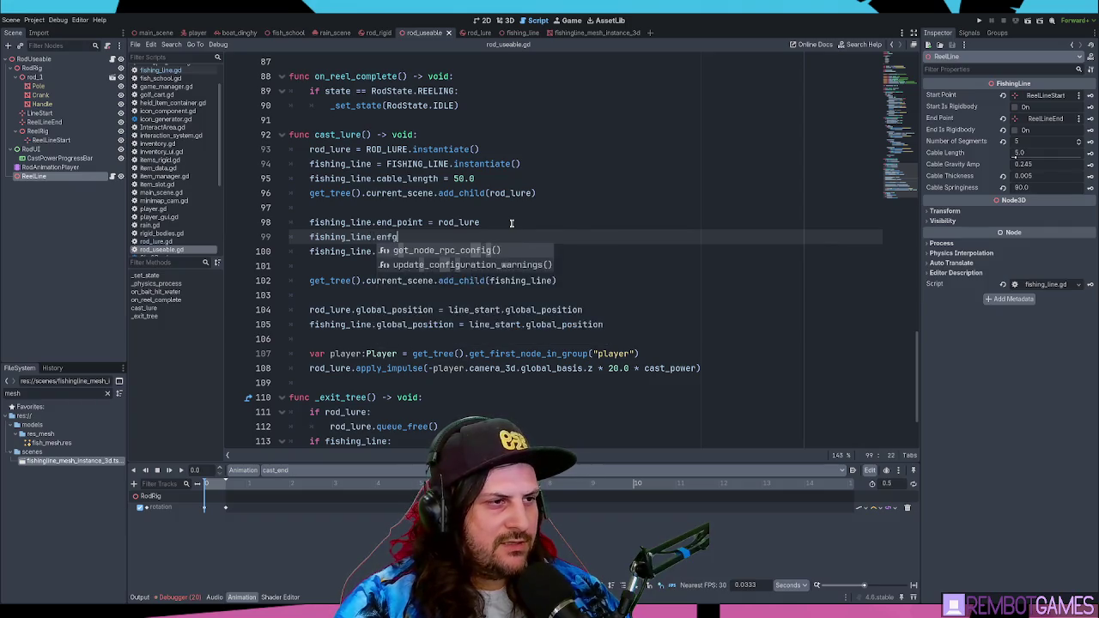
{"action": "key", "text": "Return"}
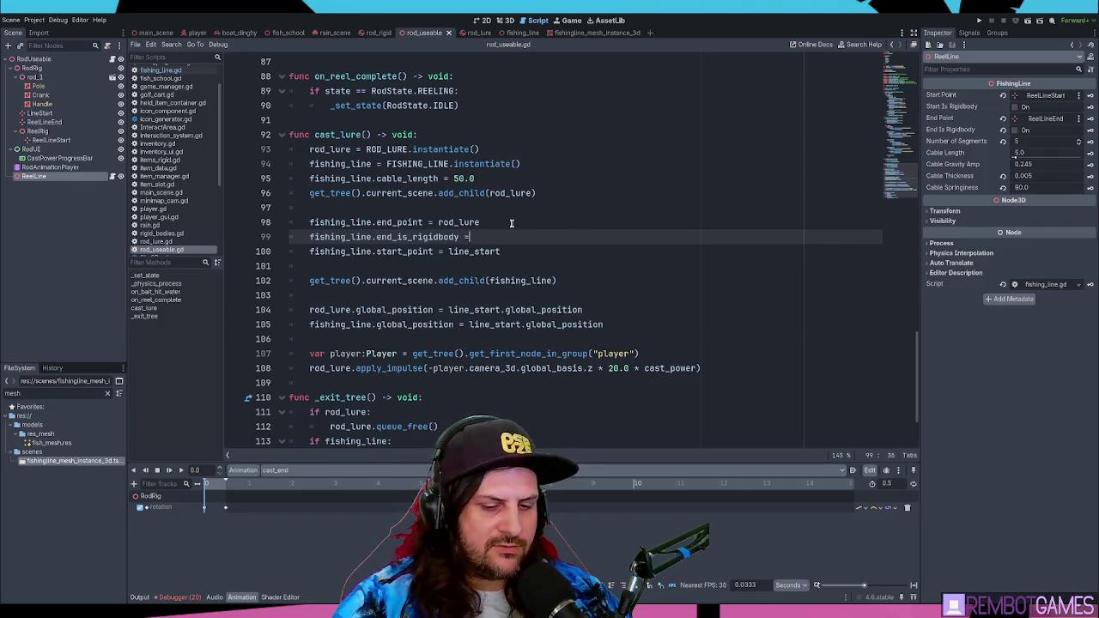
{"action": "key", "text": "F5"}
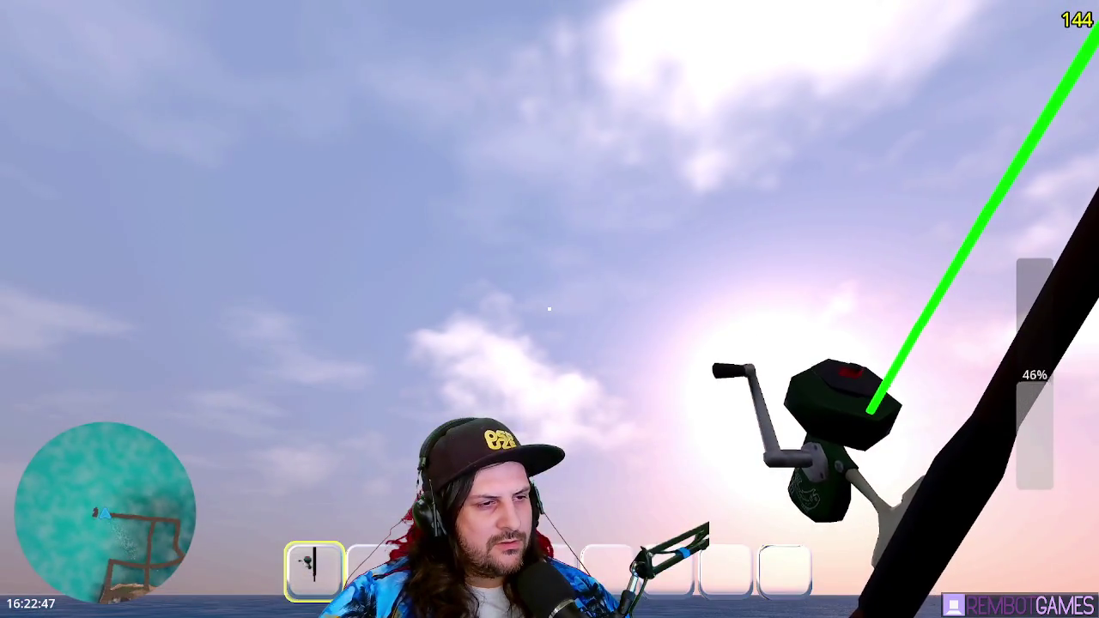
Step: Cast the lure in-game, walk backward onto the shore to stretch the line, then stop play
{"action": "left_click", "coordinate": [549, 309]}
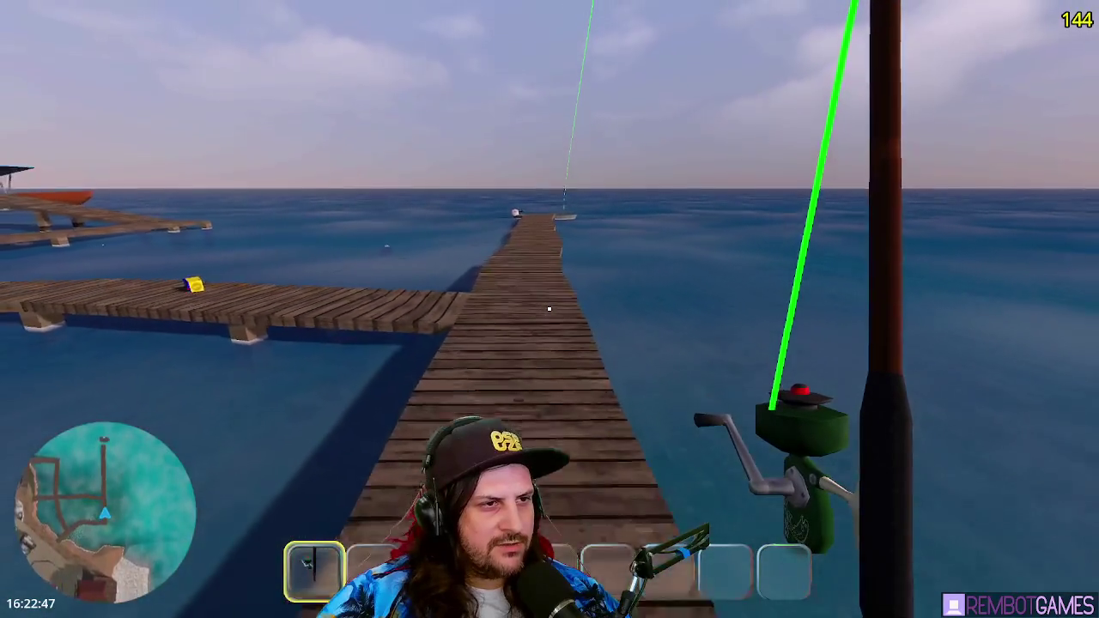
{"action": "key", "text": "s"}
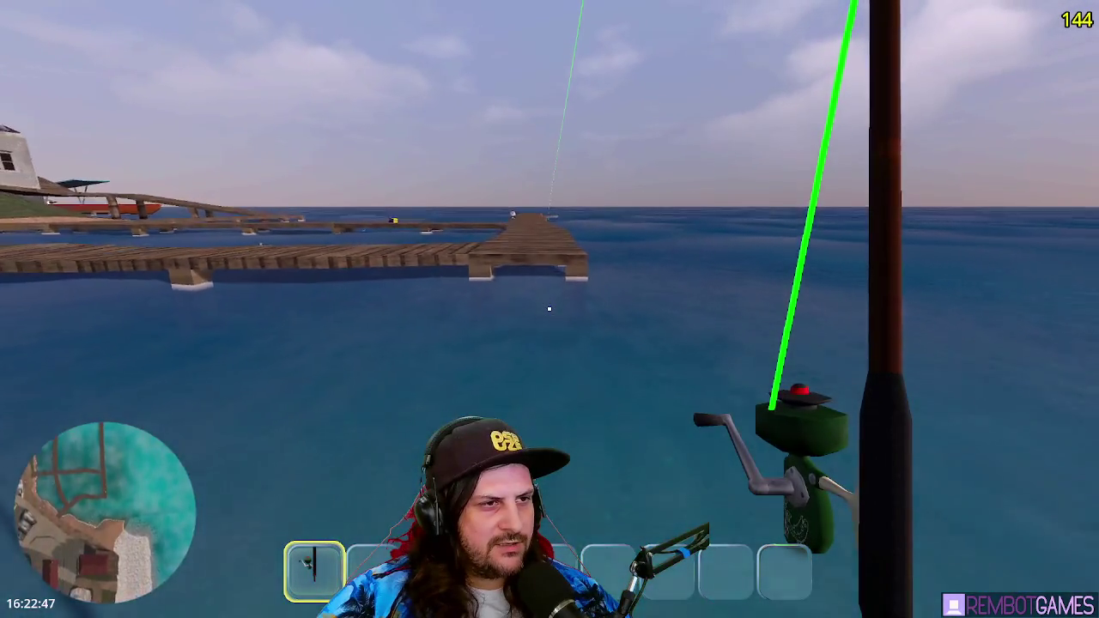
{"action": "key", "text": "s"}
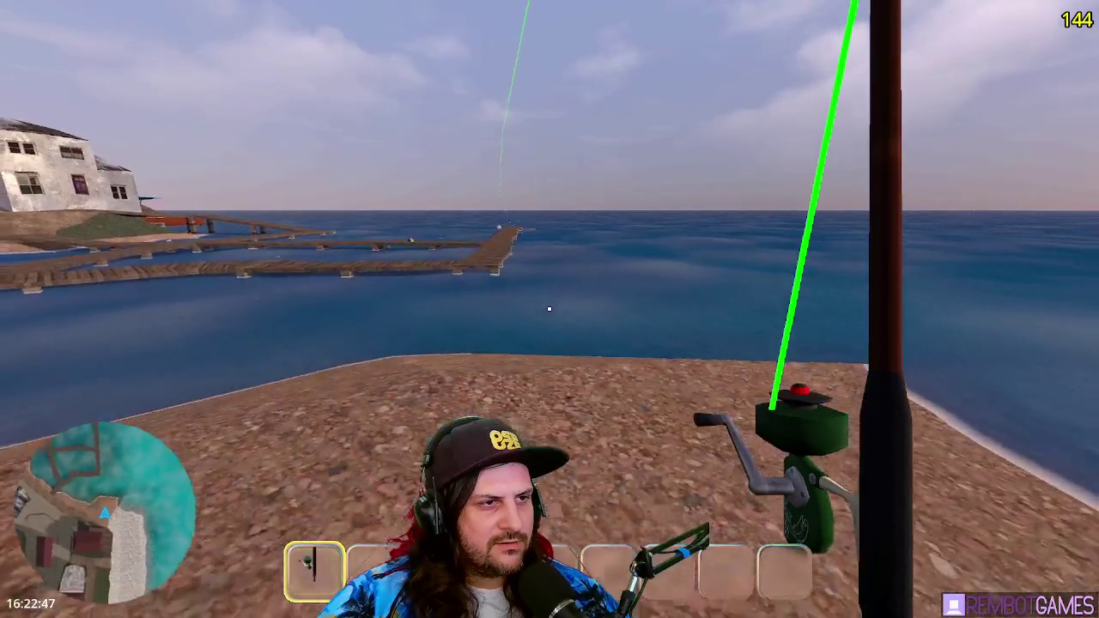
{"action": "key", "text": "s"}
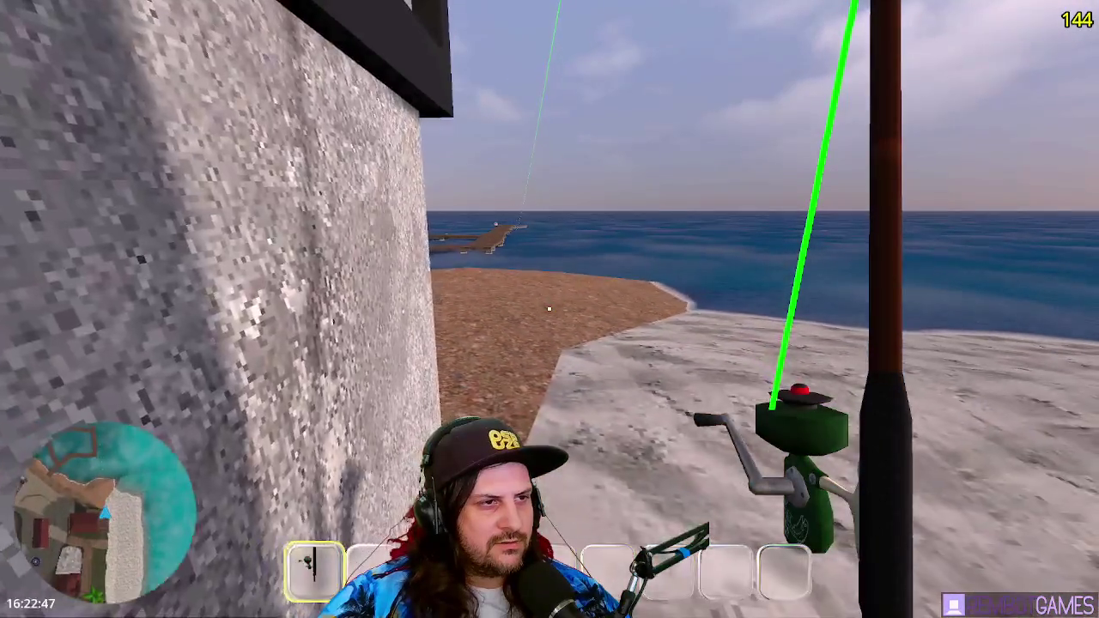
{"action": "key", "text": "s"}
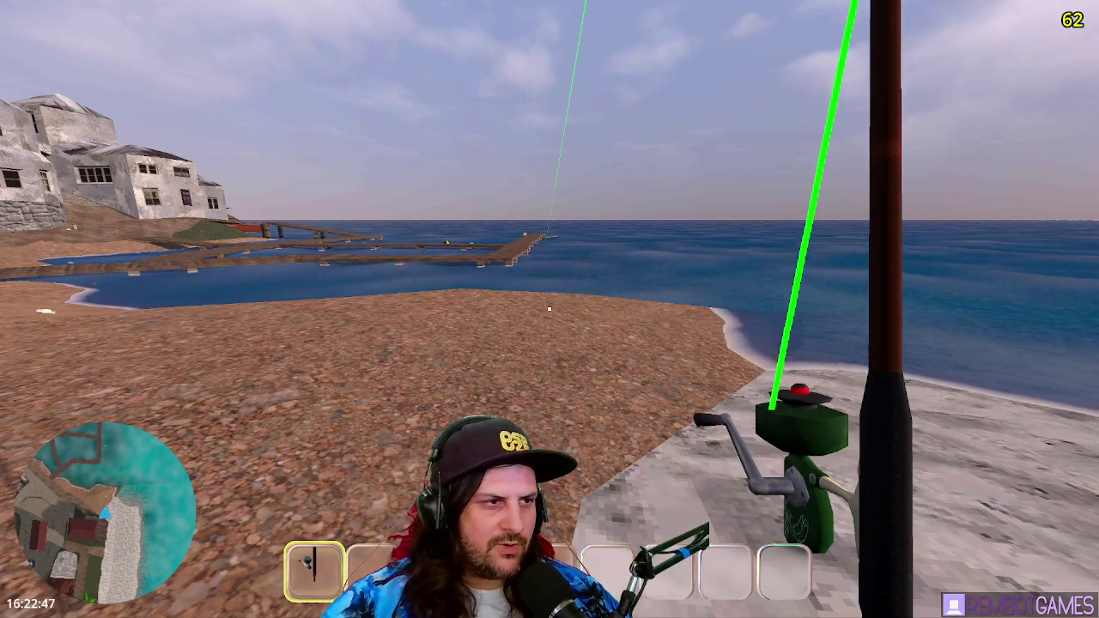
{"action": "key", "text": "F8"}
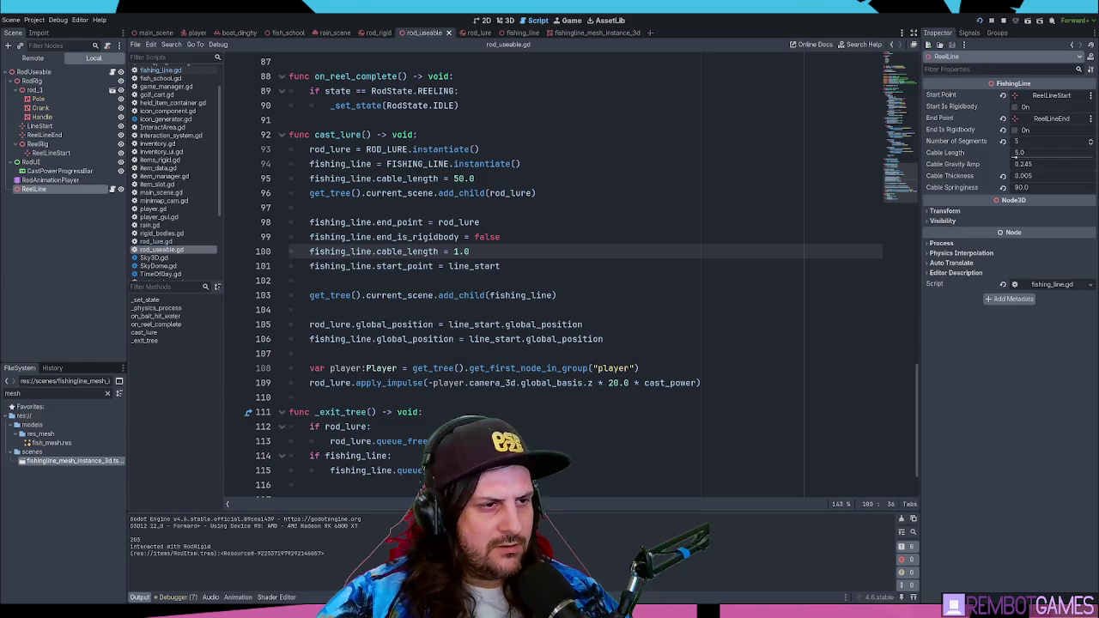
{"action": "key", "text": "F5"}
{"action": "left_click", "coordinate": [550, 309]}
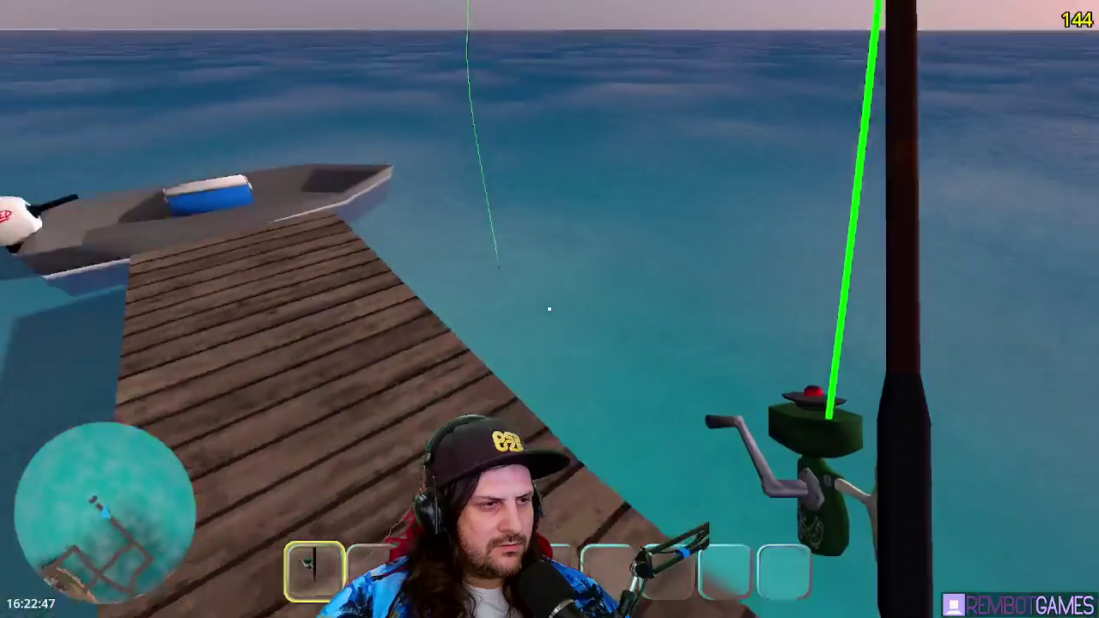
{"action": "key", "text": "s"}
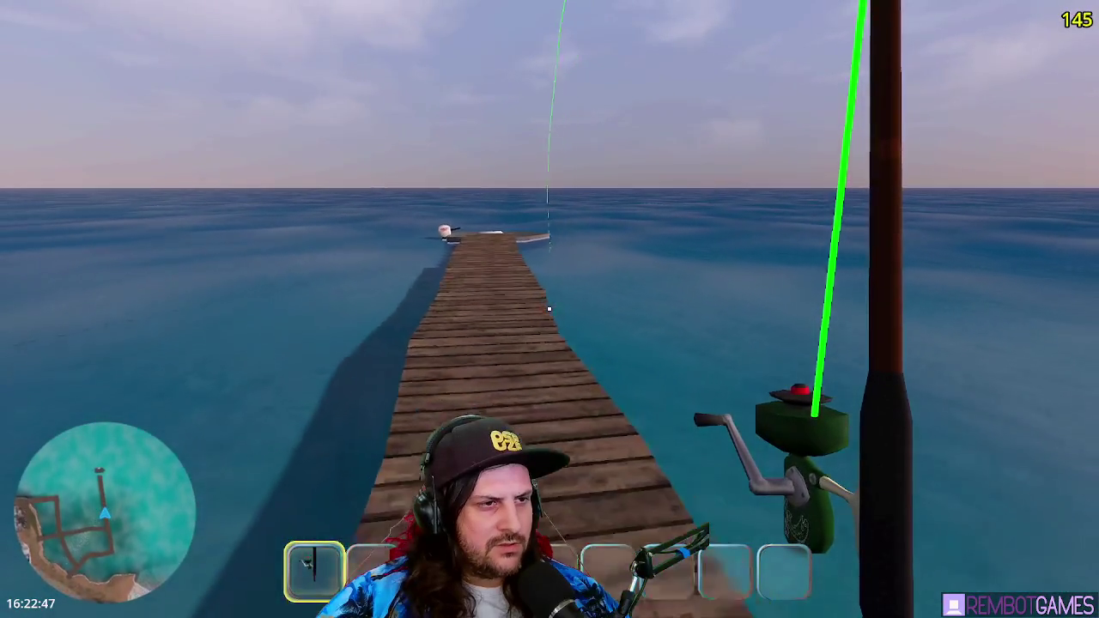
{"action": "key", "text": "s"}
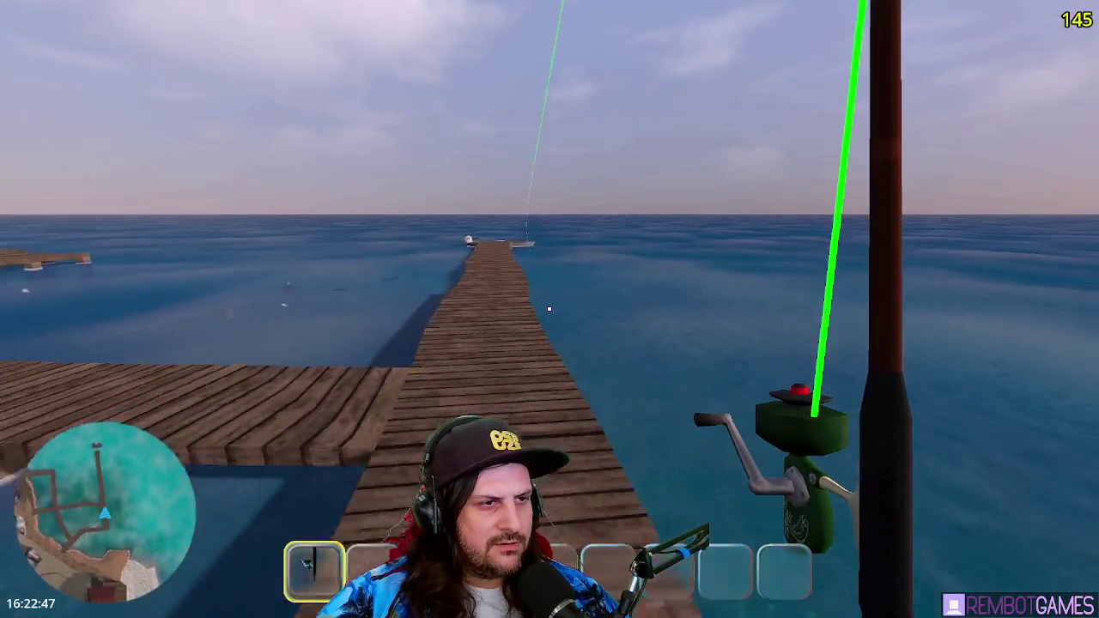
{"action": "key", "text": "s"}
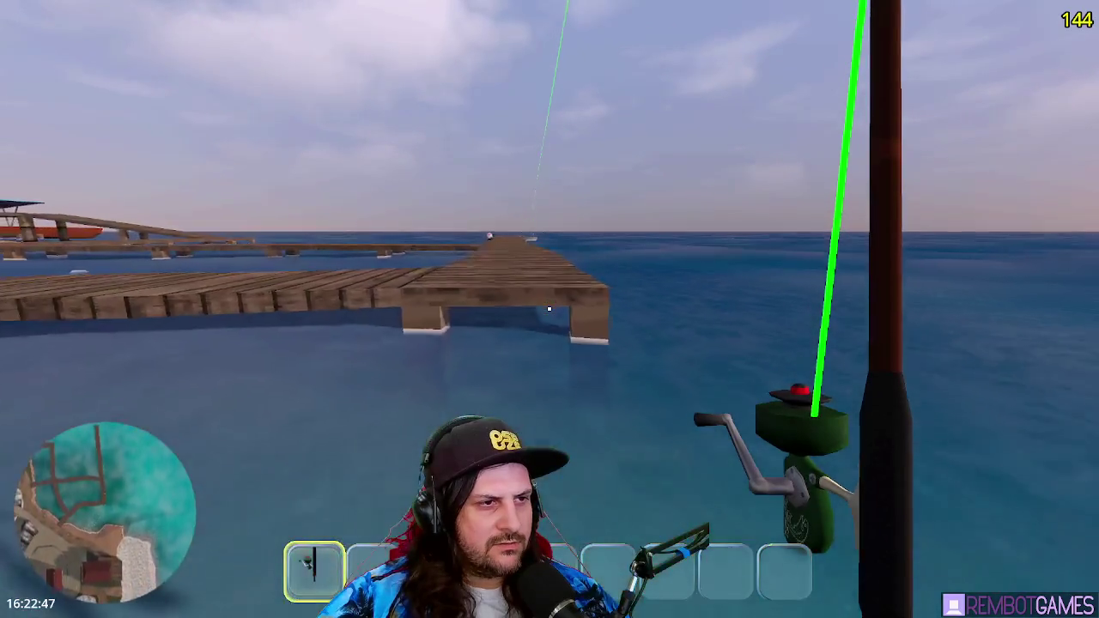
{"action": "key", "text": "s"}
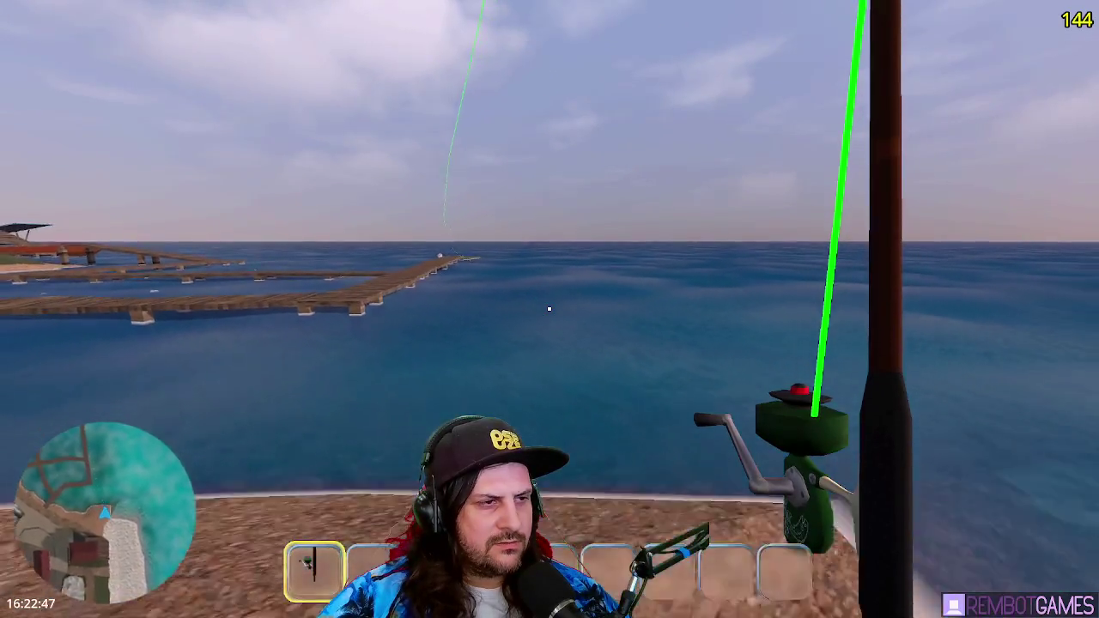
{"action": "key", "text": "1"}
{"action": "left_click_drag", "start_coordinate": [550, 310], "coordinate": [550, 309]}
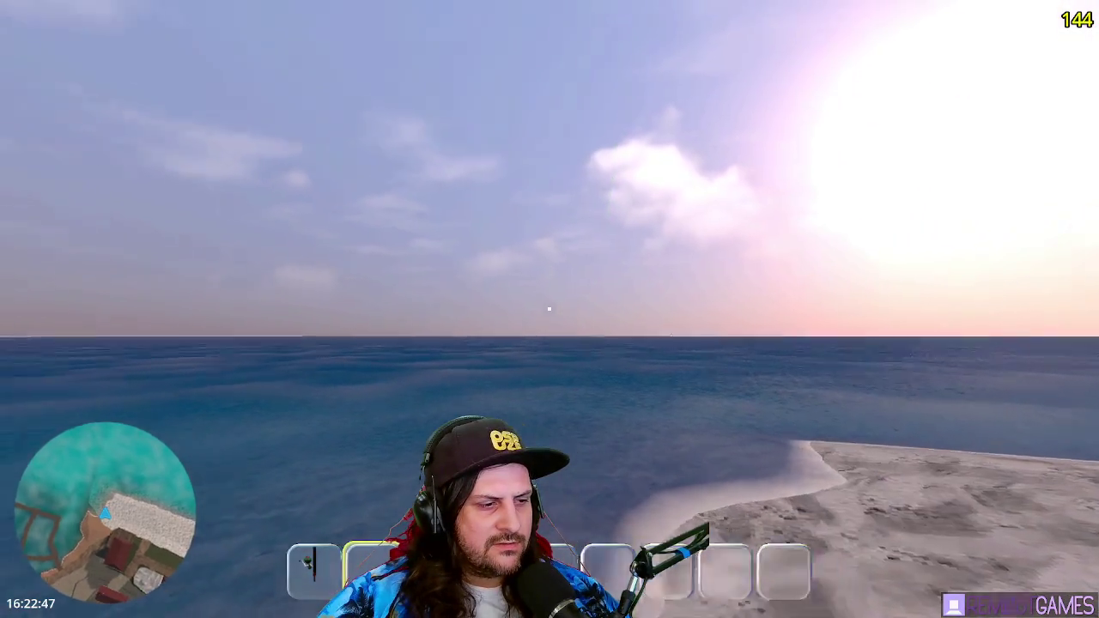
{"action": "left_click_drag", "start_coordinate": [550, 309], "coordinate": [550, 309]}
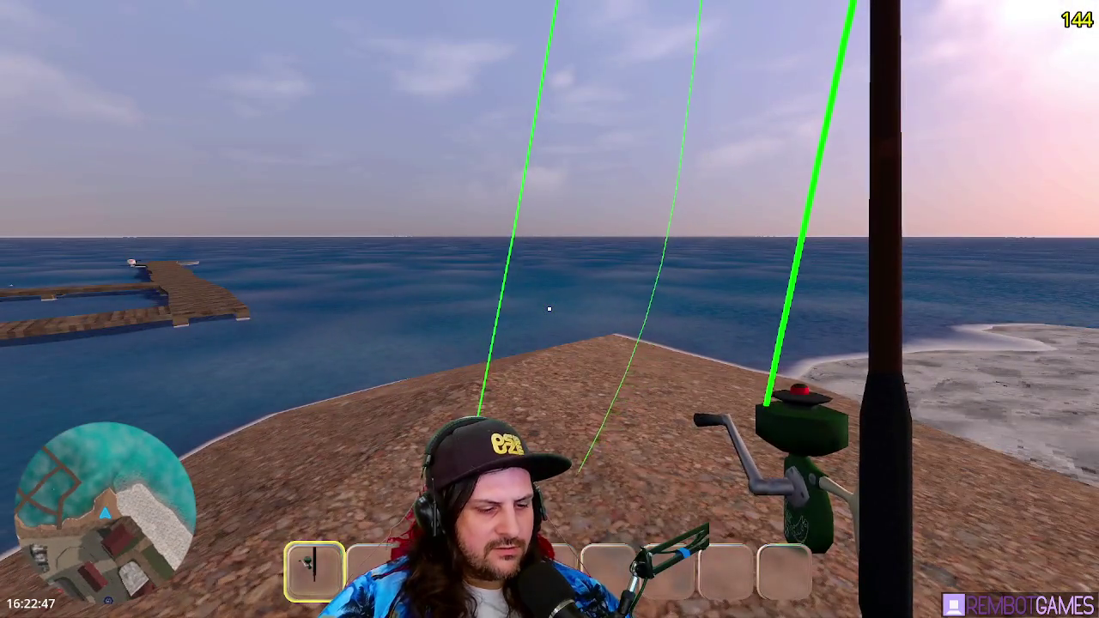
{"action": "key", "text": "F8"}
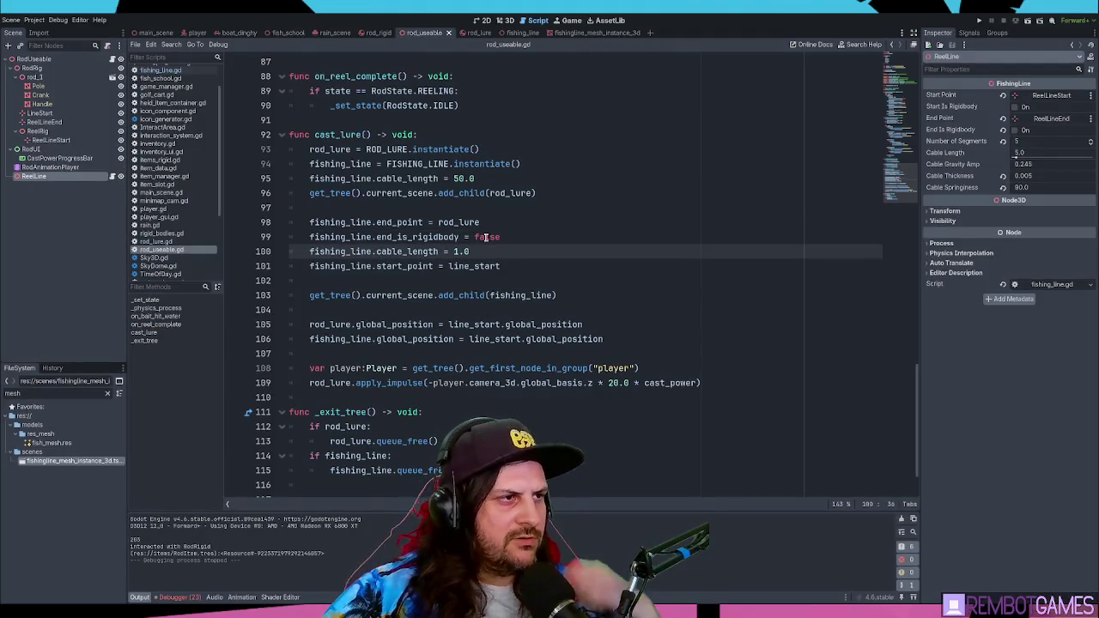
Step: Review the do_buoyancy function in rod_lure.gd, then reopen rod_useable.gd
{"action": "scroll", "coordinate": [381, 194], "scroll_direction": "down", "scroll_amount": 2}
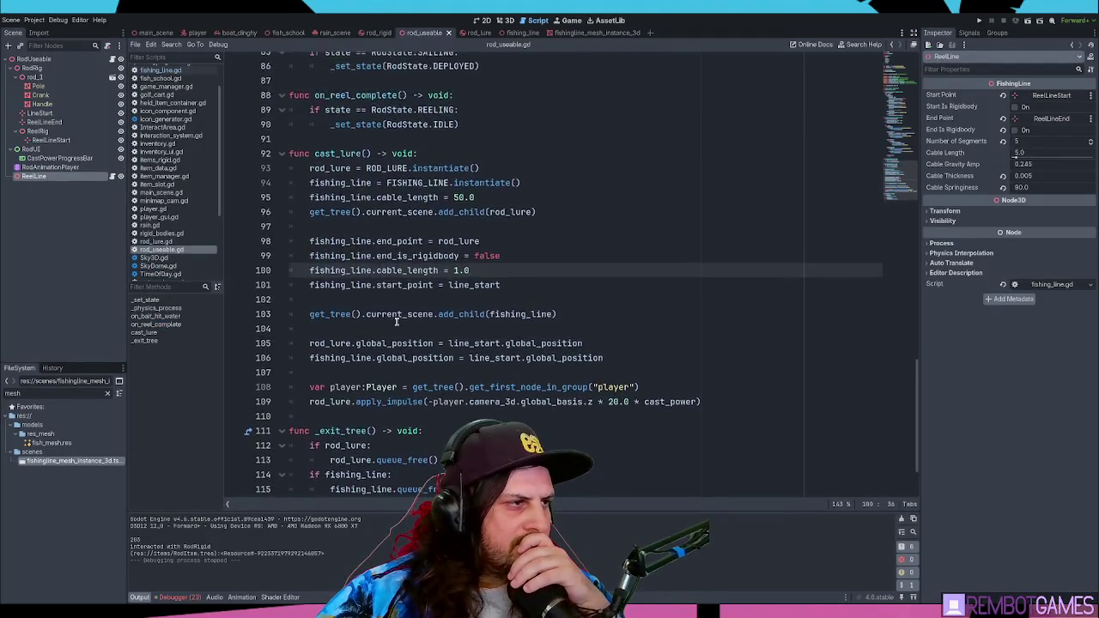
{"action": "left_click", "coordinate": [163, 242]}
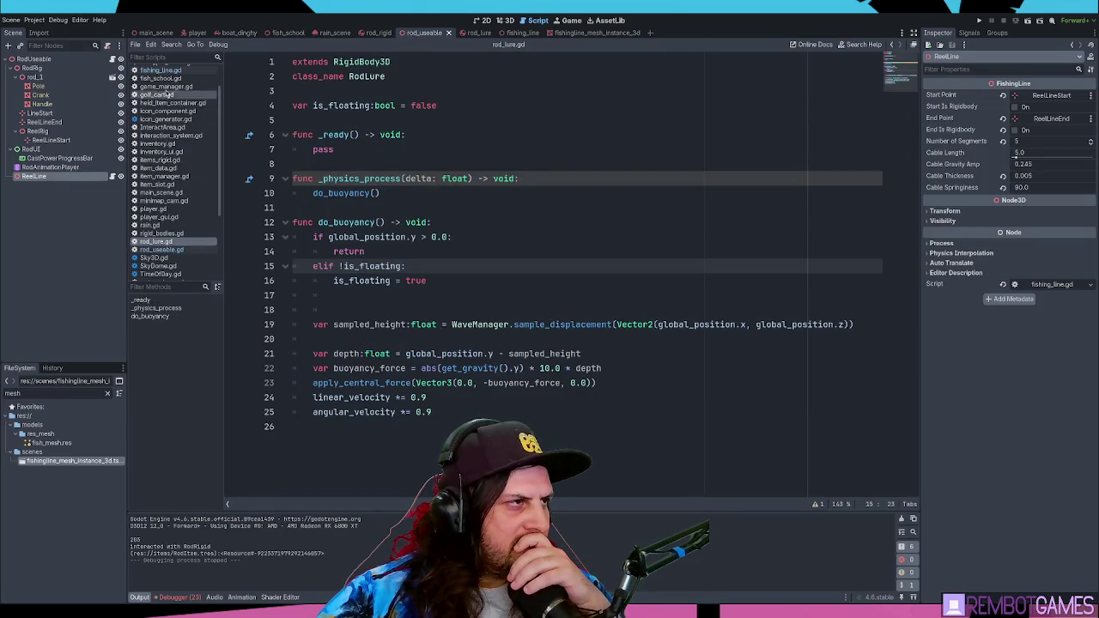
{"action": "left_click", "coordinate": [460, 222]}
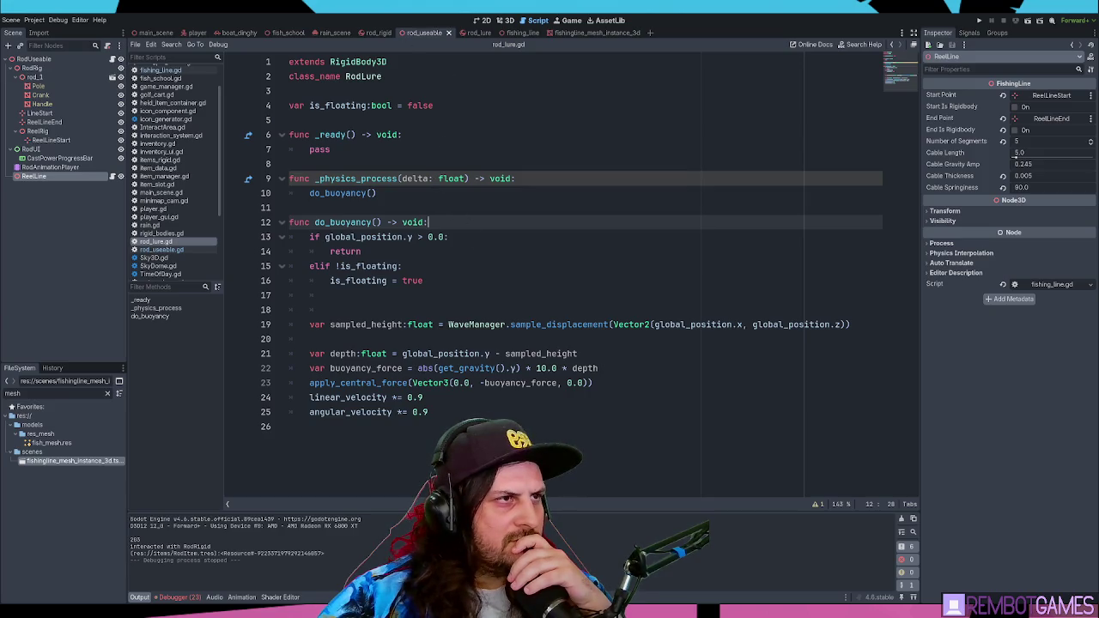
{"action": "left_click", "coordinate": [423, 91]}
{"action": "left_click", "coordinate": [150, 209]}
{"action": "left_click", "coordinate": [176, 250]}
Step: Select the _set_state(RodState.IDLE) call on line 79 in the DEPLOYED branch
{"action": "scroll", "coordinate": [413, 231], "scroll_direction": "up", "scroll_amount": 10}
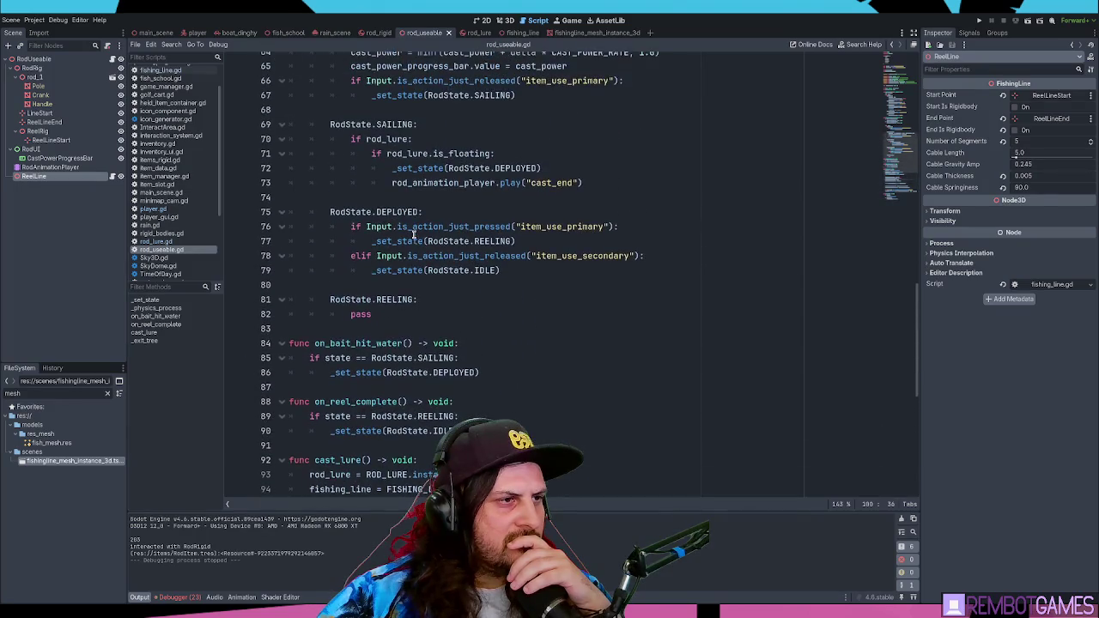
{"action": "triple_click", "coordinate": [712, 311]}
{"action": "left_click", "coordinate": [594, 312]}
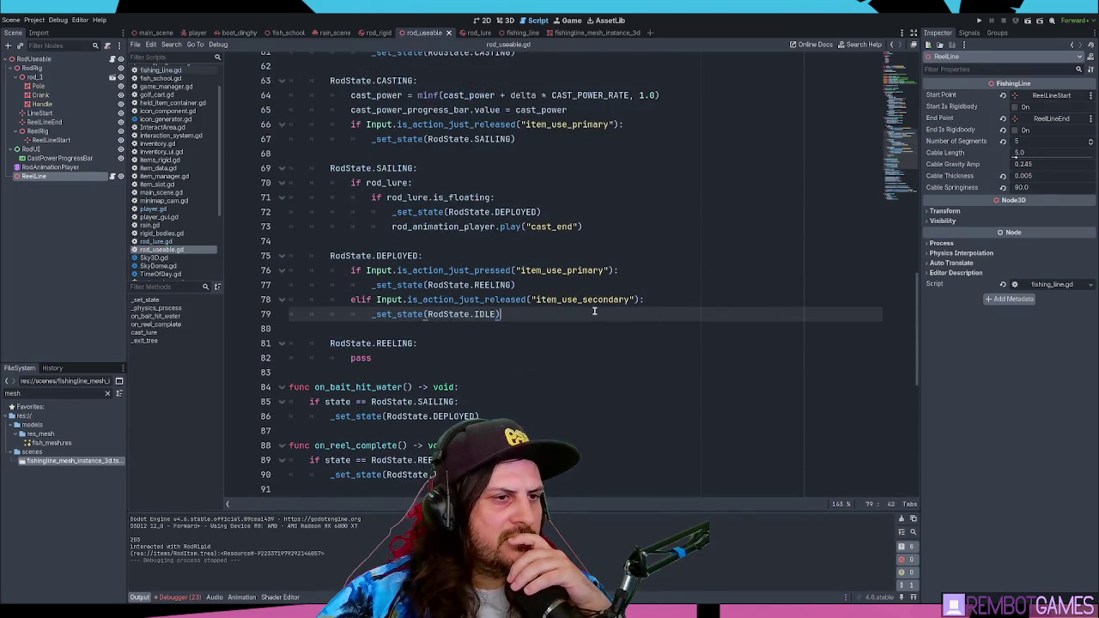
{"action": "left_click_drag", "start_coordinate": [513, 314], "coordinate": [237, 307]}
{"action": "left_click", "coordinate": [502, 314]}
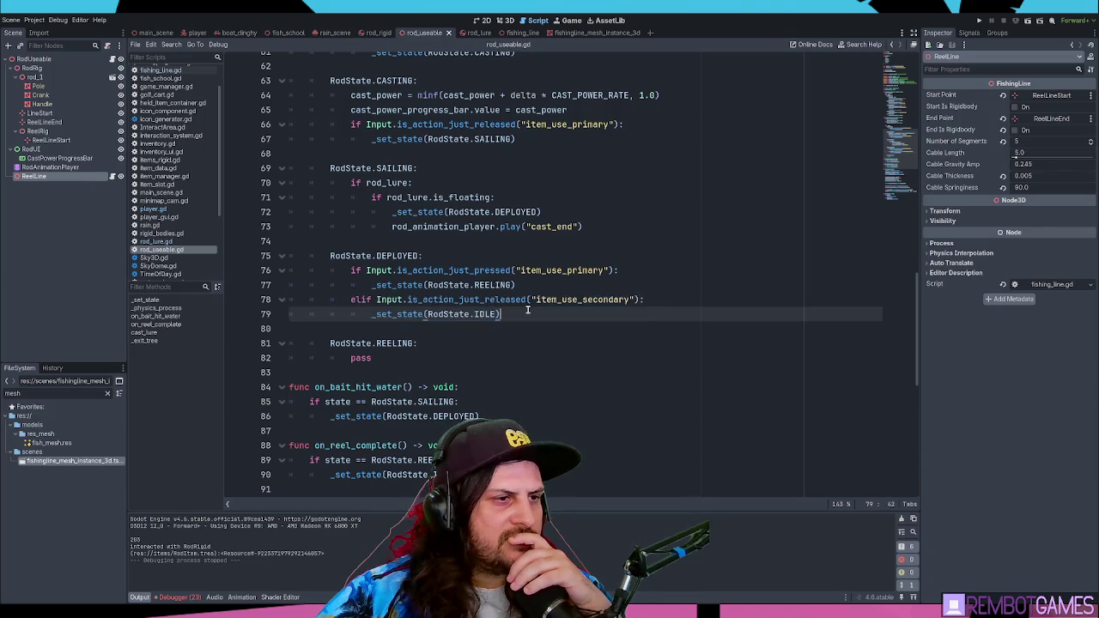
{"action": "triple_click", "coordinate": [583, 299]}
{"action": "left_click", "coordinate": [599, 306]}
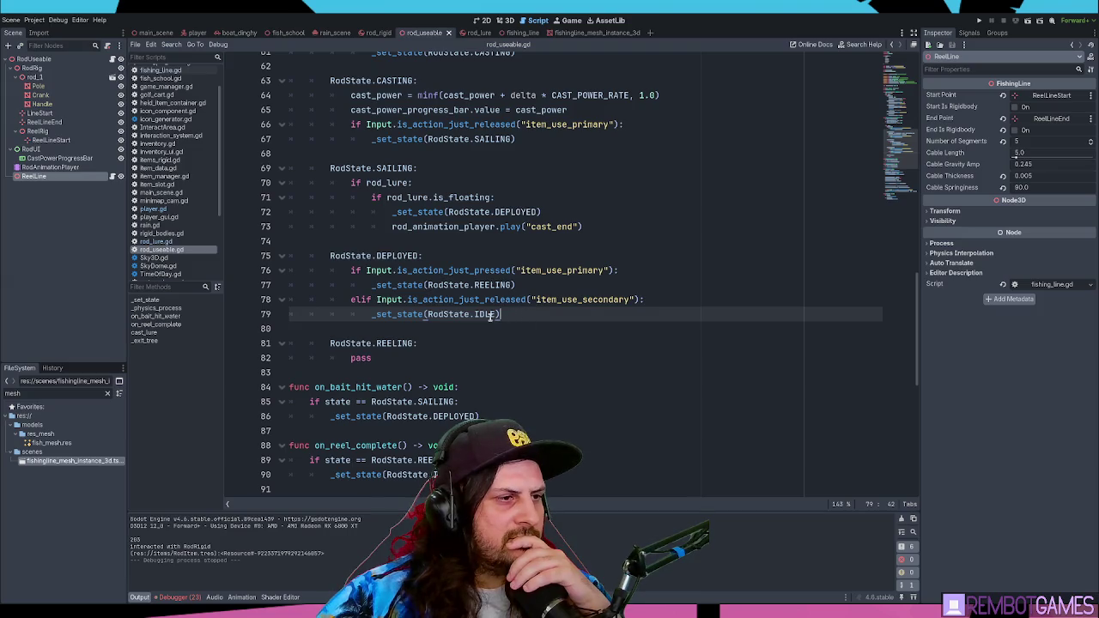
{"action": "mouse_move", "coordinate": [574, 314]}
{"action": "left_mouse_down"}
{"action": "mouse_move", "coordinate": [349, 315]}
{"action": "mouse_move", "coordinate": [371, 317]}
{"action": "left_mouse_up"}
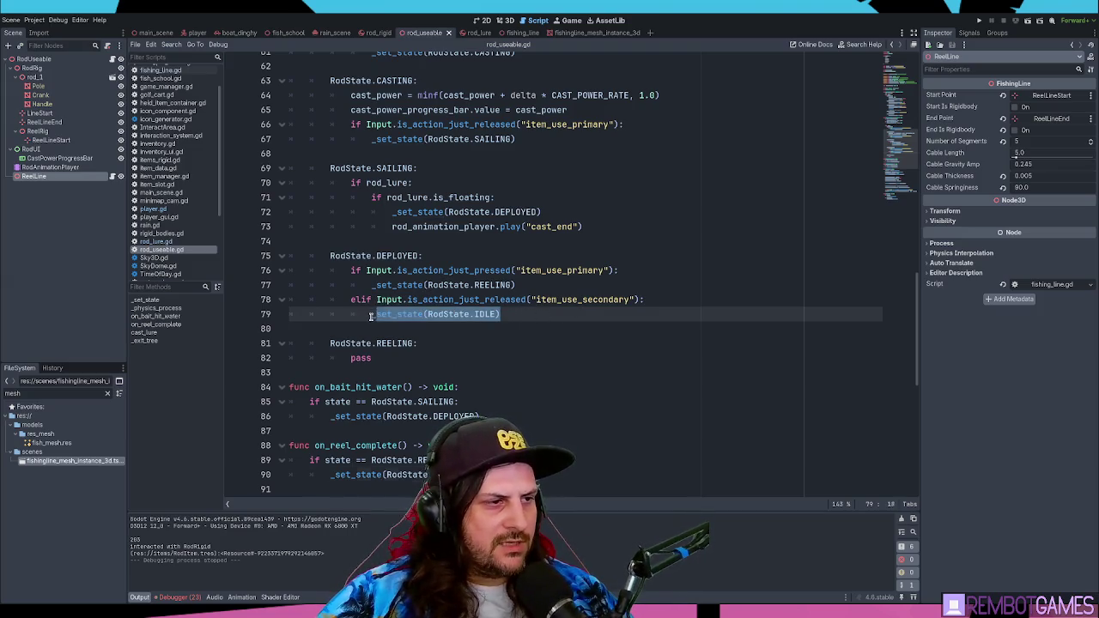
Step: Replace the IDLE state call on line 79 with cancel_cast()
{"action": "key", "text": "BackSpace"}
{"action": "key", "text": "BackSpace"}
{"action": "key", "text": "BackSpace"}
{"action": "key", "text": "BackSpace"}
{"action": "type", "text": "c"}
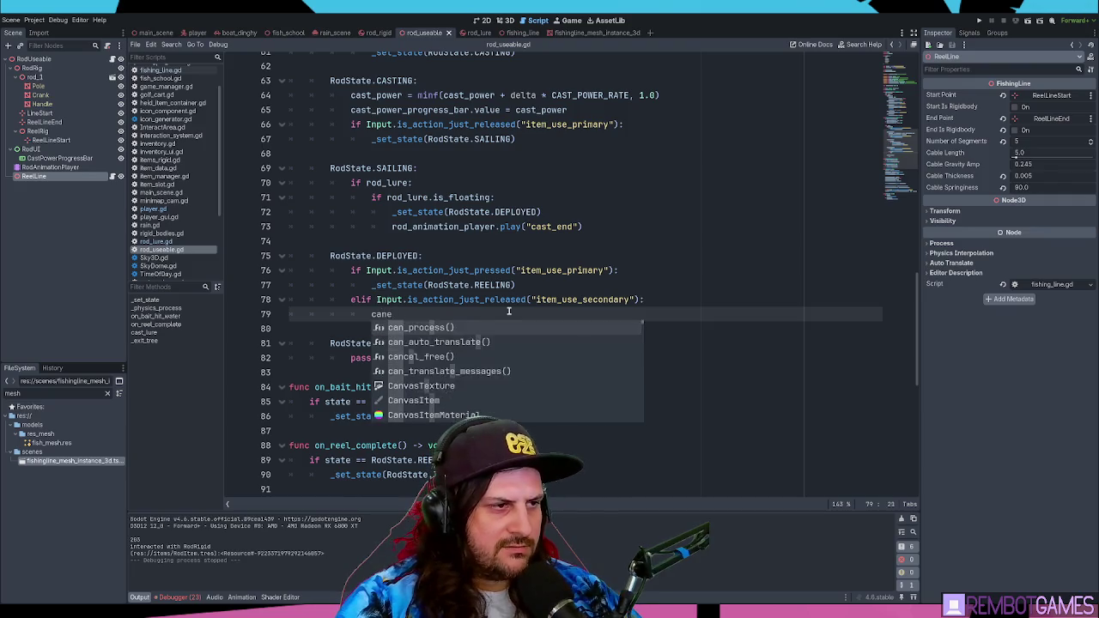
{"action": "type", "text": "el_cast()"}
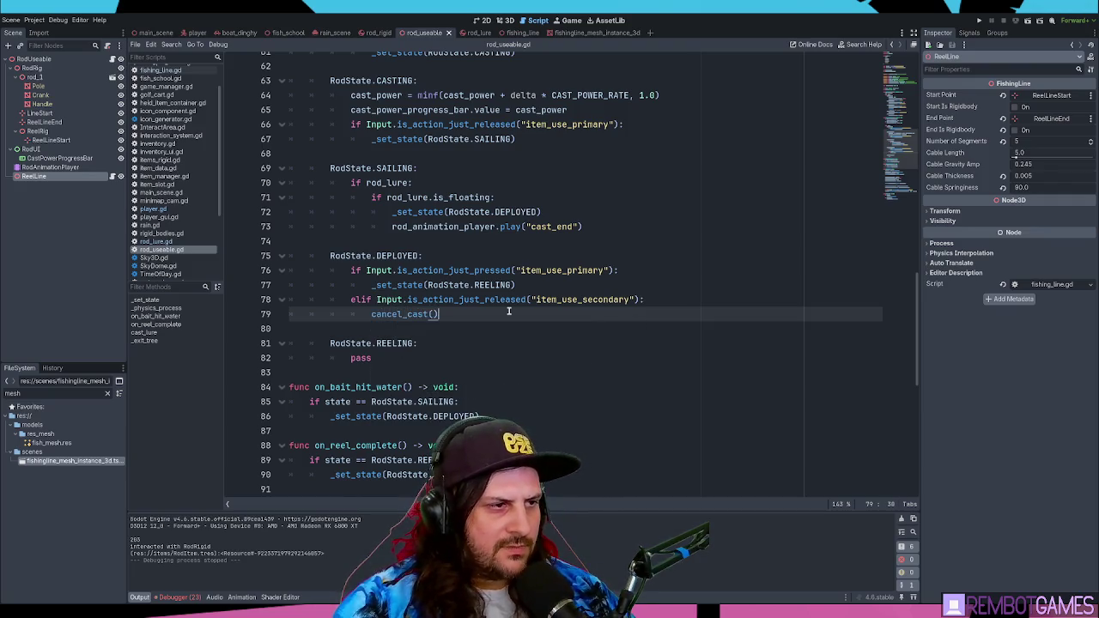
{"action": "scroll", "coordinate": [493, 283], "scroll_direction": "down", "scroll_amount": 9}
{"action": "scroll", "coordinate": [487, 249], "scroll_direction": "up", "scroll_amount": 5}
{"action": "scroll", "coordinate": [498, 219], "scroll_direction": "down", "scroll_amount": 3}
{"action": "scroll", "coordinate": [510, 195], "scroll_direction": "up", "scroll_amount": 1}
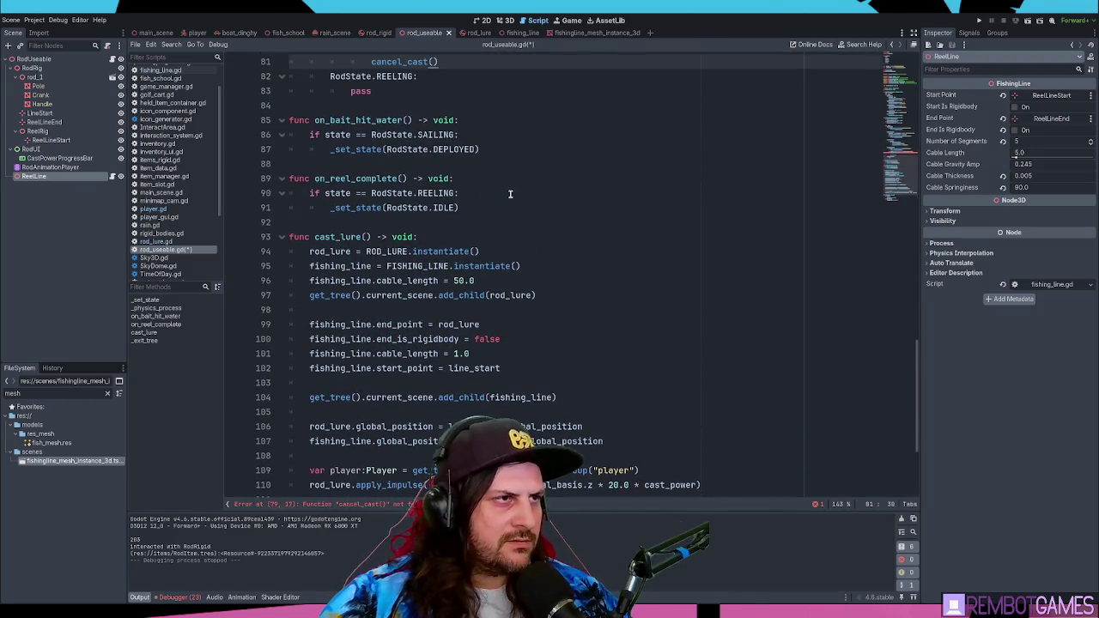
{"action": "scroll", "coordinate": [510, 194], "scroll_direction": "down", "scroll_amount": 2}
Step: Add func cancel_cast() at the bottom of the script with the body _set_state(RodState.IDLE)
{"action": "key", "text": "ctrl+z"}
{"action": "key", "text": "ctrl+z"}
{"action": "key", "text": "ctrl+z"}
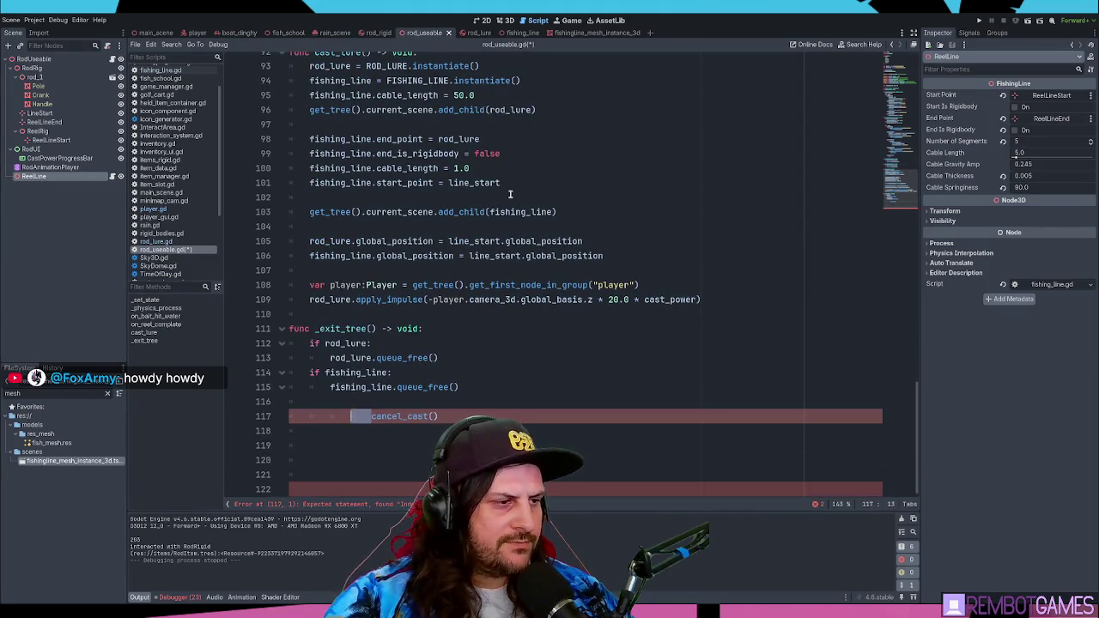
{"action": "key", "text": "shift+Home"}
{"action": "key", "text": "BackSpace"}
{"action": "type", "text": "func"}
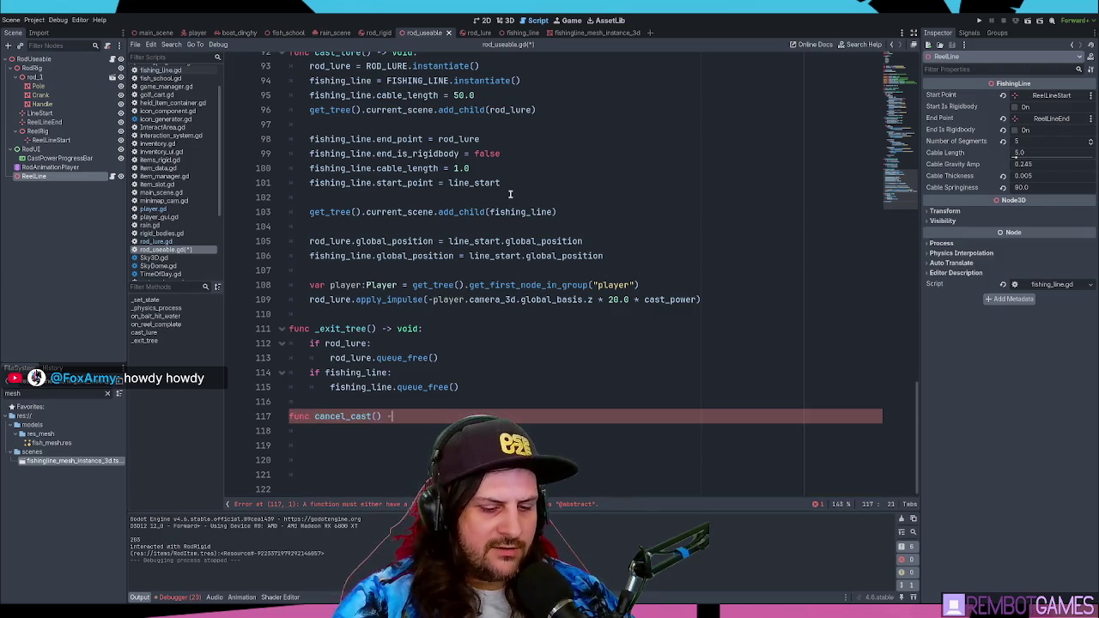
{"action": "key", "text": "Return"}
{"action": "type", "text": "_set_state(RodState.IDLE)"}
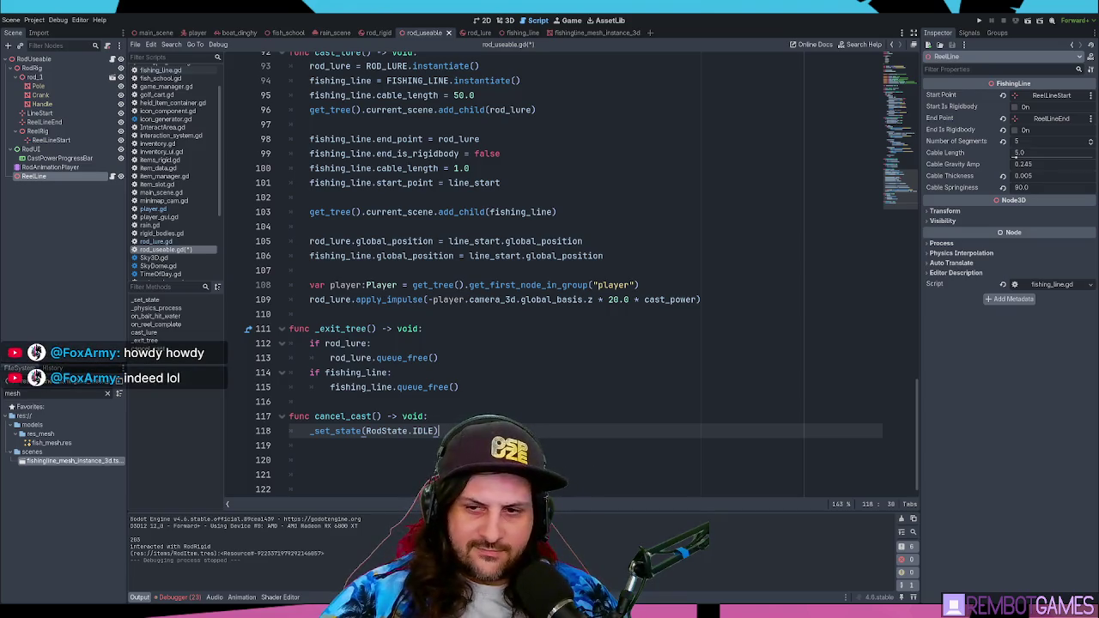
Step: Insert a blank line above the _set_state call and select the cleanup lines in _exit_tree
{"action": "left_click", "coordinate": [534, 391]}
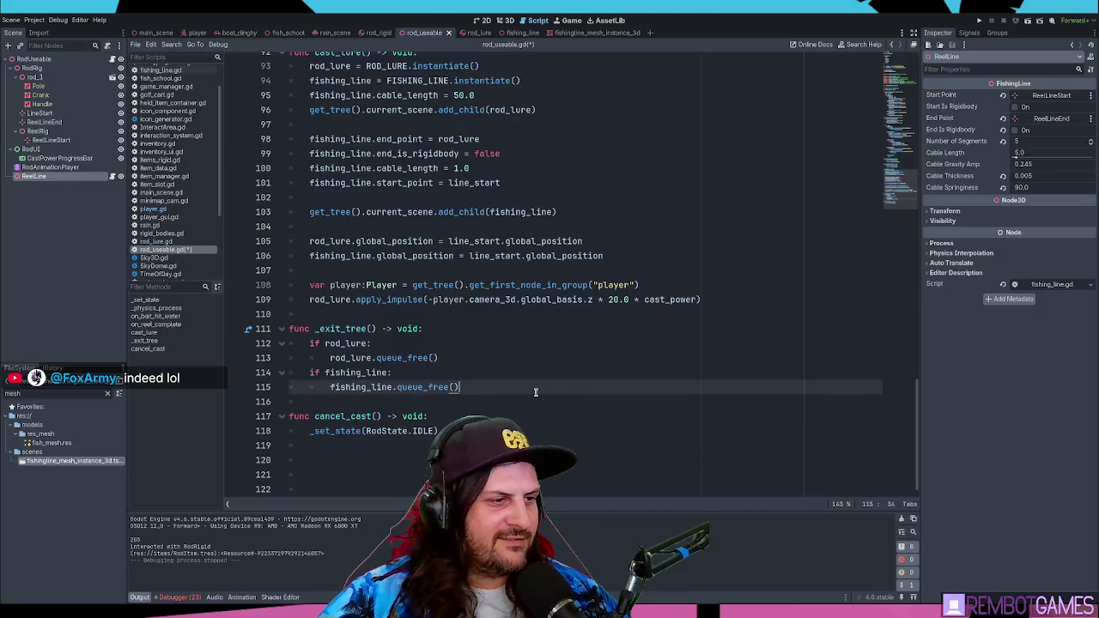
{"action": "key", "text": "Down"}
{"action": "key", "text": "Down"}
{"action": "key", "text": "Down"}
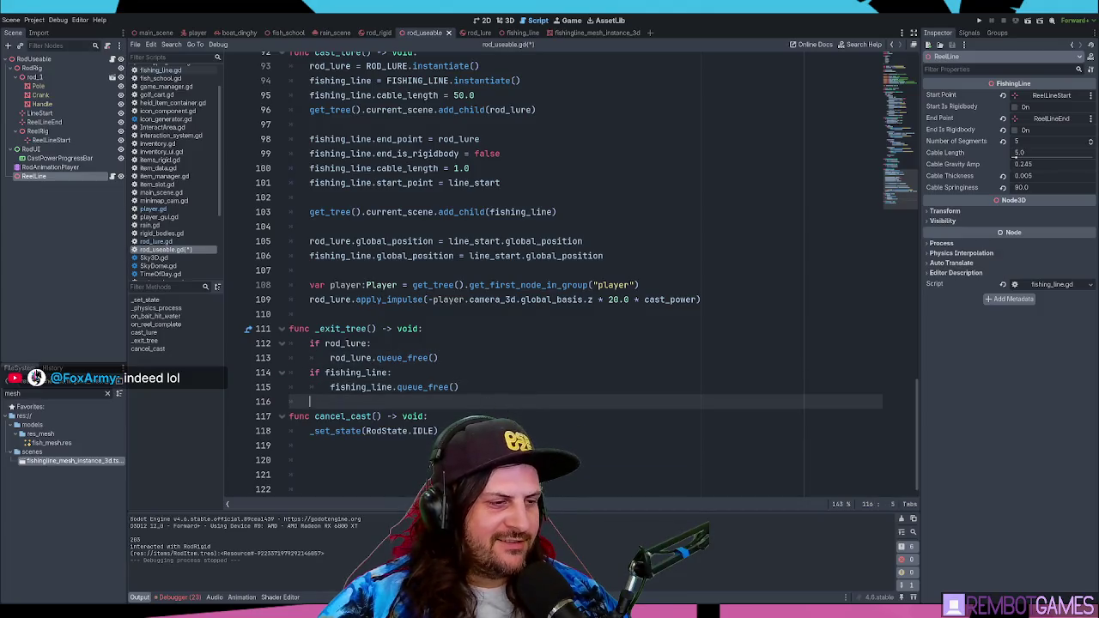
{"action": "key", "text": "Up"}
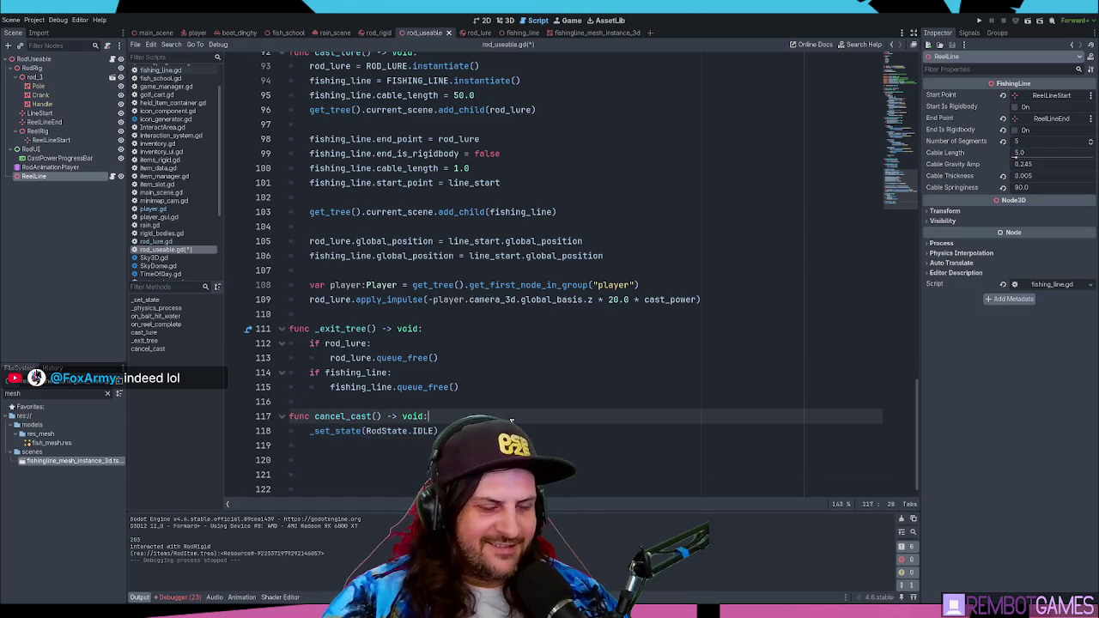
{"action": "key", "text": "Return"}
{"action": "scroll", "coordinate": [384, 284], "scroll_direction": "up", "scroll_amount": 2}
{"action": "scroll", "coordinate": [403, 257], "scroll_direction": "down", "scroll_amount": 2}
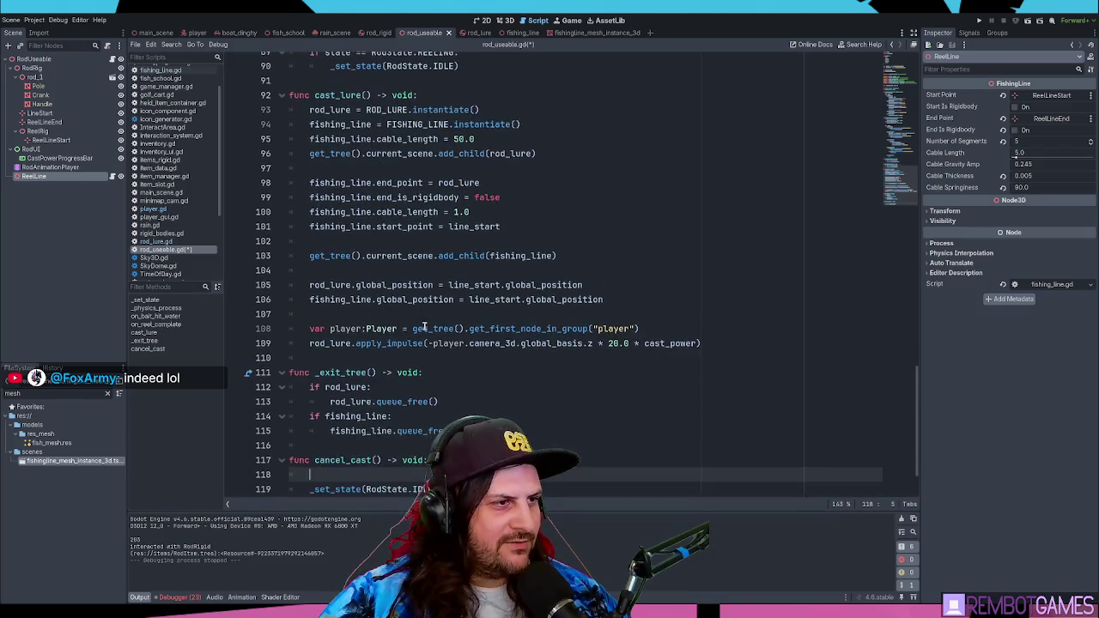
{"action": "scroll", "coordinate": [415, 223], "scroll_direction": "up", "scroll_amount": 2}
{"action": "scroll", "coordinate": [464, 273], "scroll_direction": "down", "scroll_amount": 3}
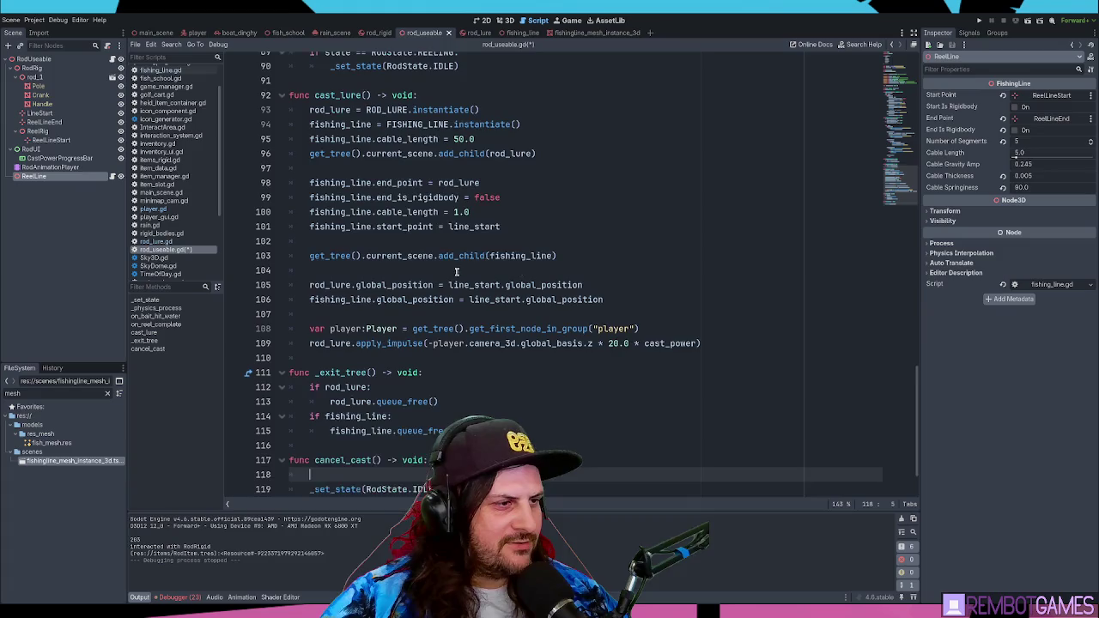
{"action": "mouse_move", "coordinate": [464, 358]}
{"action": "left_mouse_down"}
{"action": "mouse_move", "coordinate": [335, 343]}
{"action": "mouse_move", "coordinate": [257, 314]}
{"action": "left_mouse_up"}
Step: Add a delete_lure() call in _exit_tree and copy it into cancel_cast
{"action": "left_click", "coordinate": [439, 300]}
{"action": "key", "text": "Return"}
{"action": "type", "text": "delete"}
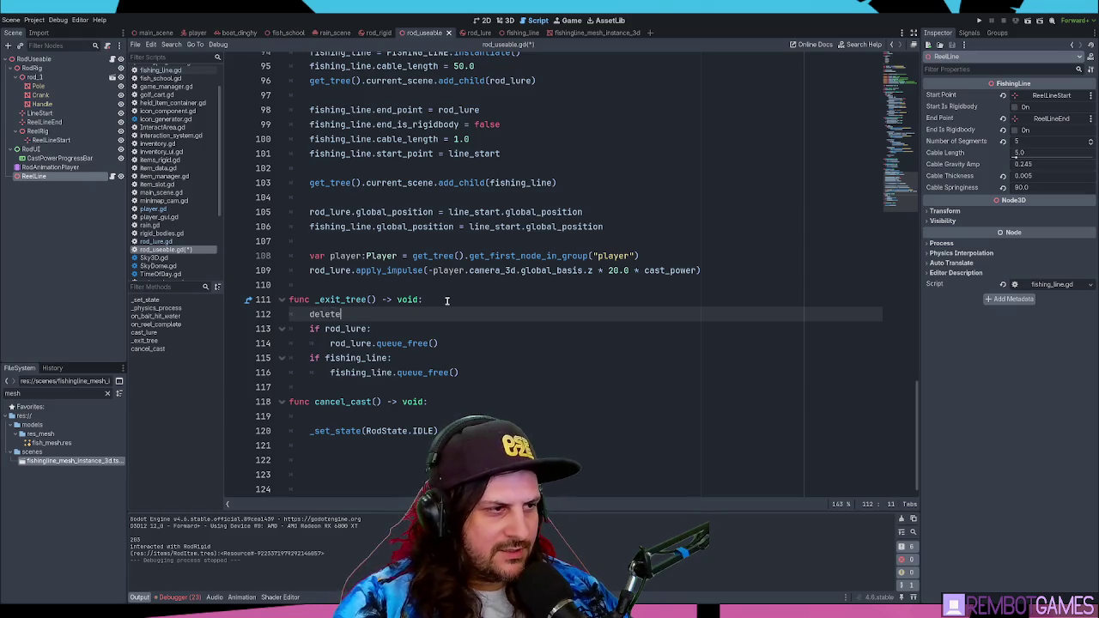
{"action": "type", "text": "_lure()"}
{"action": "key", "text": "ctrl+shift+d"}
{"action": "key", "text": "alt+Down"}
{"action": "key", "text": "alt+Down"}
{"action": "key", "text": "alt+Down"}
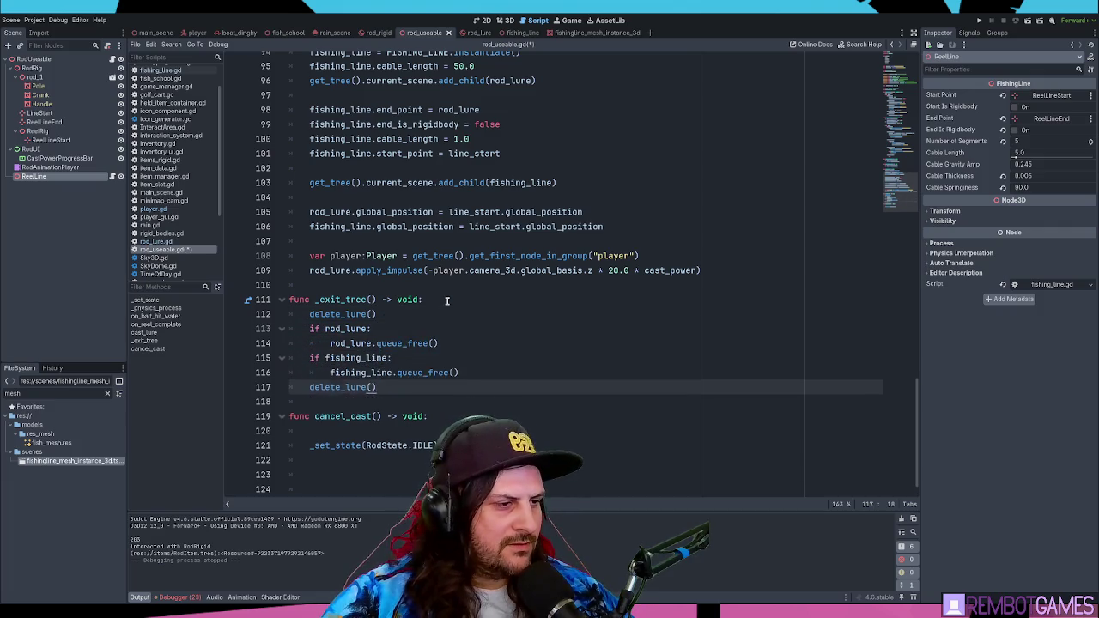
{"action": "key", "text": "Up"}
{"action": "key", "text": "BackSpace"}
{"action": "key", "text": "BackSpace"}
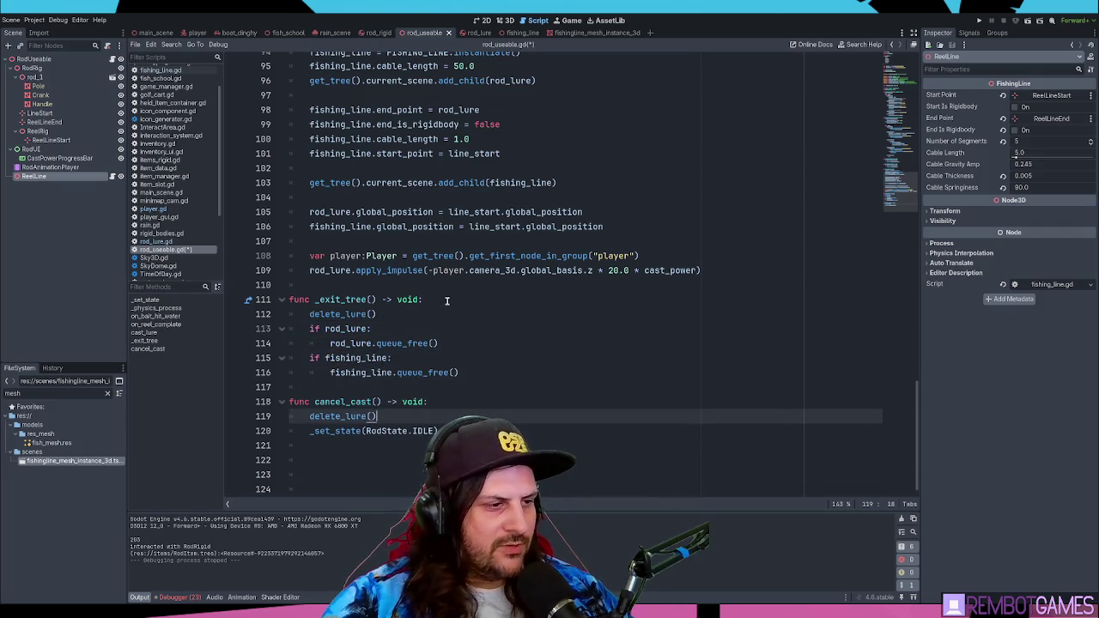
{"action": "key", "text": "Up"}
{"action": "key", "text": "Up"}
{"action": "key", "text": "Up"}
{"action": "key", "text": "Up"}
{"action": "key", "text": "Up"}
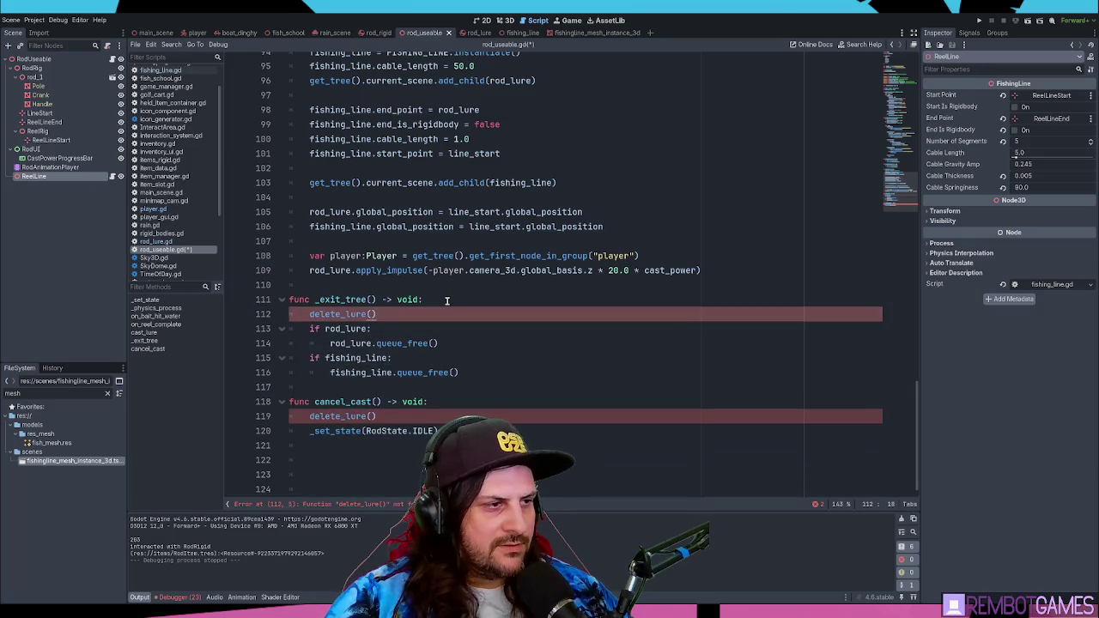
Step: Declare func delete_lure() above the queue_free cleanup lines, then run the game
{"action": "key", "text": "ctrl+shift+d"}
{"action": "key", "text": "Home"}
{"action": "key", "text": "ctrl+z"}
{"action": "key", "text": "ctrl+shift+d"}
{"action": "key", "text": "BackSpace"}
{"action": "type", "text": "fy"}
{"action": "key", "text": "BackSpace"}
{"action": "type", "text": "unc"}
{"action": "key", "text": "End"}
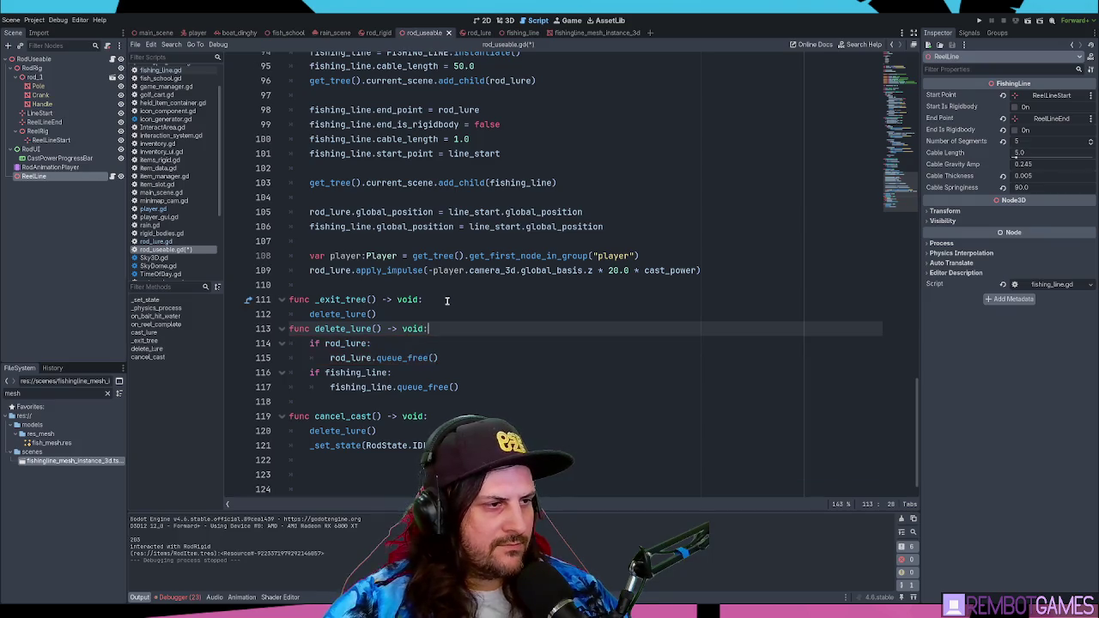
{"action": "key", "text": "Home"}
{"action": "key", "text": "Return"}
{"action": "left_click", "coordinate": [472, 372]}
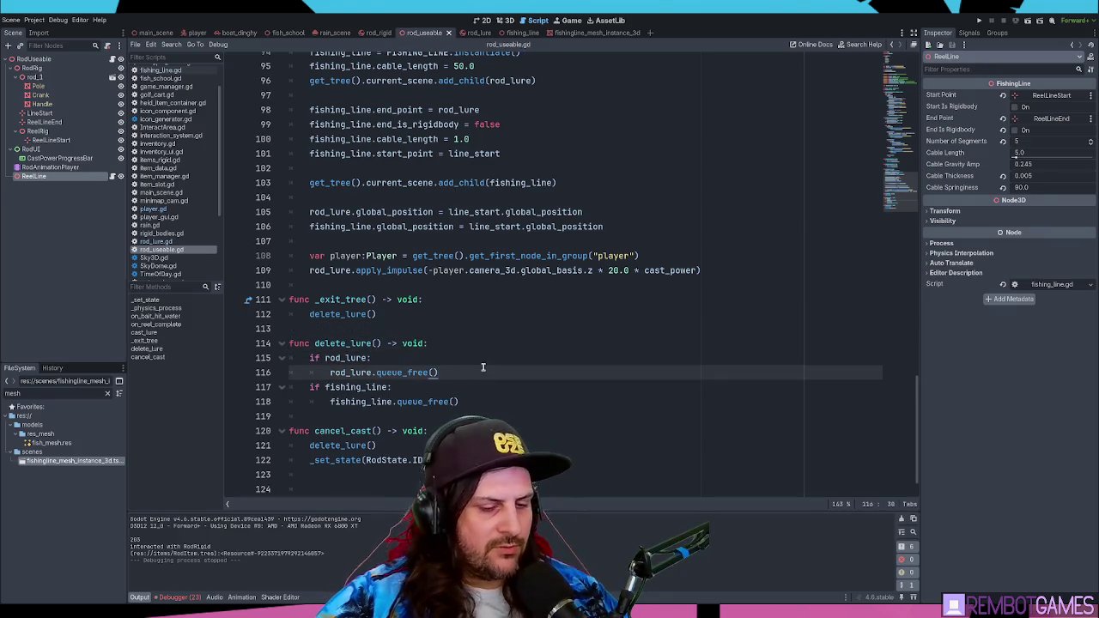
{"action": "key", "text": "F5"}
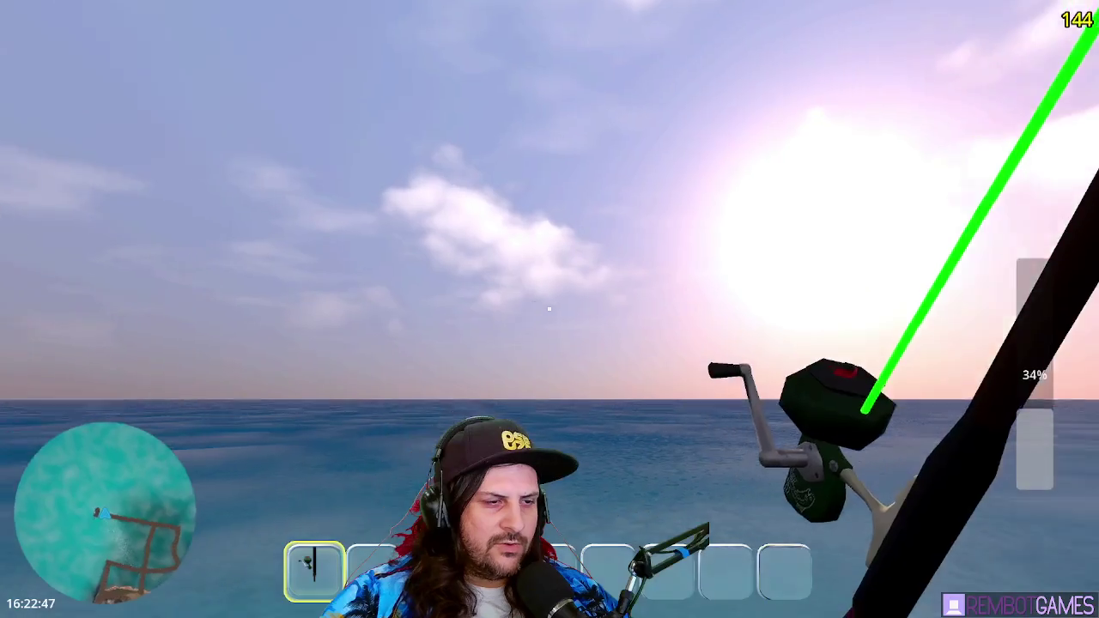
Step: Cast the line over the sea three times, walk along the pier, then stop the game
{"action": "left_click", "coordinate": [549, 308]}
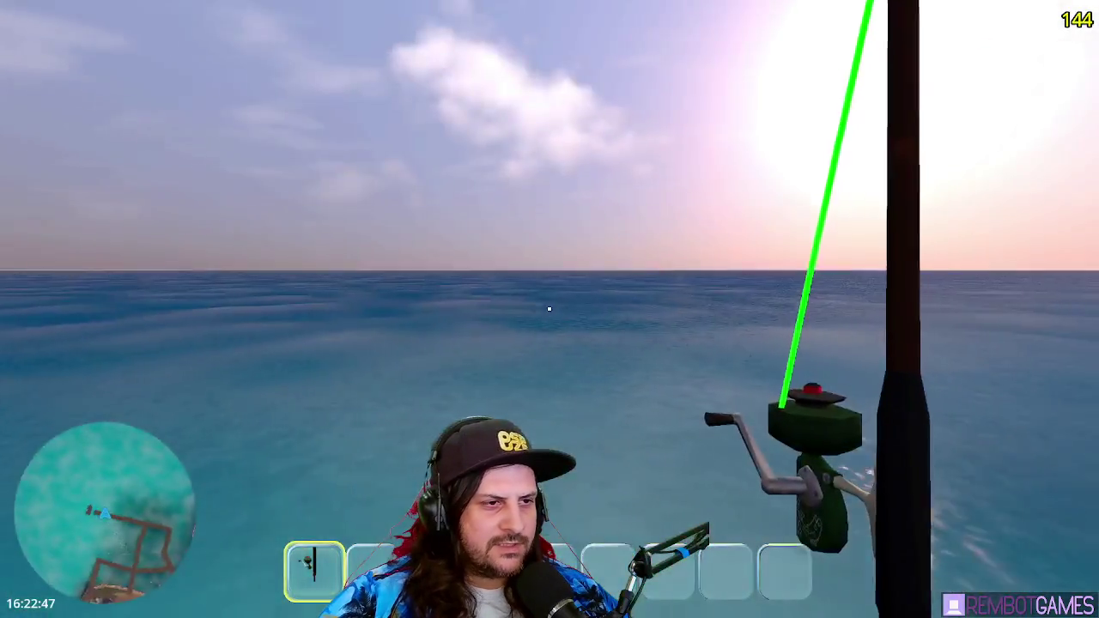
{"action": "left_click", "coordinate": [548, 309]}
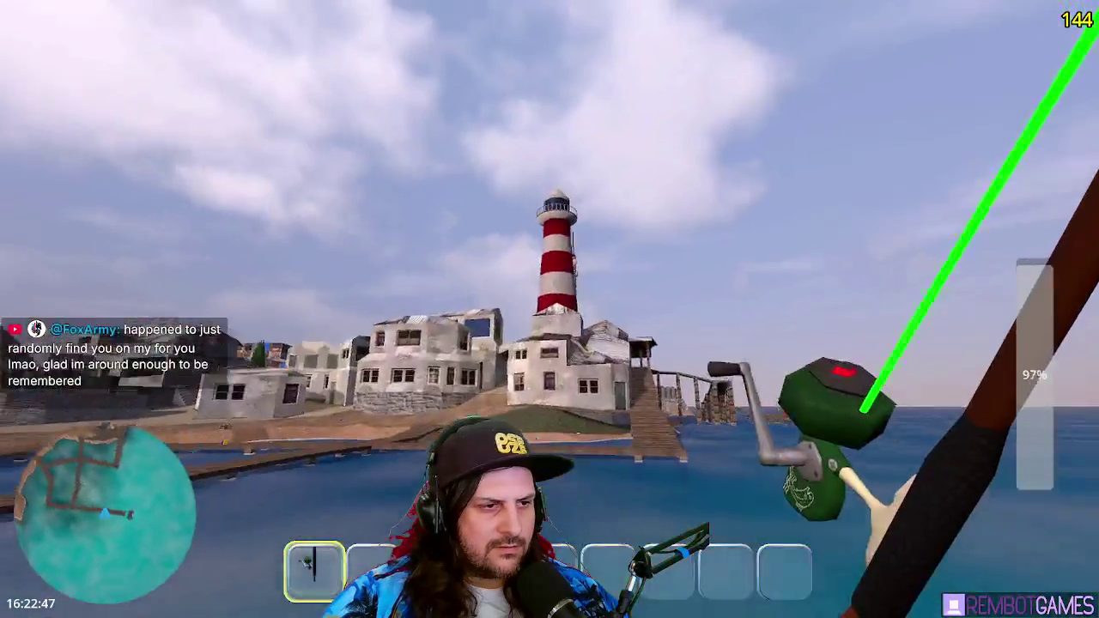
{"action": "left_click", "coordinate": [549, 309]}
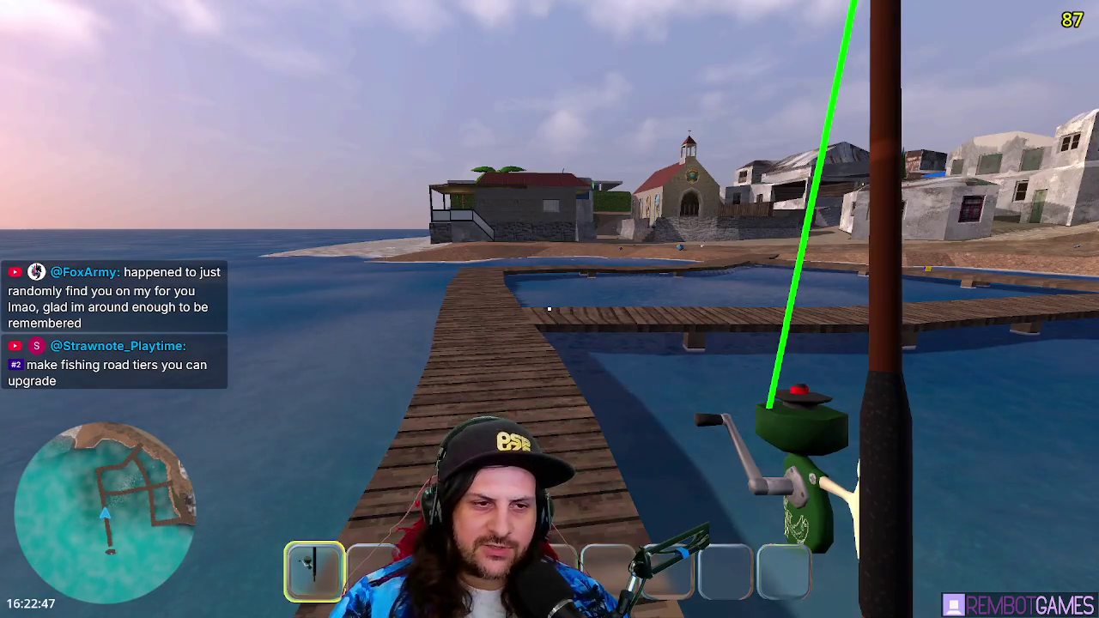
{"action": "key", "text": "w"}
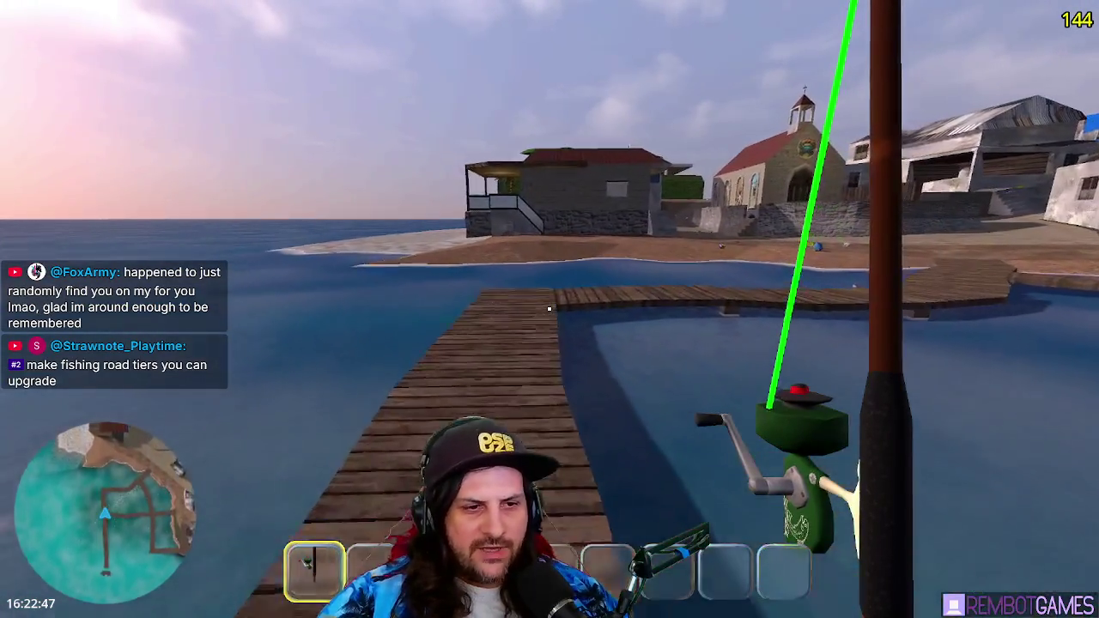
{"action": "key", "text": "w"}
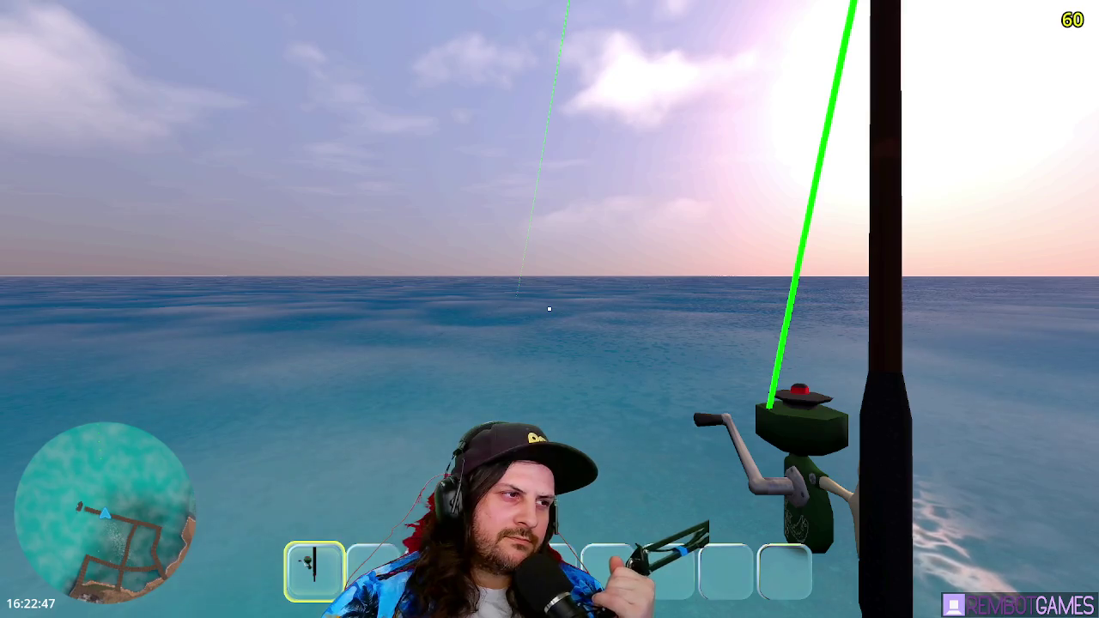
{"action": "key", "text": "F8"}
Step: Review the DEPLOYED input code and jump to the line 48 animation error
{"action": "left_click", "coordinate": [559, 238]}
{"action": "left_click", "coordinate": [513, 249]}
{"action": "left_click_drag", "start_coordinate": [513, 249], "coordinate": [295, 238]}
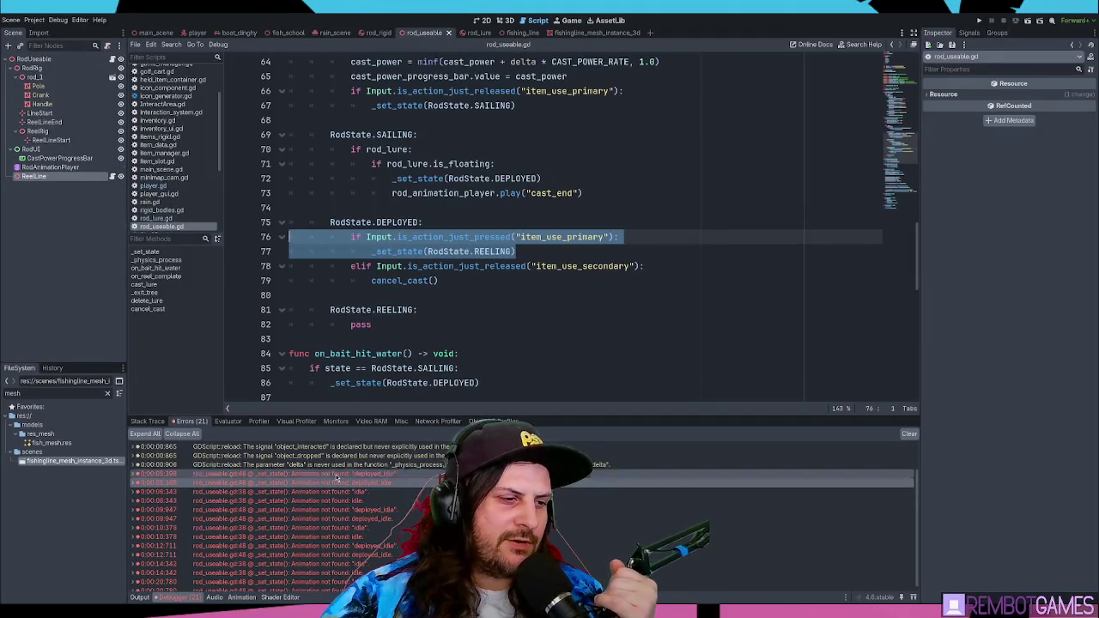
{"action": "left_click", "coordinate": [395, 238], "text": "shift"}
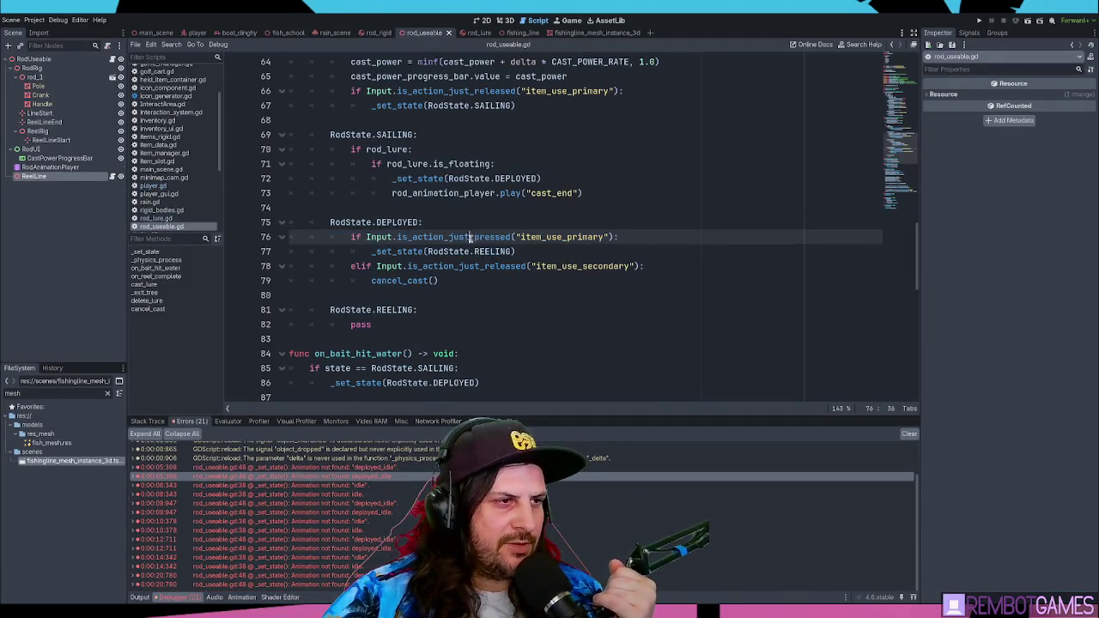
{"action": "left_click", "coordinate": [369, 478]}
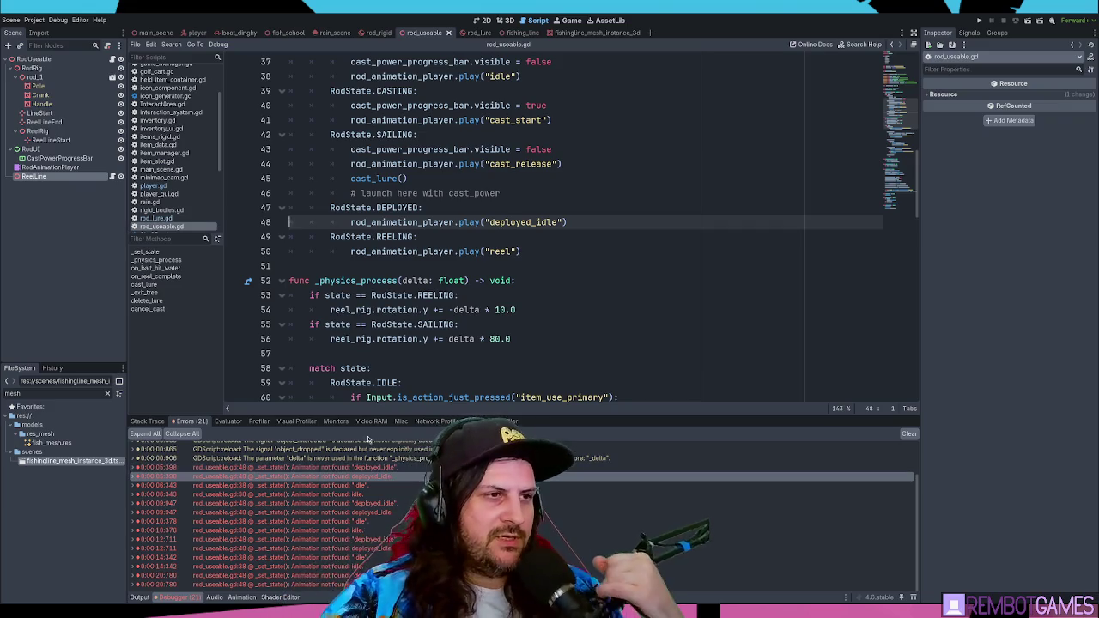
Step: Replace the deployed_idle animation with RESET and edit line 50 to play "reel"
{"action": "double_click", "coordinate": [513, 223]}
{"action": "type", "text": "RESET"}
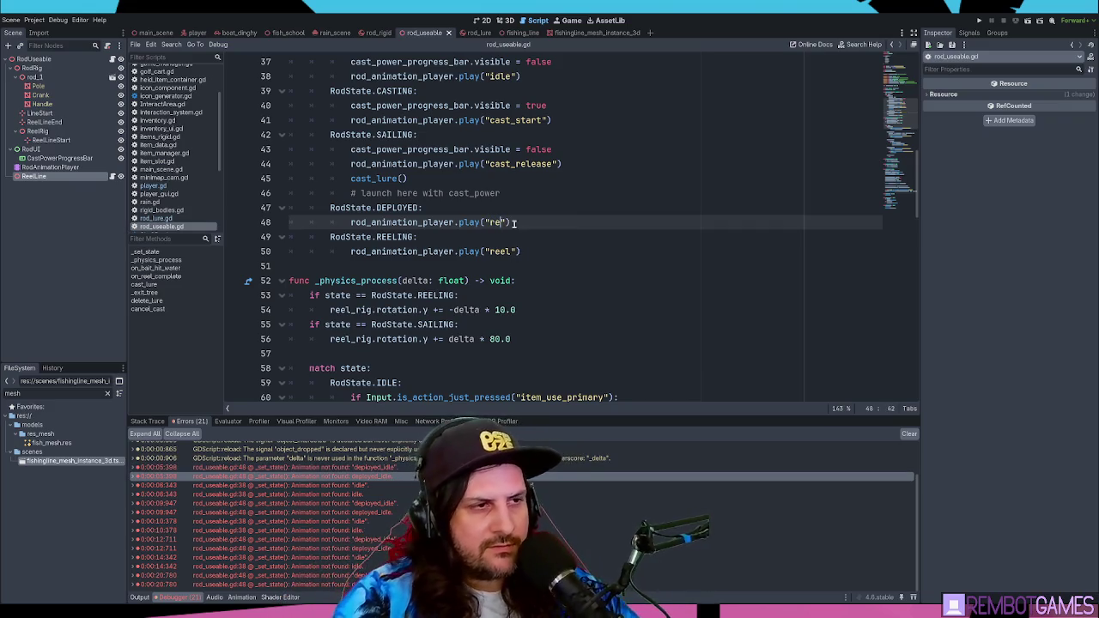
{"action": "key", "text": "Return"}
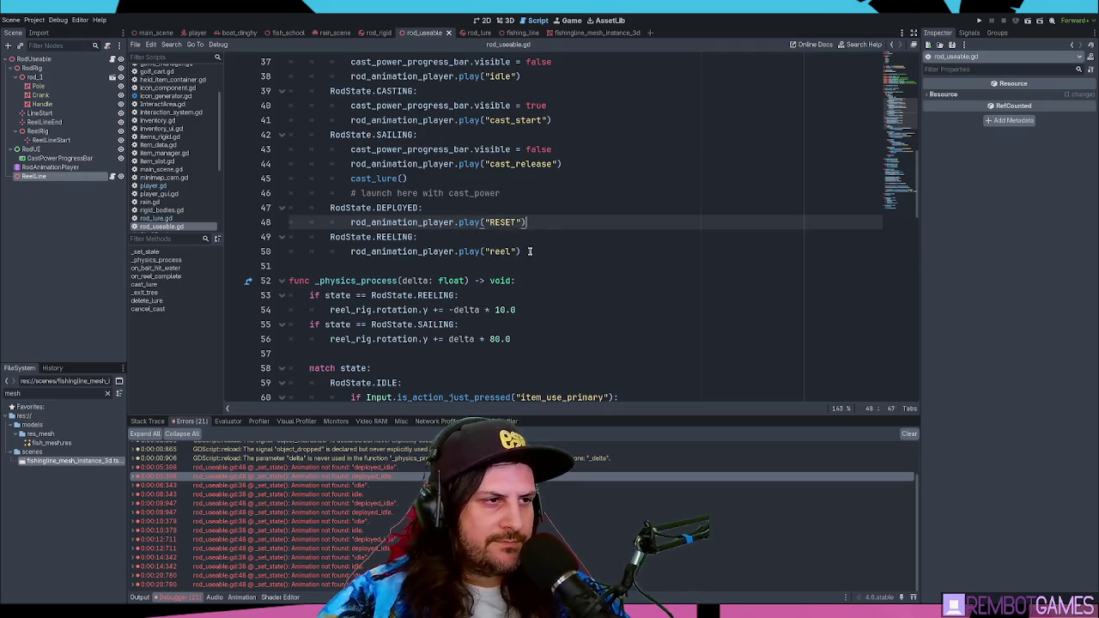
{"action": "left_click", "coordinate": [528, 238]}
{"action": "left_click", "coordinate": [543, 249]}
{"action": "key", "text": "Left"}
{"action": "key", "text": "Left"}
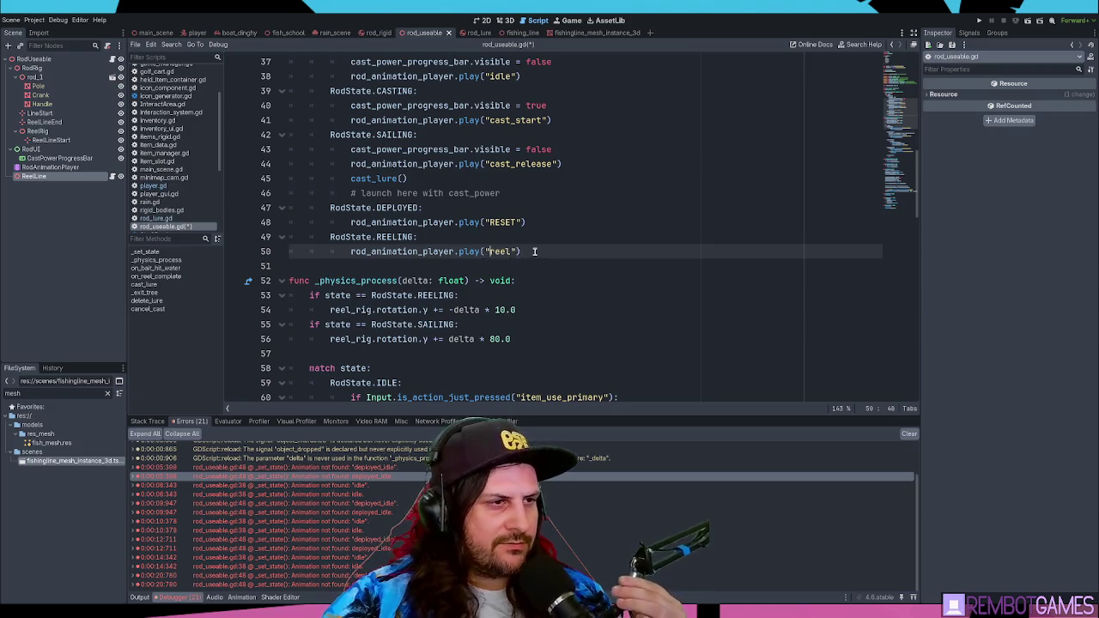
{"action": "left_click", "coordinate": [540, 245]}
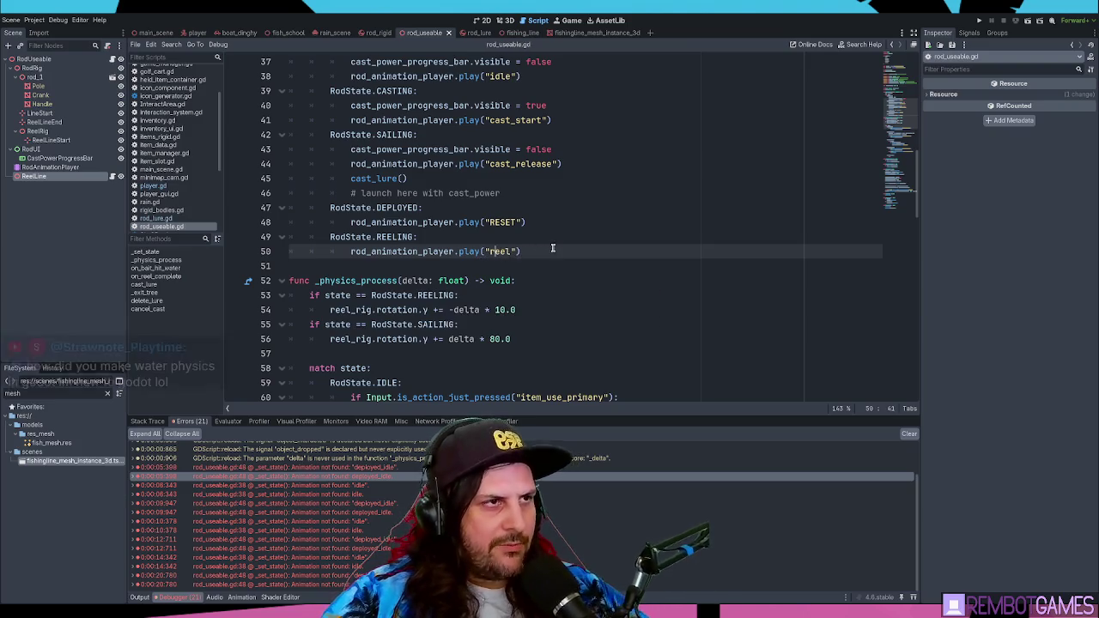
Step: Inspect the ReelLine node in the 3D scene, return to rod_useable.gd, and run the game
{"action": "left_click", "coordinate": [506, 20]}
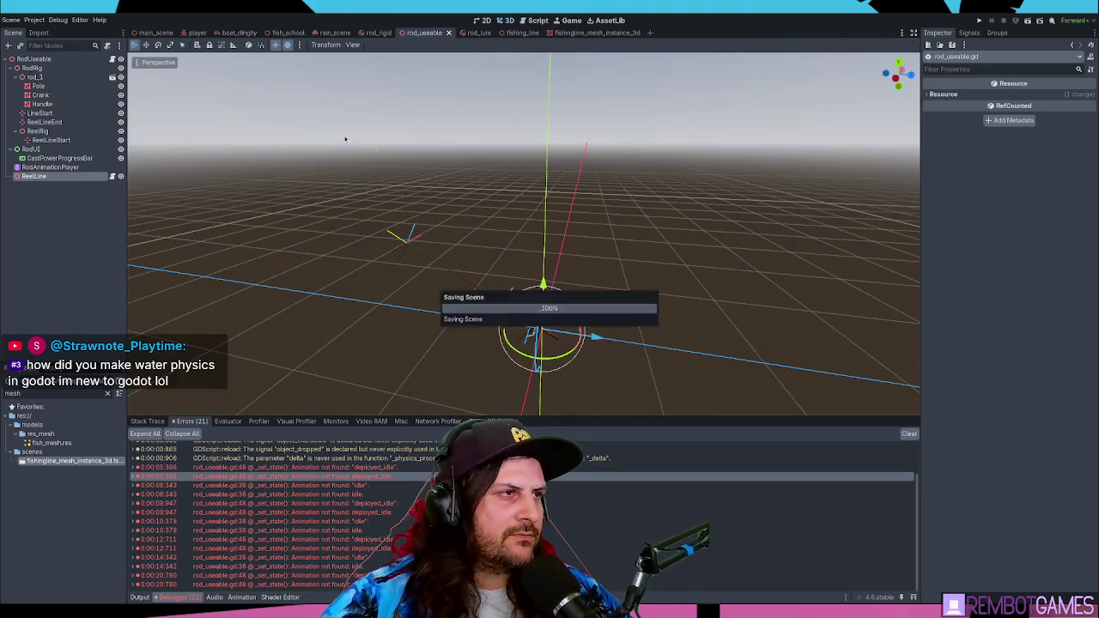
{"action": "left_click", "coordinate": [59, 177]}
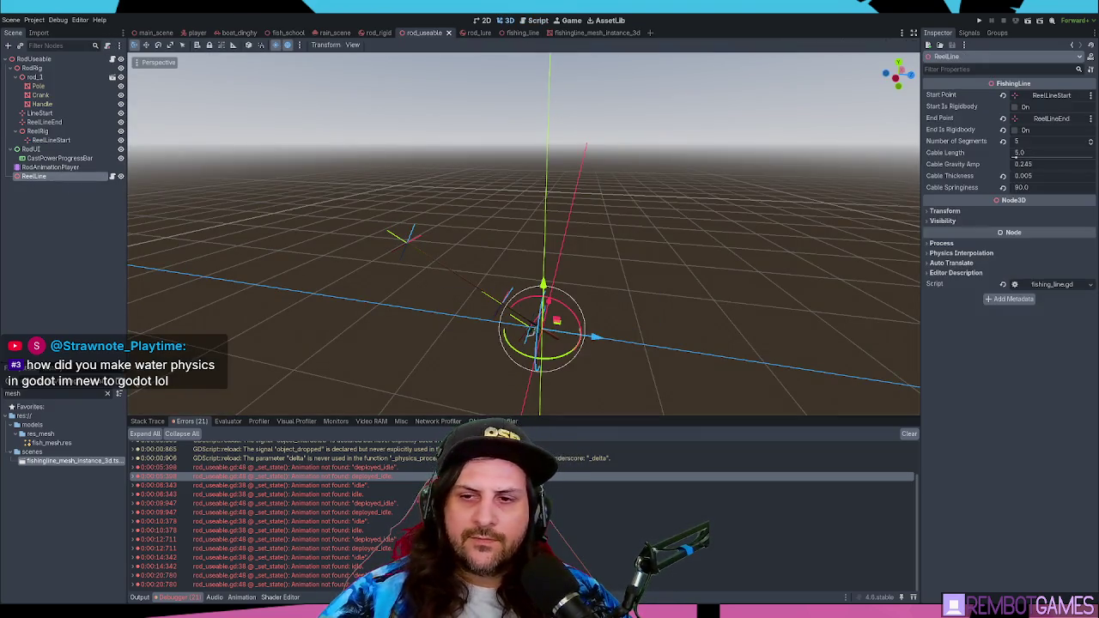
{"action": "left_click", "coordinate": [486, 21]}
{"action": "left_click", "coordinate": [508, 20]}
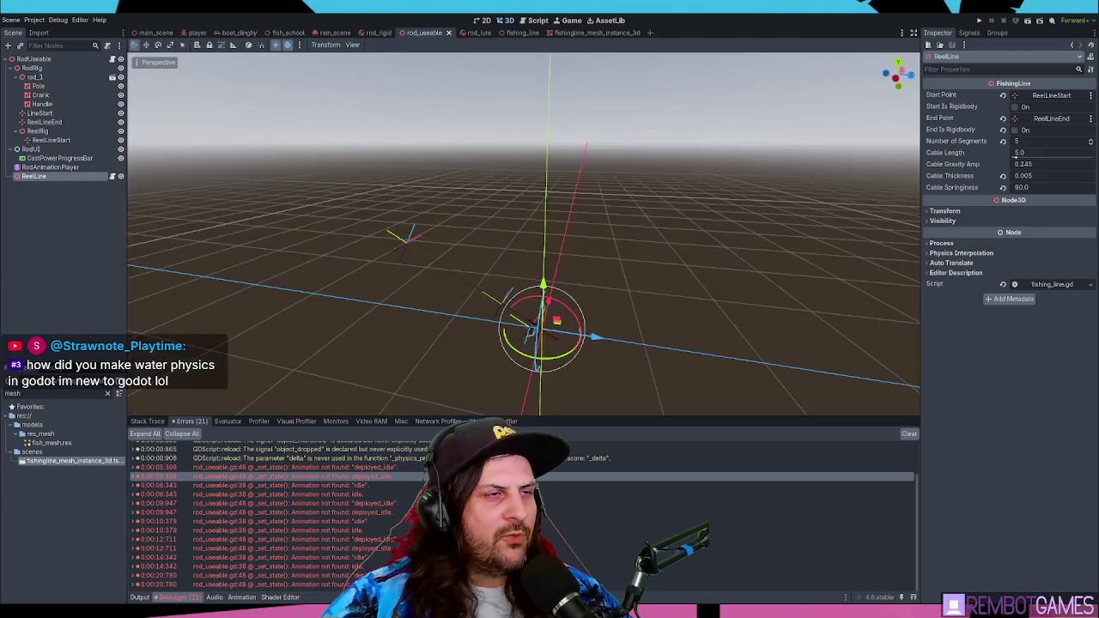
{"action": "left_click", "coordinate": [531, 19]}
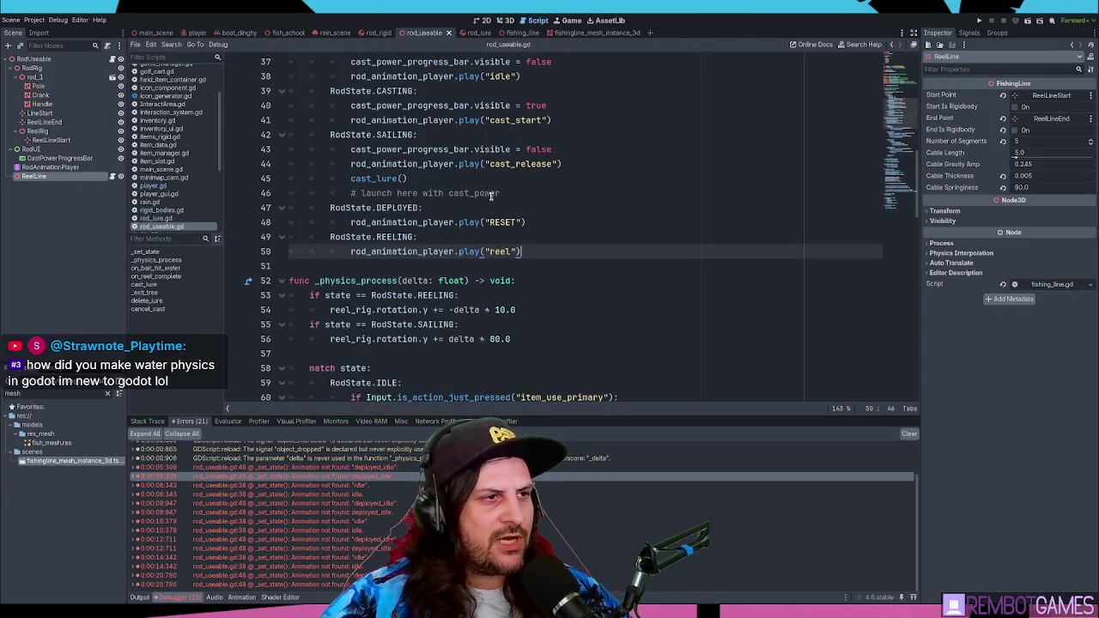
{"action": "scroll", "coordinate": [493, 193], "scroll_direction": "up", "scroll_amount": 5}
{"action": "scroll", "coordinate": [172, 138], "scroll_direction": "up", "scroll_amount": 3}
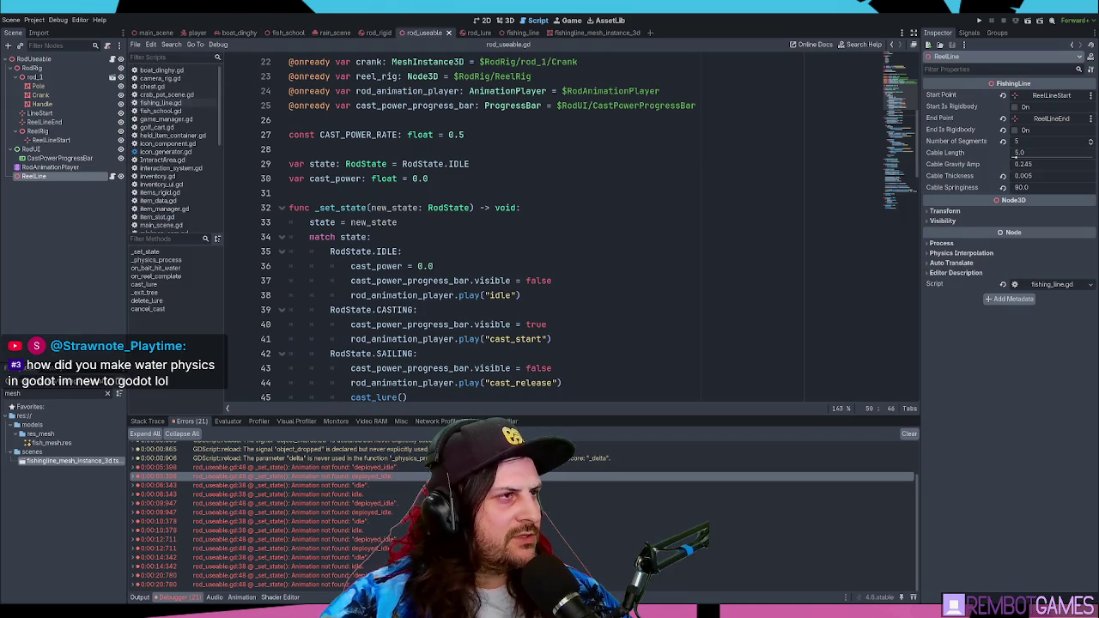
{"action": "left_click", "coordinate": [407, 134]}
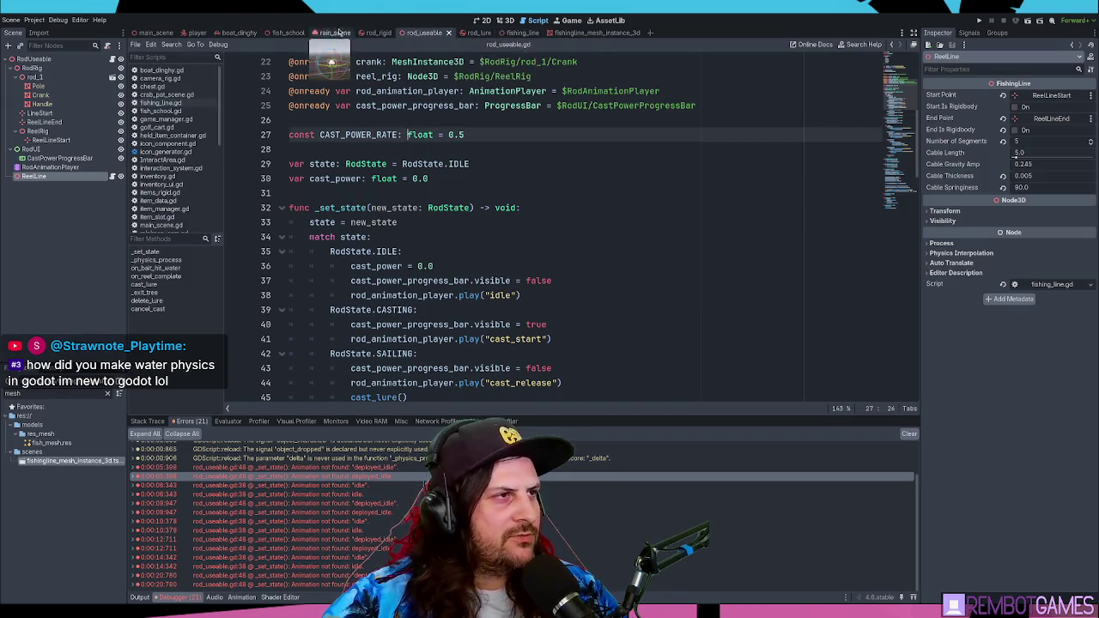
{"action": "left_click", "coordinate": [391, 135]}
{"action": "key", "text": "F5"}
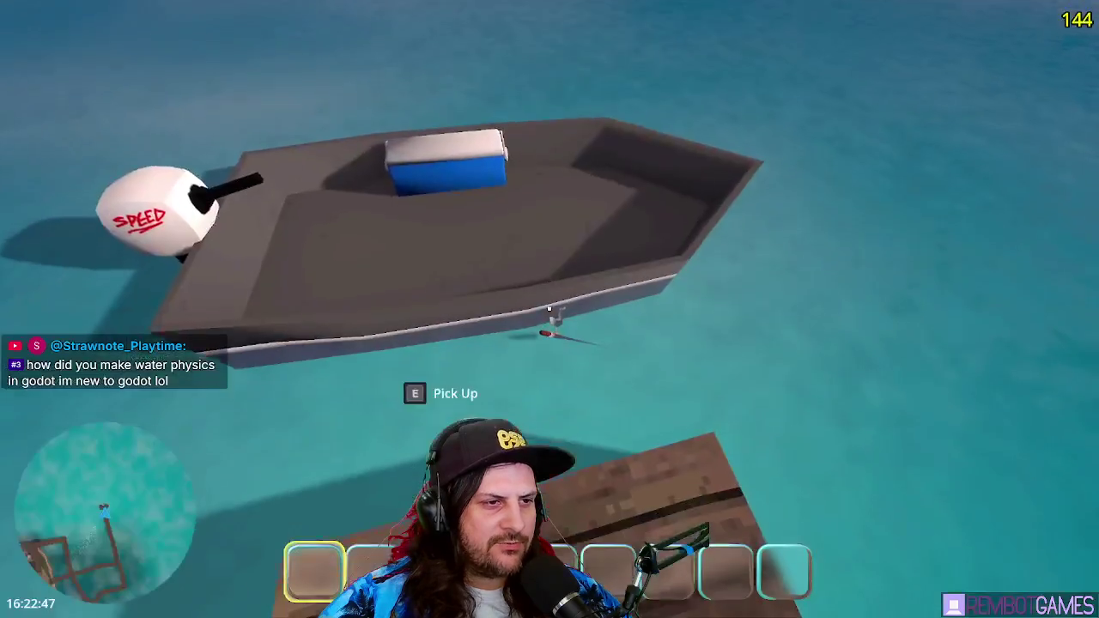
Step: Cast the rod, then pick up the bottle and throw it into the water three times
{"action": "left_click", "coordinate": [549, 309]}
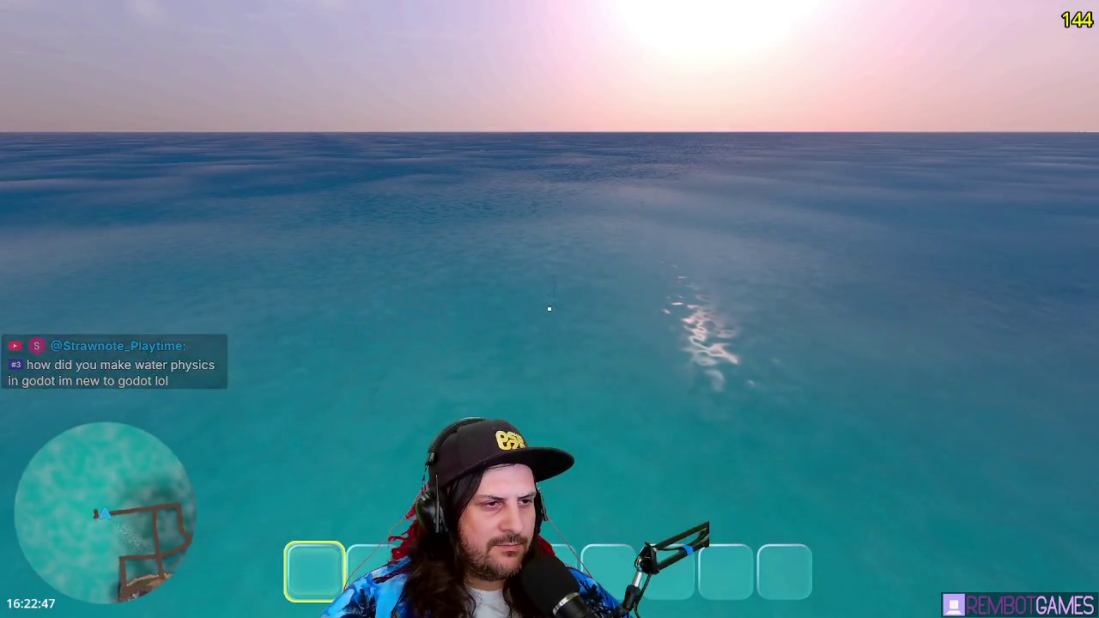
{"action": "mouse_move", "coordinate": [549, 309]}
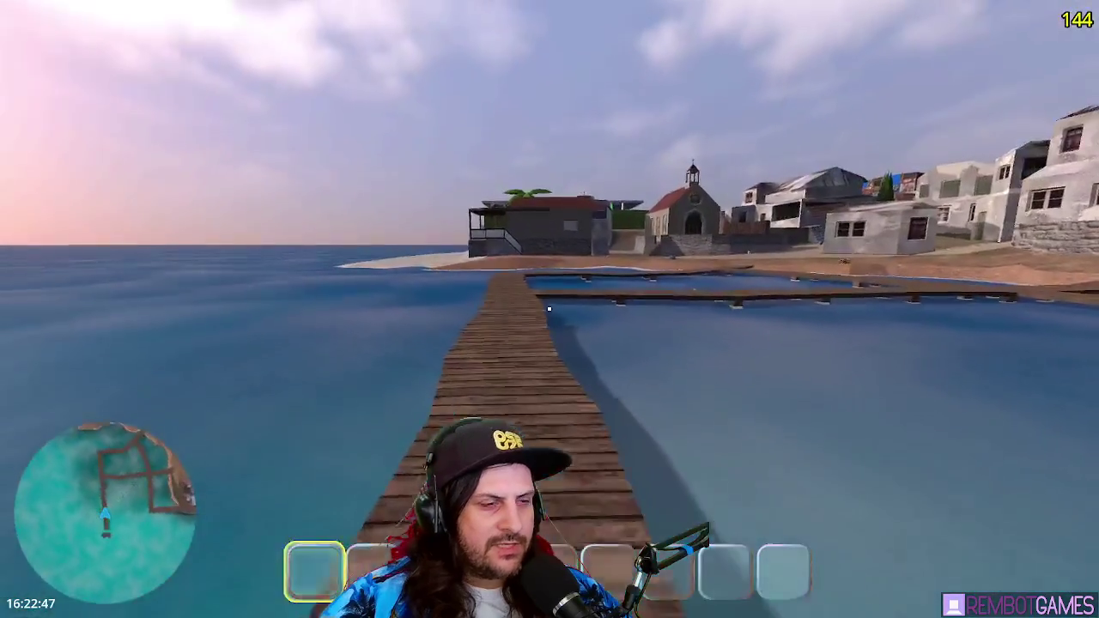
{"action": "key", "text": "w"}
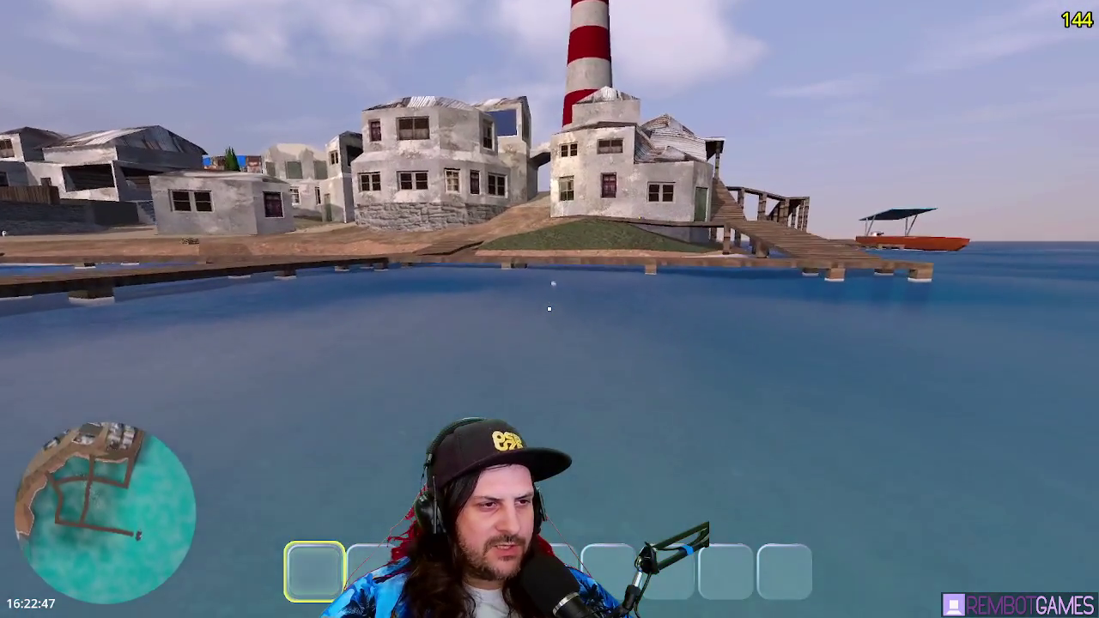
{"action": "key", "text": "e"}
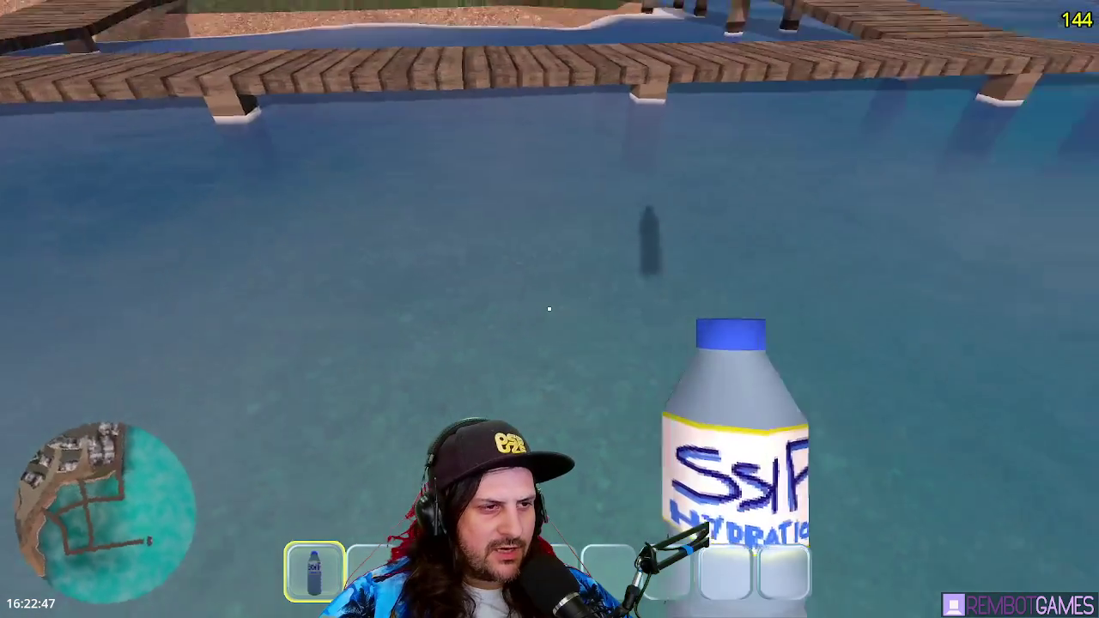
{"action": "left_click", "coordinate": [550, 309]}
{"action": "key", "text": "e"}
{"action": "left_click", "coordinate": [550, 309]}
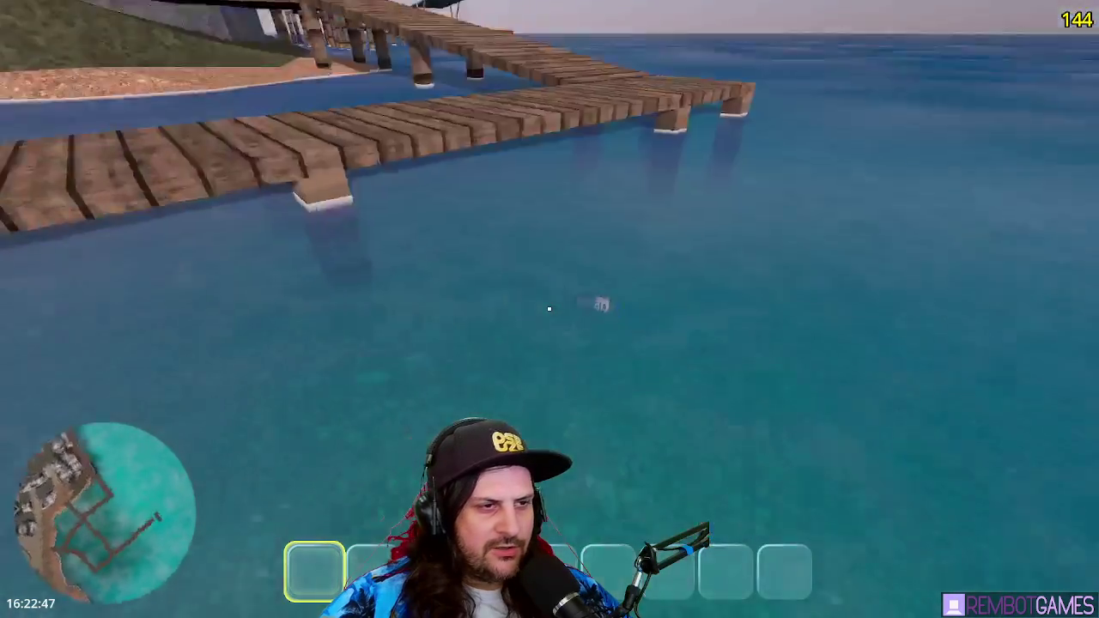
{"action": "key", "text": "e"}
{"action": "left_click", "coordinate": [549, 309]}
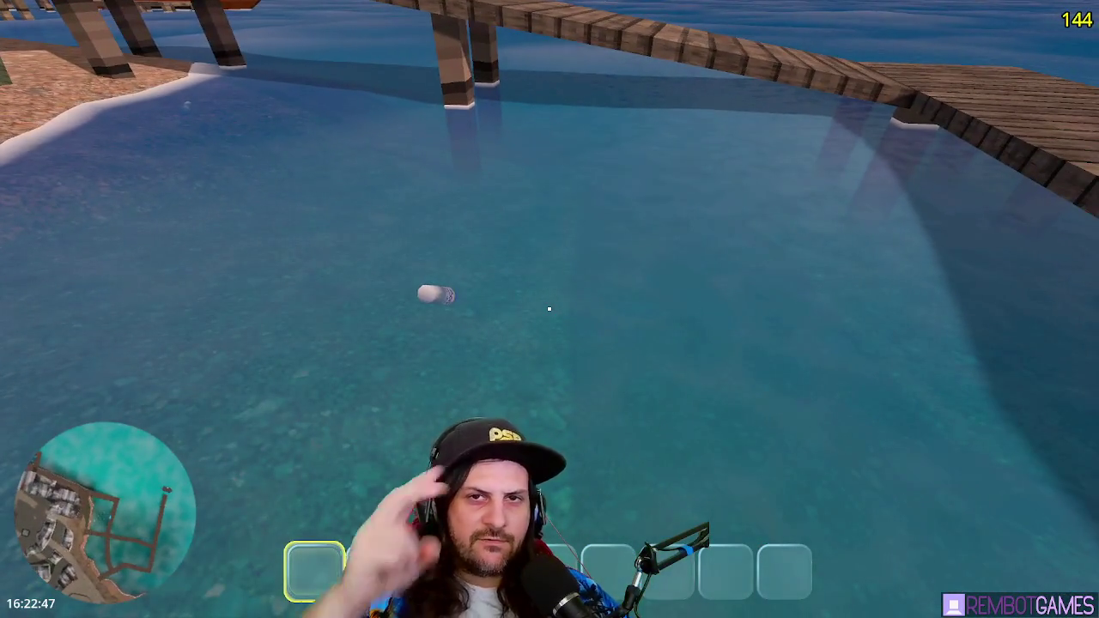
Step: Walk to the lighthouse path and back toward the water, then bring up Paint
{"action": "key", "text": "w"}
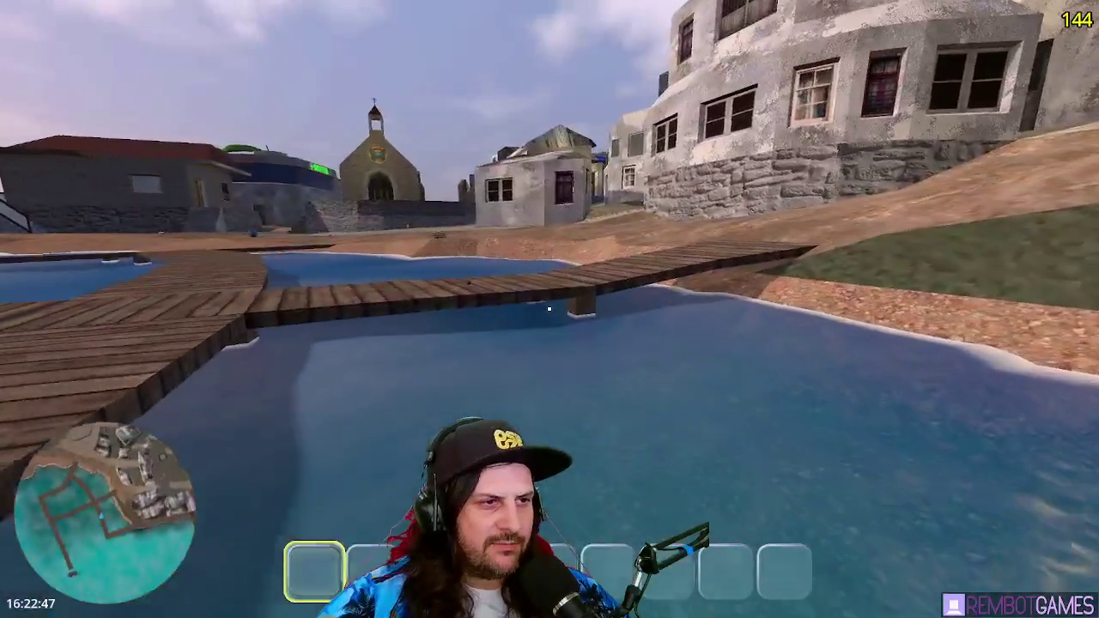
{"action": "key", "text": "w"}
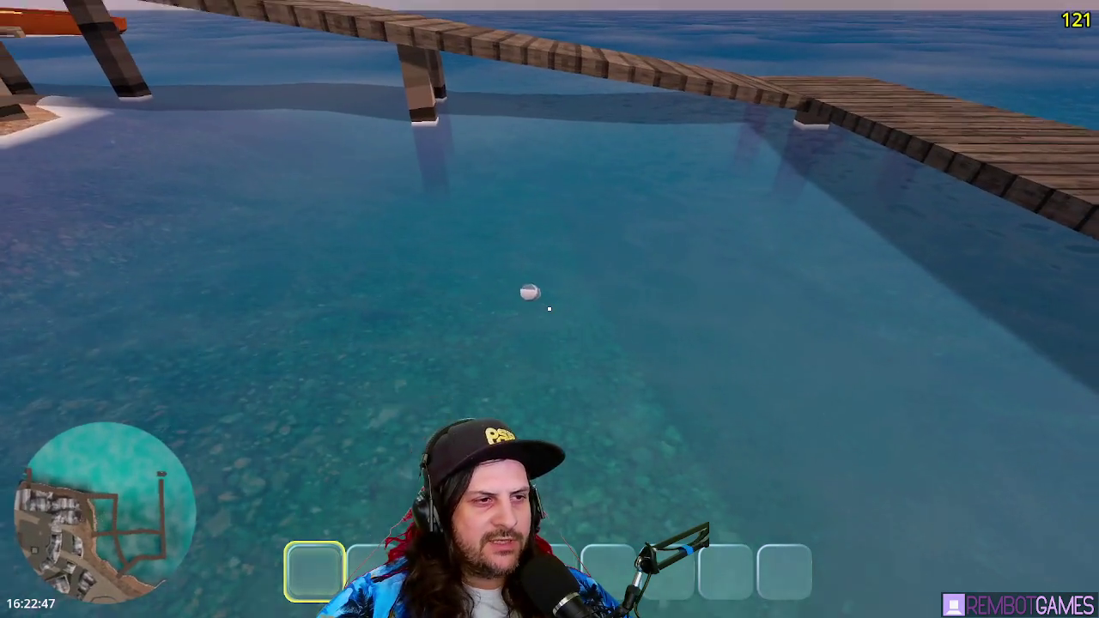
{"action": "key", "text": "alt+Tab"}
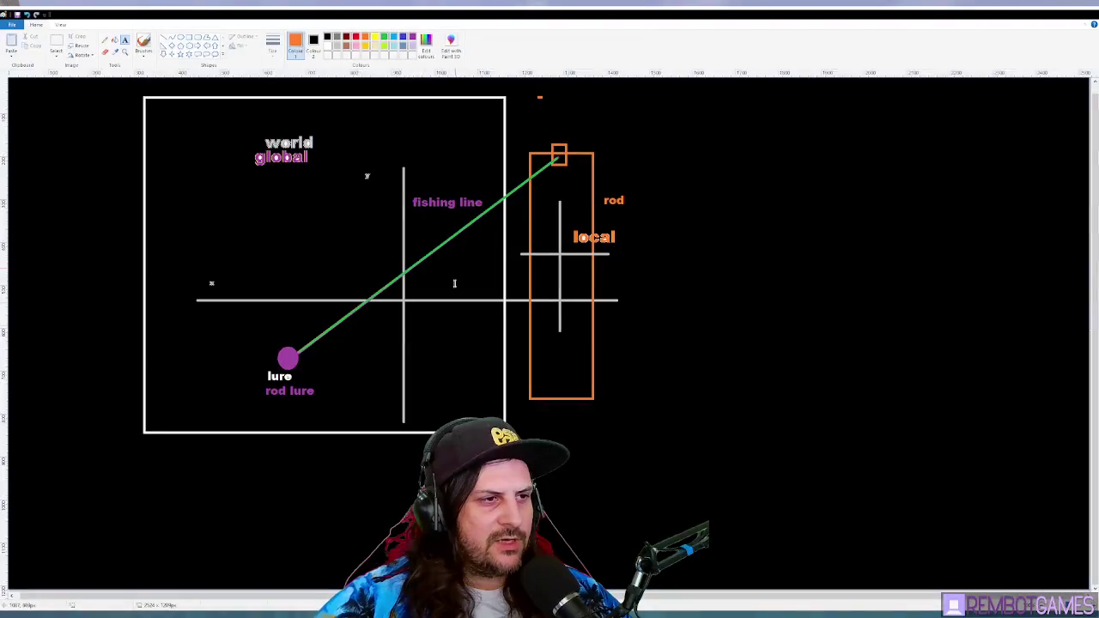
Step: Draw a light-blue wavy water line to the right of the diagram with the brush
{"action": "double_click", "coordinate": [518, 13]}
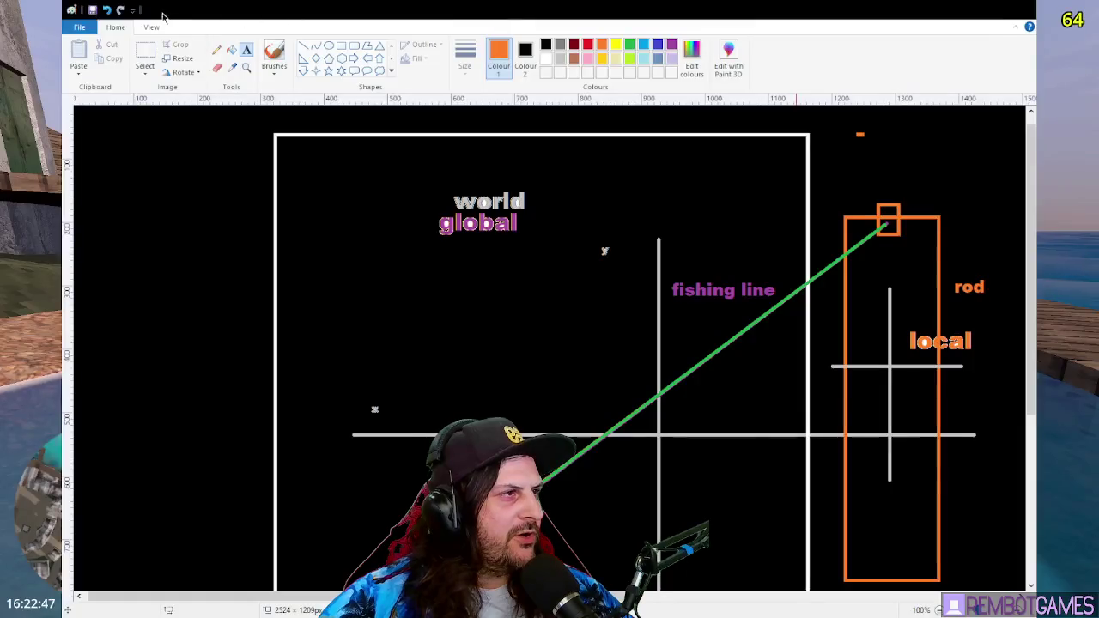
{"action": "double_click", "coordinate": [515, 10]}
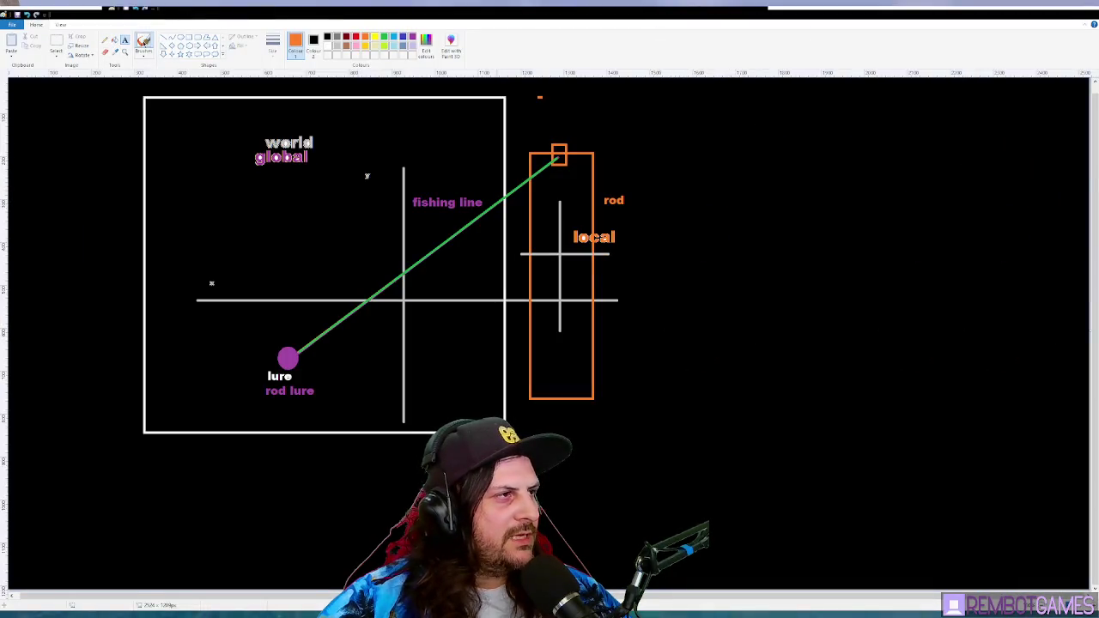
{"action": "left_click", "coordinate": [143, 43]}
{"action": "left_click", "coordinate": [394, 37]}
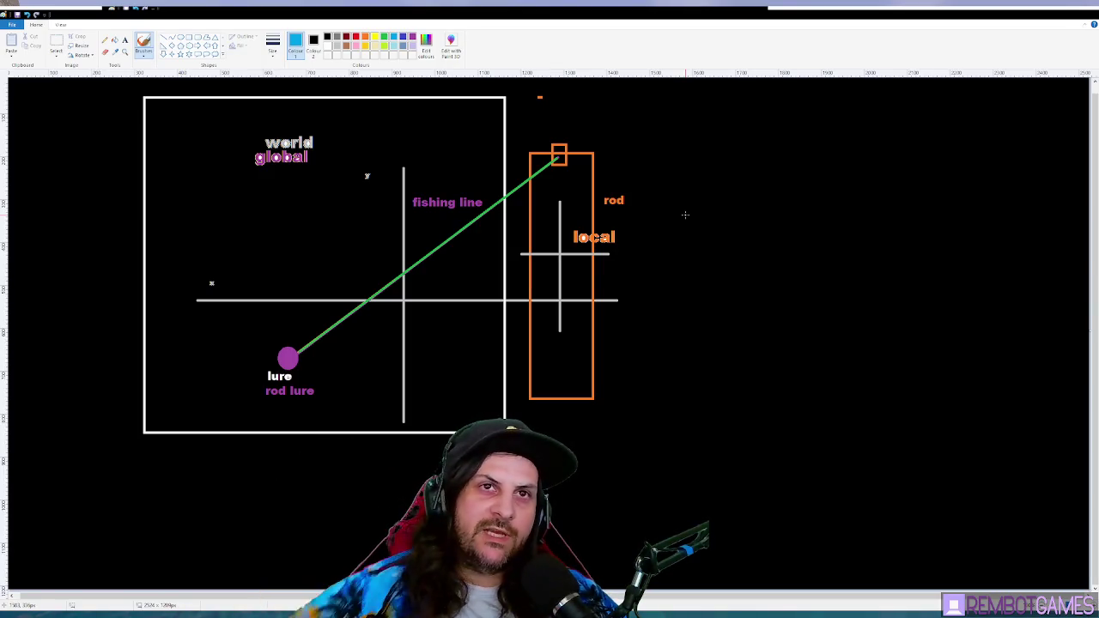
{"action": "mouse_move", "coordinate": [654, 249]}
{"action": "left_mouse_down"}
{"action": "mouse_move", "coordinate": [738, 235]}
{"action": "mouse_move", "coordinate": [854, 255]}
{"action": "mouse_move", "coordinate": [982, 238]}
{"action": "mouse_move", "coordinate": [1085, 256]}
{"action": "left_mouse_up"}
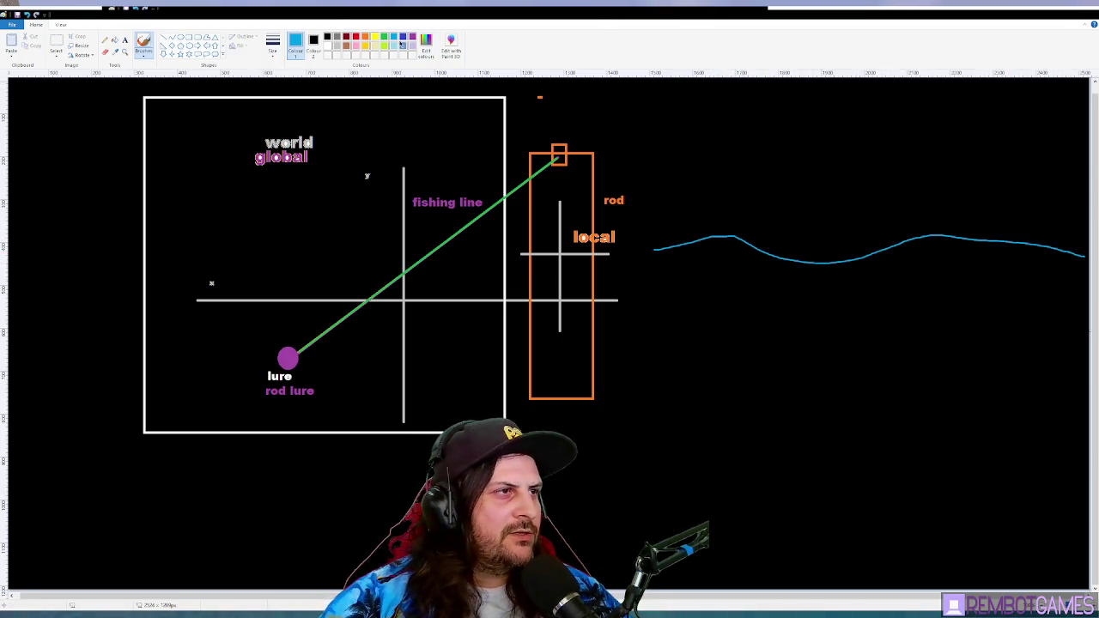
Step: Add a red oval circle below the water line and an upward arrow toward the surface
{"action": "left_click", "coordinate": [354, 38]}
{"action": "left_click_drag", "start_coordinate": [754, 136], "coordinate": [832, 189]}
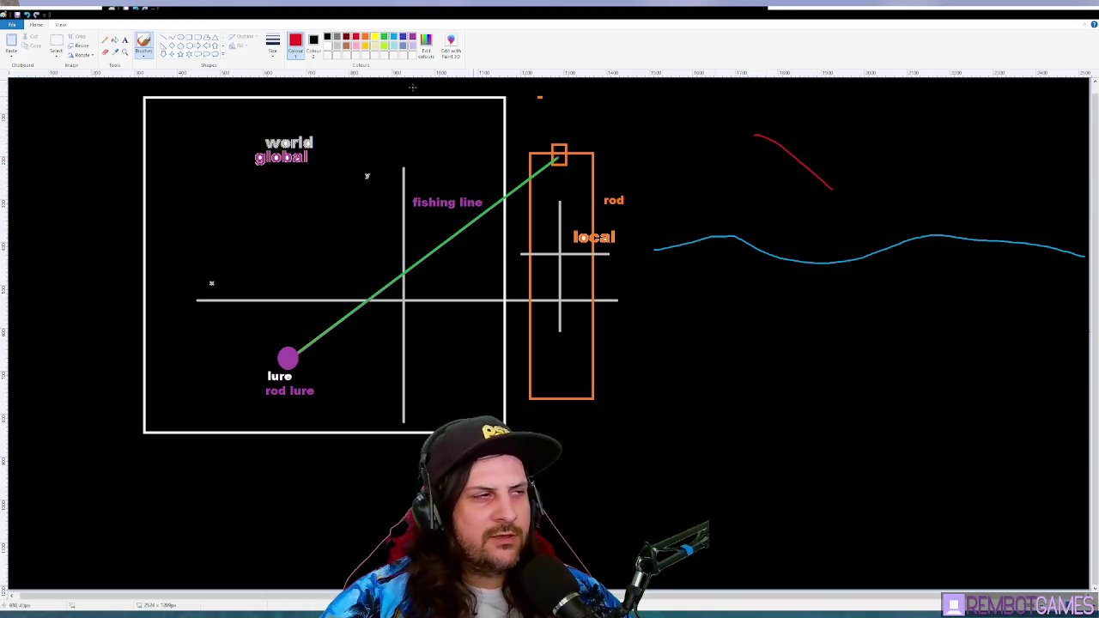
{"action": "key", "text": "ctrl+z"}
{"action": "left_click", "coordinate": [183, 38]}
{"action": "mouse_move", "coordinate": [803, 129]}
{"action": "left_mouse_down"}
{"action": "mouse_move", "coordinate": [859, 175]}
{"action": "mouse_move", "coordinate": [838, 176]}
{"action": "mouse_move", "coordinate": [832, 228]}
{"action": "mouse_move", "coordinate": [822, 142]}
{"action": "mouse_move", "coordinate": [837, 186]}
{"action": "mouse_move", "coordinate": [832, 313]}
{"action": "left_mouse_up"}
{"action": "left_click", "coordinate": [836, 248]}
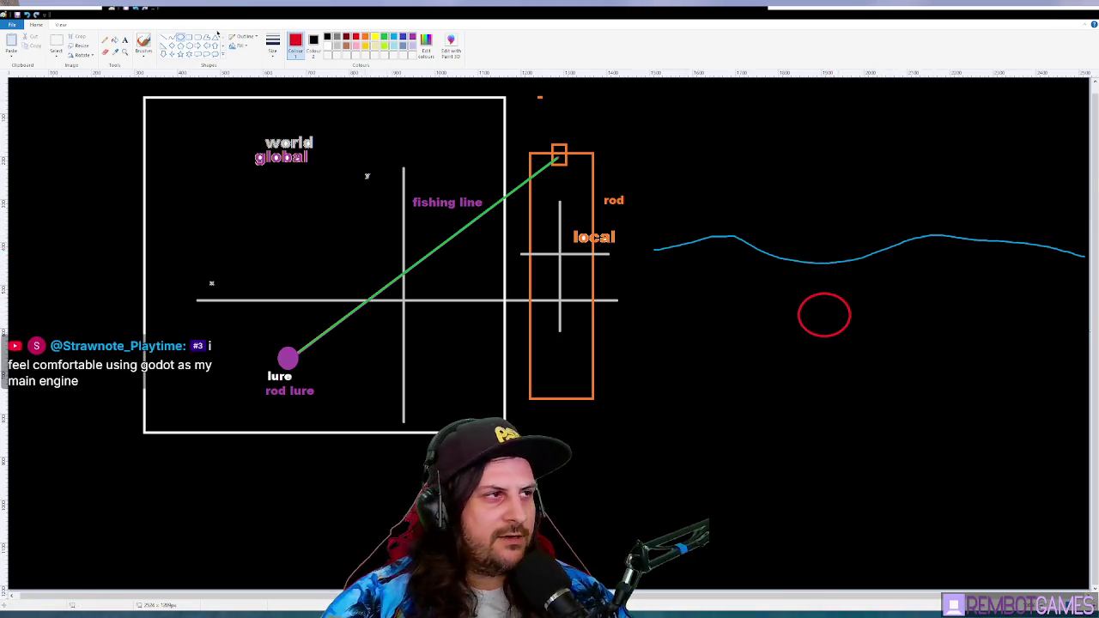
{"action": "left_click", "coordinate": [141, 43]}
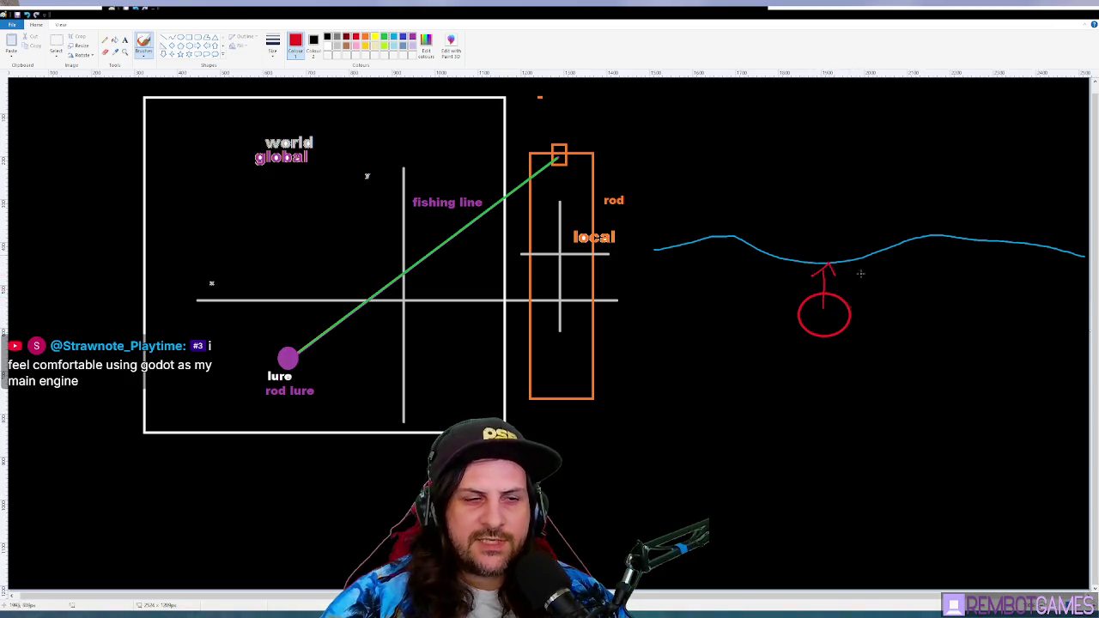
{"action": "left_click_drag", "start_coordinate": [788, 282], "coordinate": [861, 264]}
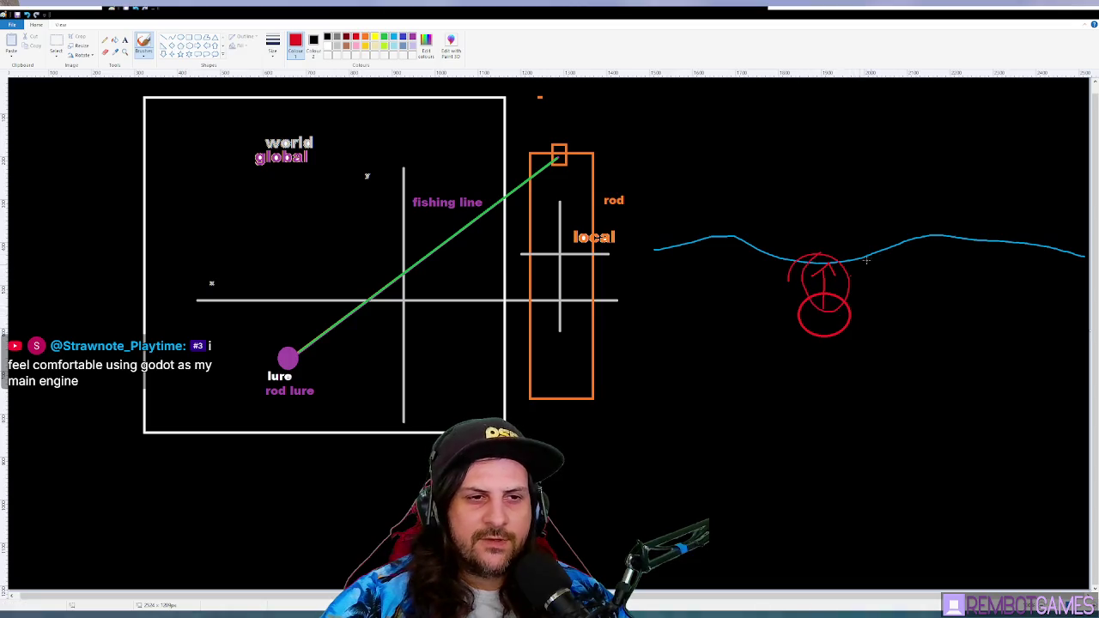
{"action": "key", "text": "ctrl+z"}
{"action": "key", "text": "ctrl+z"}
{"action": "key", "text": "ctrl+z"}
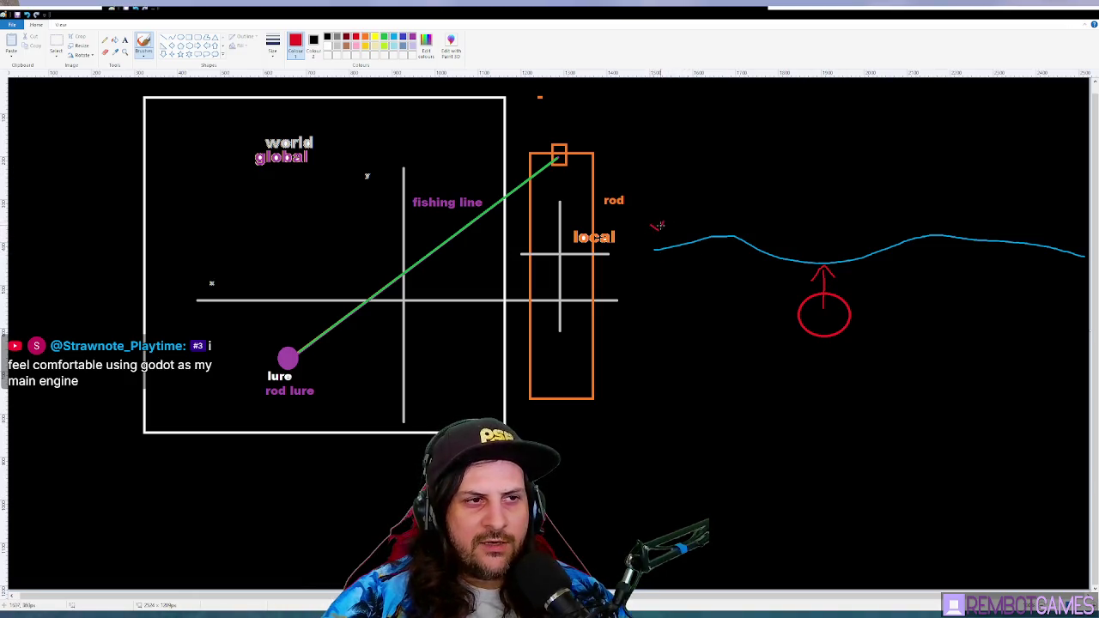
Step: In light blue, write 'Y=0.0' at the water line and 'IF Y < 0.0: APPLY buoyancy' above it
{"action": "left_click", "coordinate": [394, 38]}
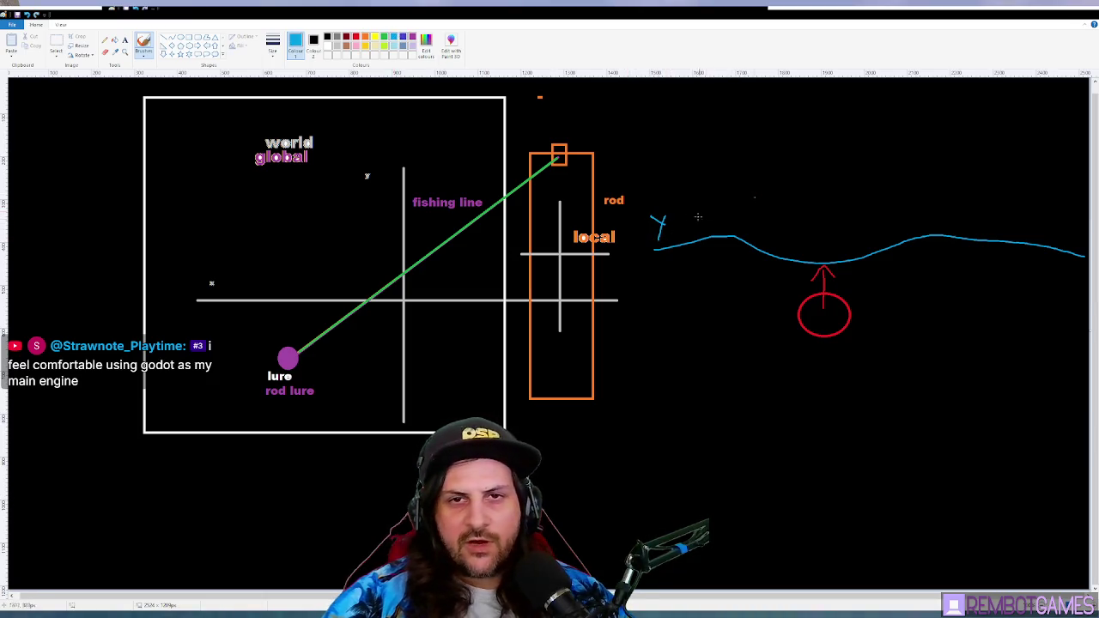
{"action": "mouse_move", "coordinate": [700, 213]}
{"action": "left_mouse_down"}
{"action": "mouse_move", "coordinate": [694, 232]}
{"action": "mouse_move", "coordinate": [700, 214]}
{"action": "mouse_move", "coordinate": [734, 229]}
{"action": "left_mouse_up"}
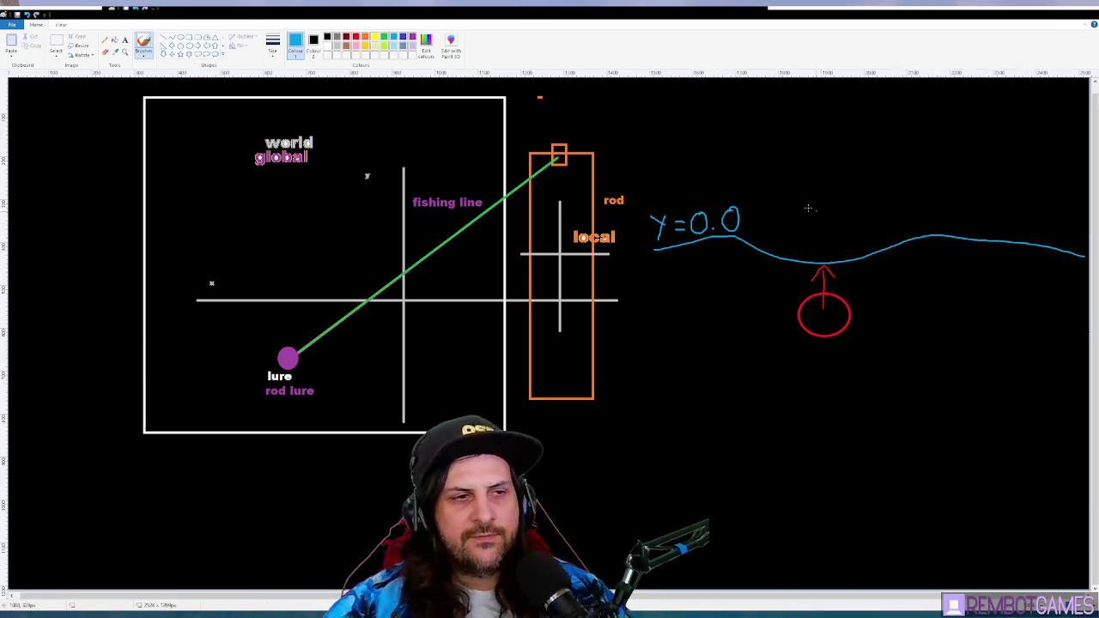
{"action": "mouse_move", "coordinate": [768, 162]}
{"action": "left_mouse_down"}
{"action": "mouse_move", "coordinate": [766, 180]}
{"action": "mouse_move", "coordinate": [776, 180]}
{"action": "left_mouse_up"}
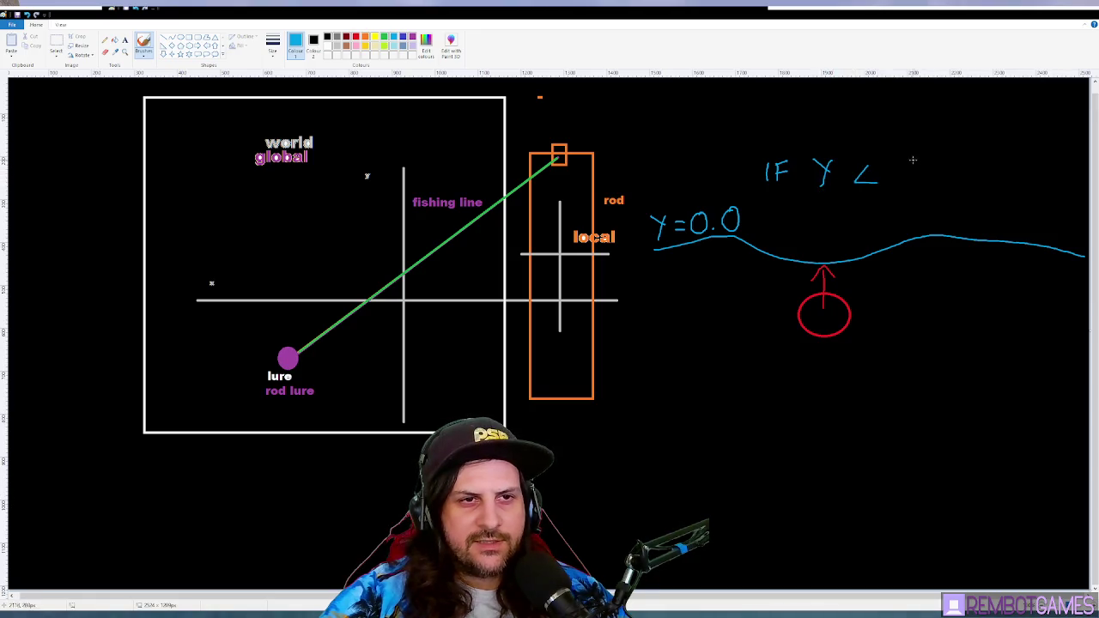
{"action": "left_click_drag", "start_coordinate": [948, 164], "coordinate": [953, 163]}
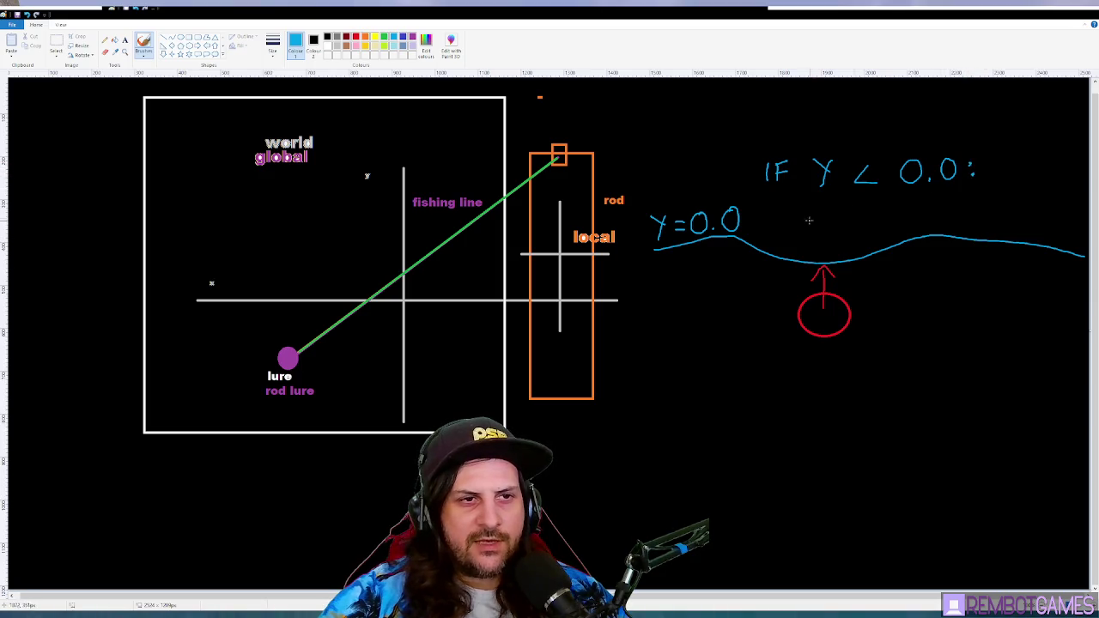
{"action": "left_click_drag", "start_coordinate": [810, 220], "coordinate": [854, 214]}
{"action": "key", "text": "ctrl+z"}
{"action": "mouse_move", "coordinate": [854, 220]}
{"action": "left_mouse_down"}
{"action": "mouse_move", "coordinate": [867, 221]}
{"action": "mouse_move", "coordinate": [854, 213]}
{"action": "left_mouse_up"}
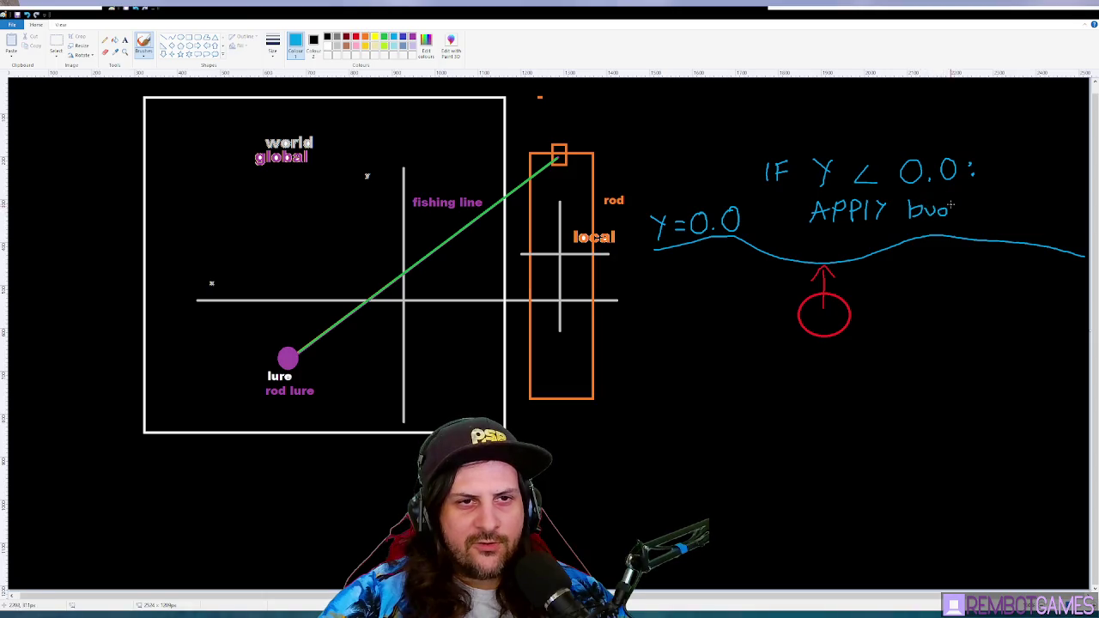
{"action": "left_click_drag", "start_coordinate": [993, 207], "coordinate": [999, 223]}
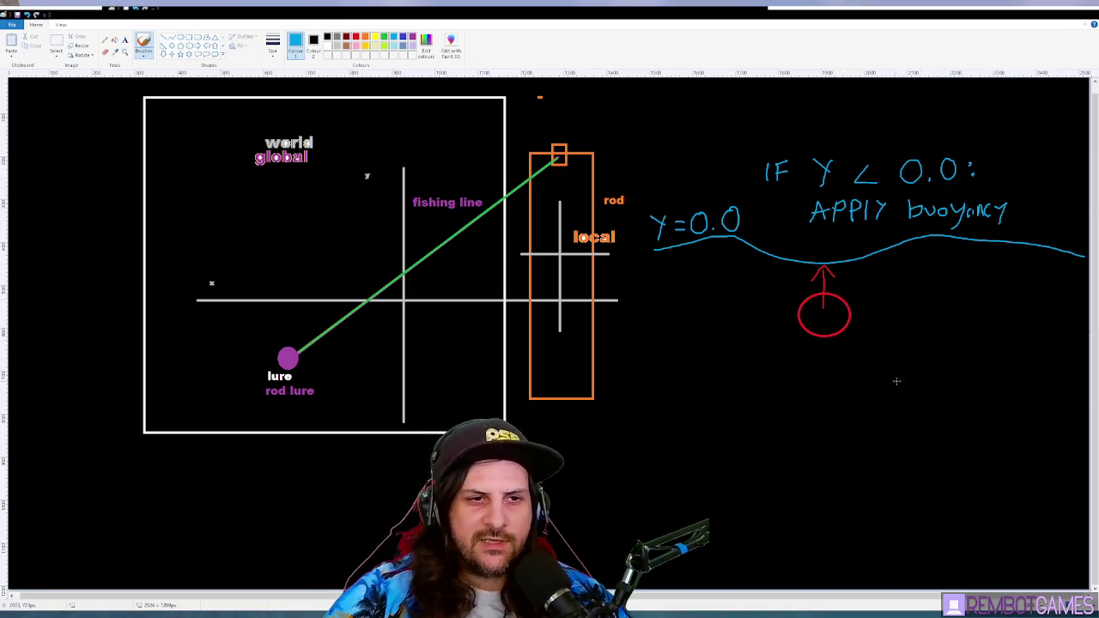
{"action": "left_click", "coordinate": [125, 40]}
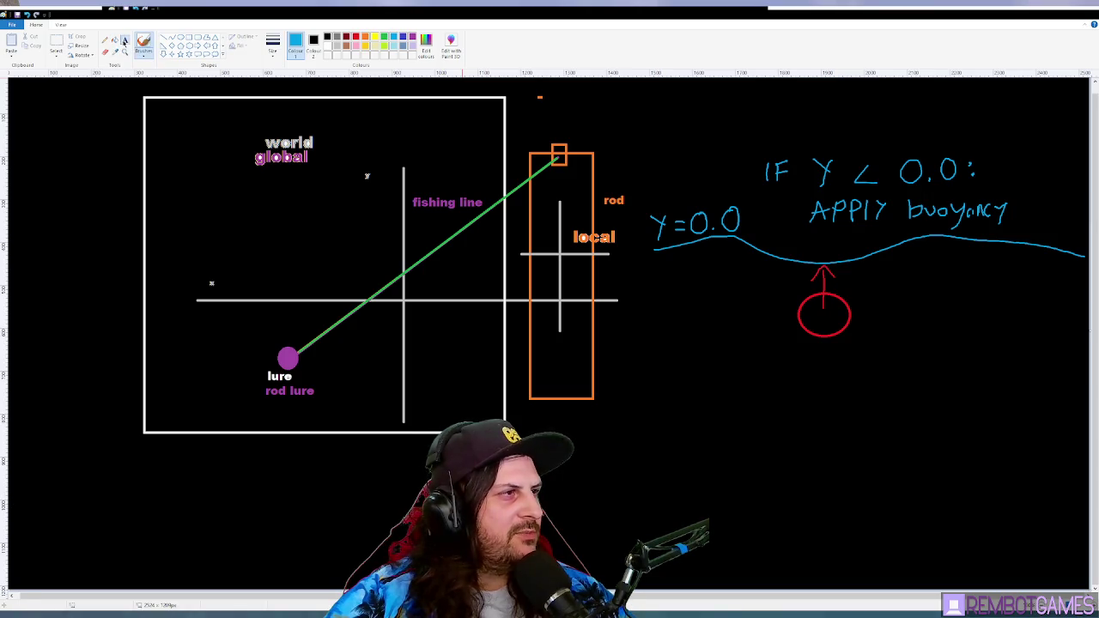
Step: Type 'add_force(-gravity.y * 2 * weight)' in a text box below the red circle
{"action": "left_click", "coordinate": [790, 361]}
{"action": "type", "text": "add_"}
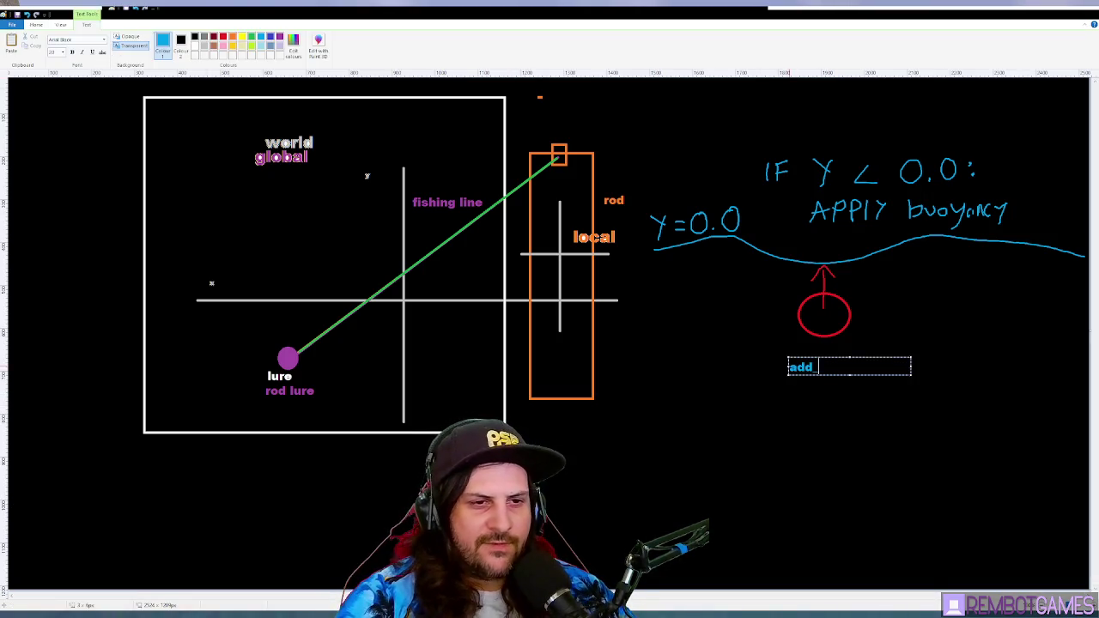
{"action": "type", "text": "force("}
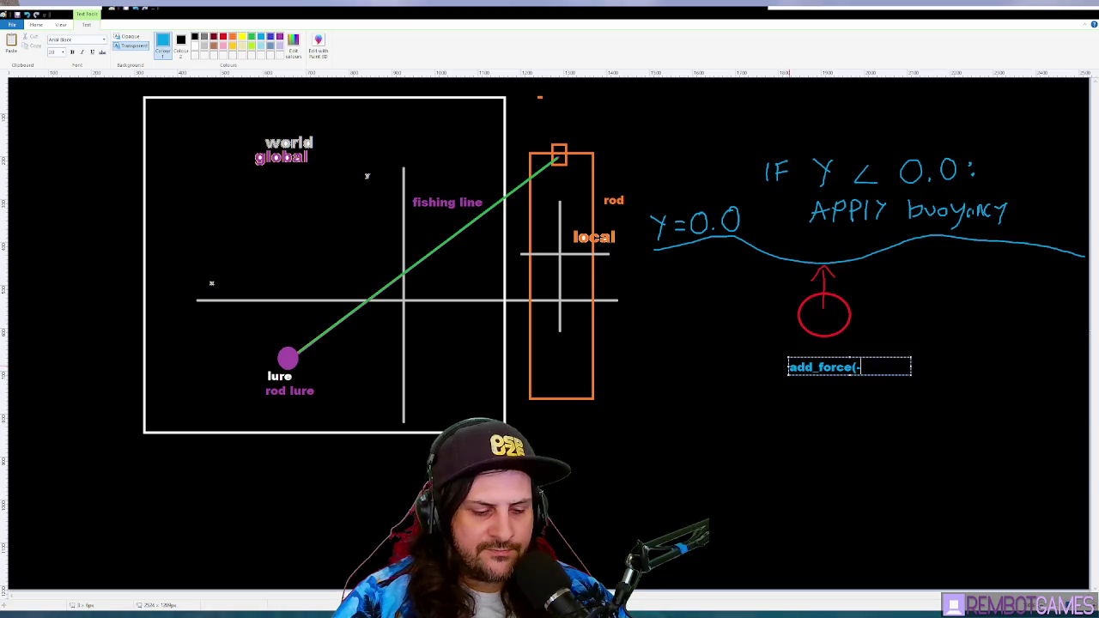
{"action": "type", "text": "gravity"}
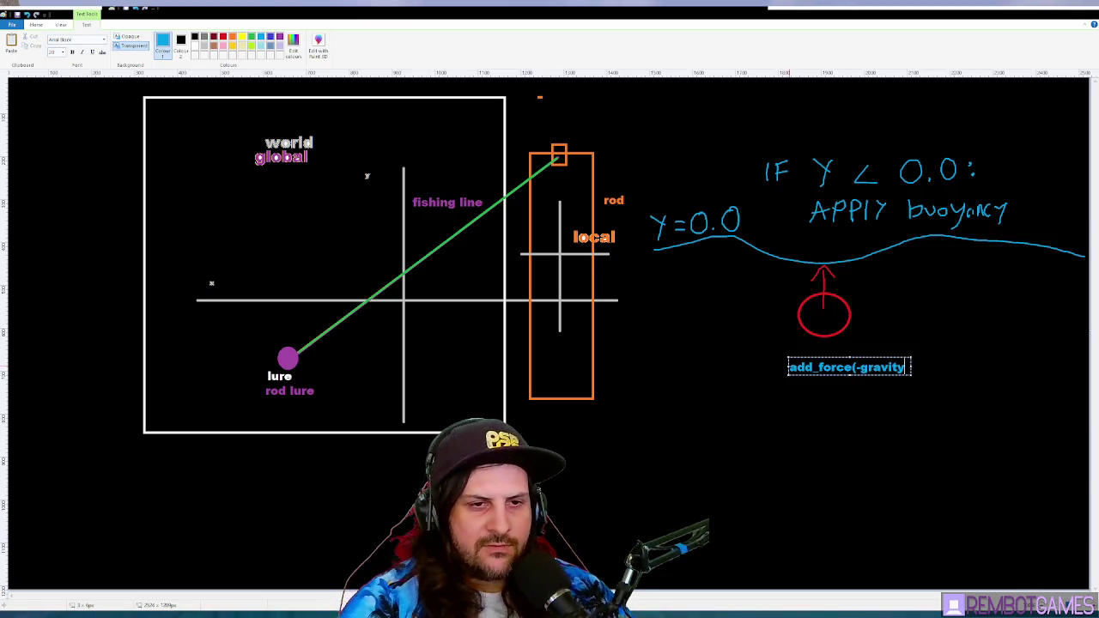
{"action": "type", "text": ".y * 2"}
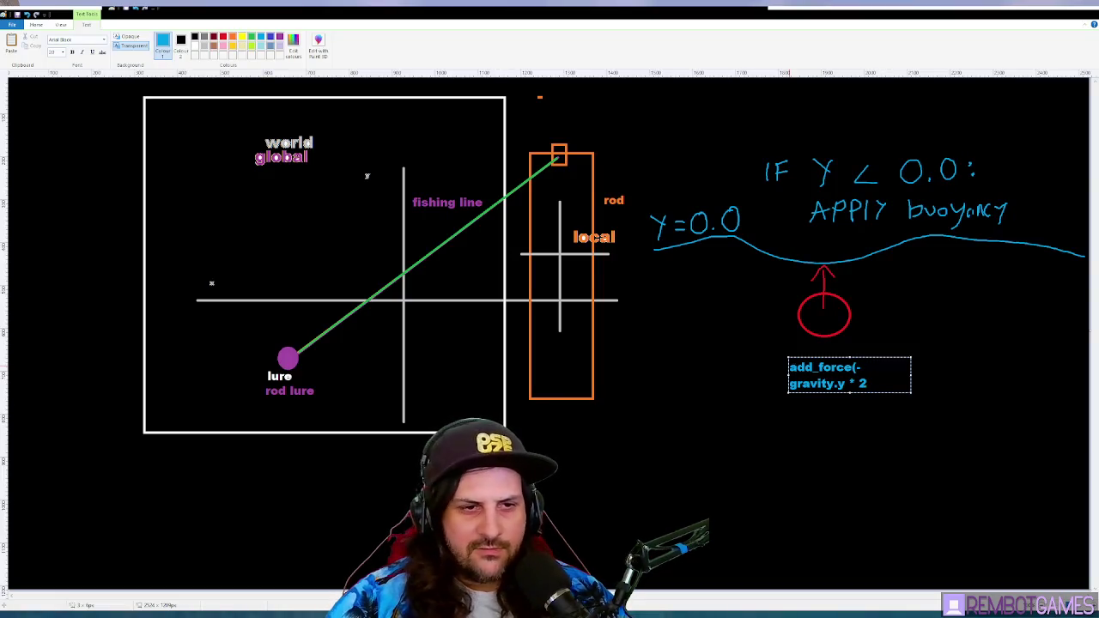
{"action": "type", "text": " * weight"}
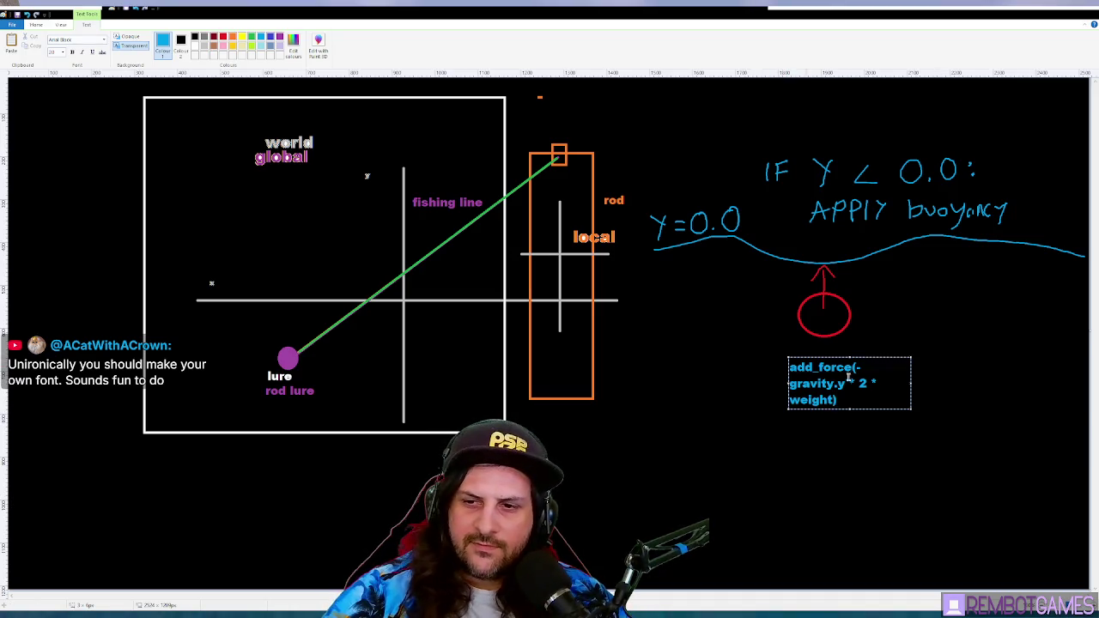
{"action": "left_click_drag", "start_coordinate": [911, 383], "coordinate": [1011, 378]}
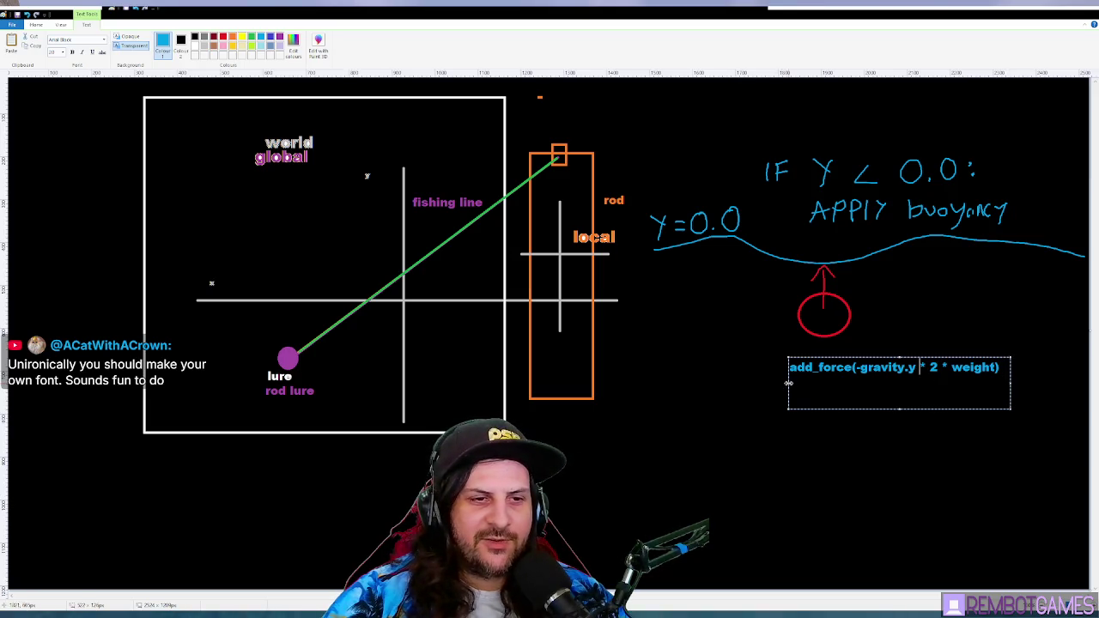
{"action": "left_click_drag", "start_coordinate": [788, 383], "coordinate": [686, 383]}
Step: Enlarge the formula text to font size 48 and resize its box to fit
{"action": "key", "text": "ctrl+a"}
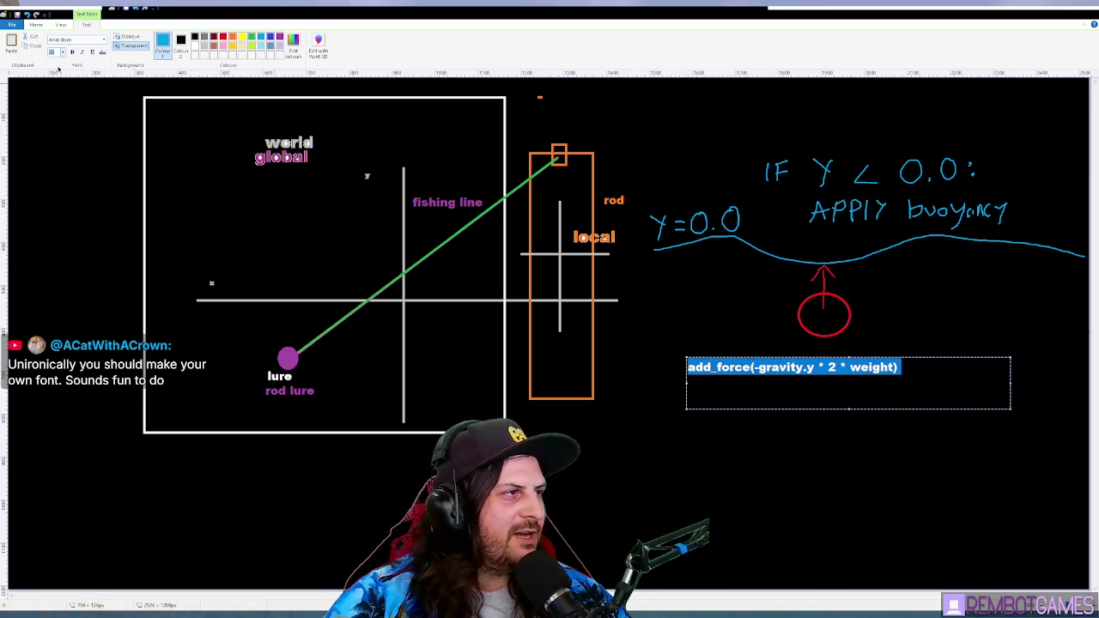
{"action": "scroll", "coordinate": [53, 51], "scroll_direction": "down", "scroll_amount": 10}
{"action": "left_click", "coordinate": [688, 369]}
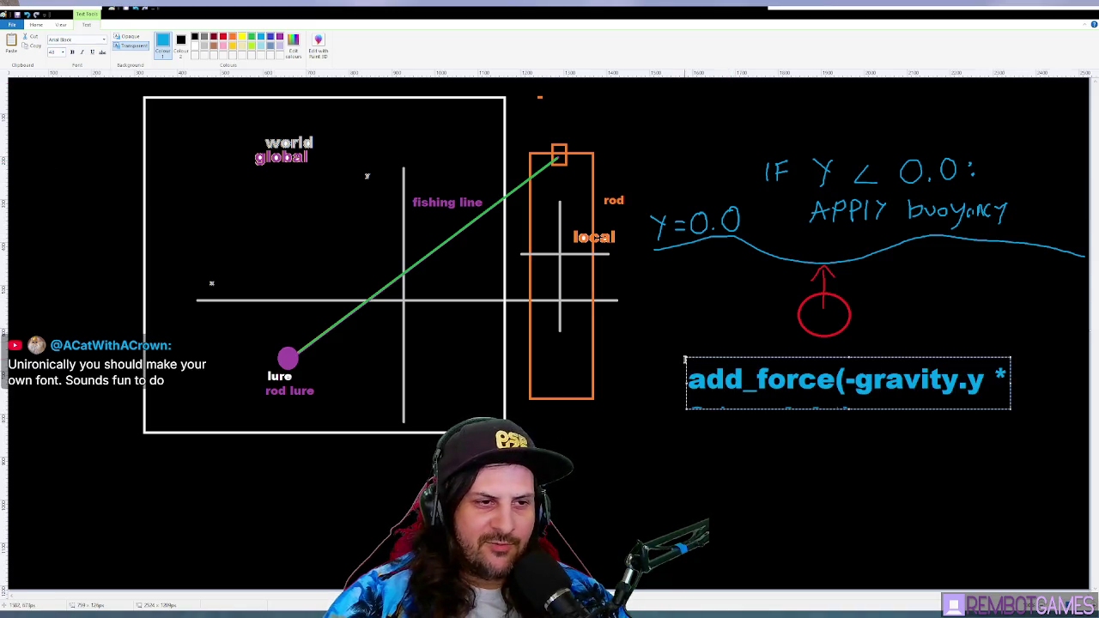
{"action": "left_click_drag", "start_coordinate": [687, 359], "coordinate": [656, 332]}
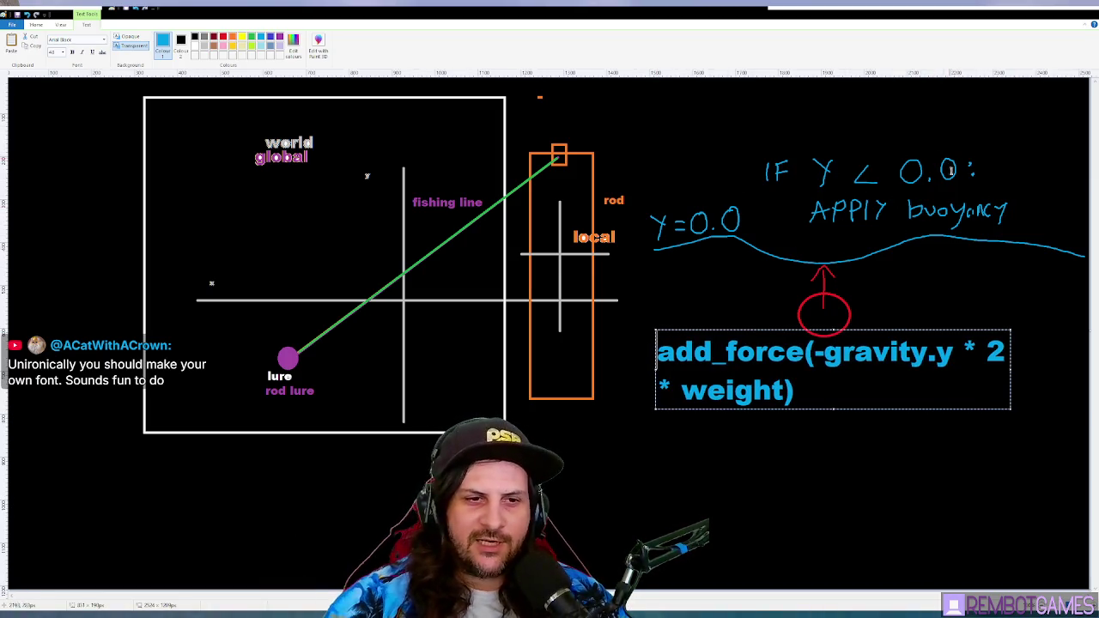
{"action": "mouse_move", "coordinate": [1010, 369]}
{"action": "left_mouse_down"}
{"action": "mouse_move", "coordinate": [1074, 370]}
{"action": "mouse_move", "coordinate": [713, 352]}
{"action": "mouse_move", "coordinate": [843, 352]}
{"action": "left_mouse_up"}
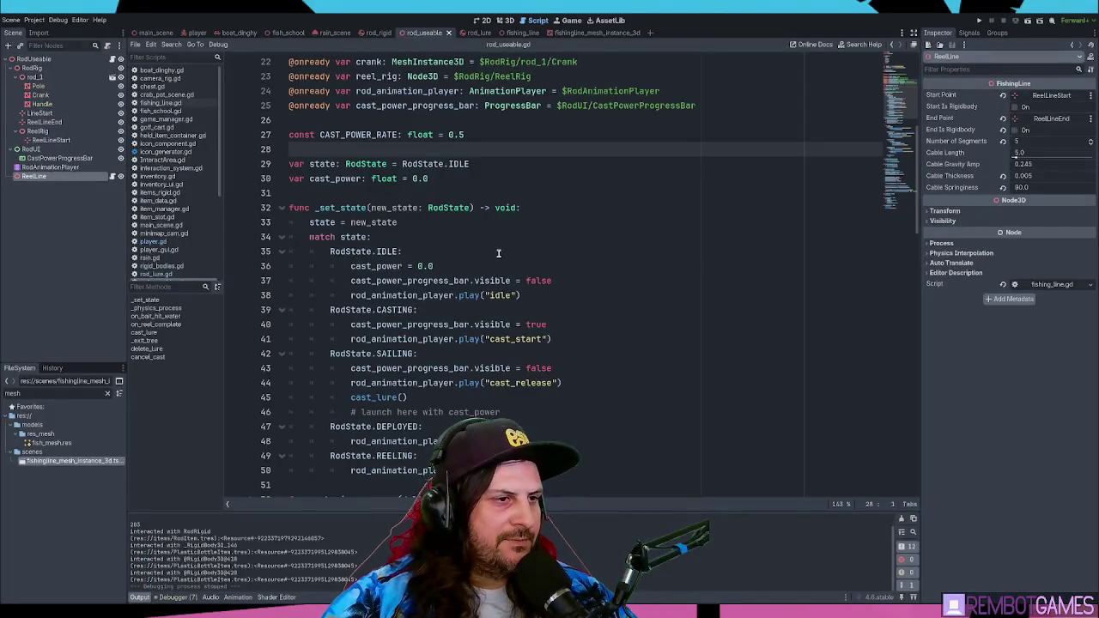
{"action": "left_click", "coordinate": [498, 254]}
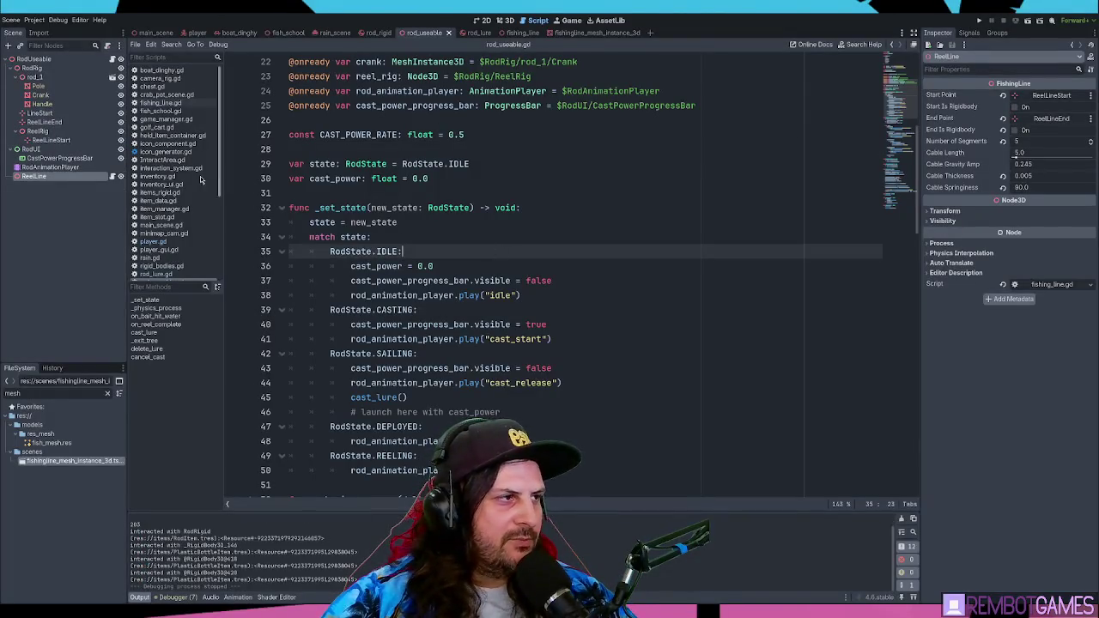
Step: Review the do_buoyancy function in items_rigid.gd, then return to the Paint diagram
{"action": "scroll", "coordinate": [165, 239], "scroll_direction": "down", "scroll_amount": 2}
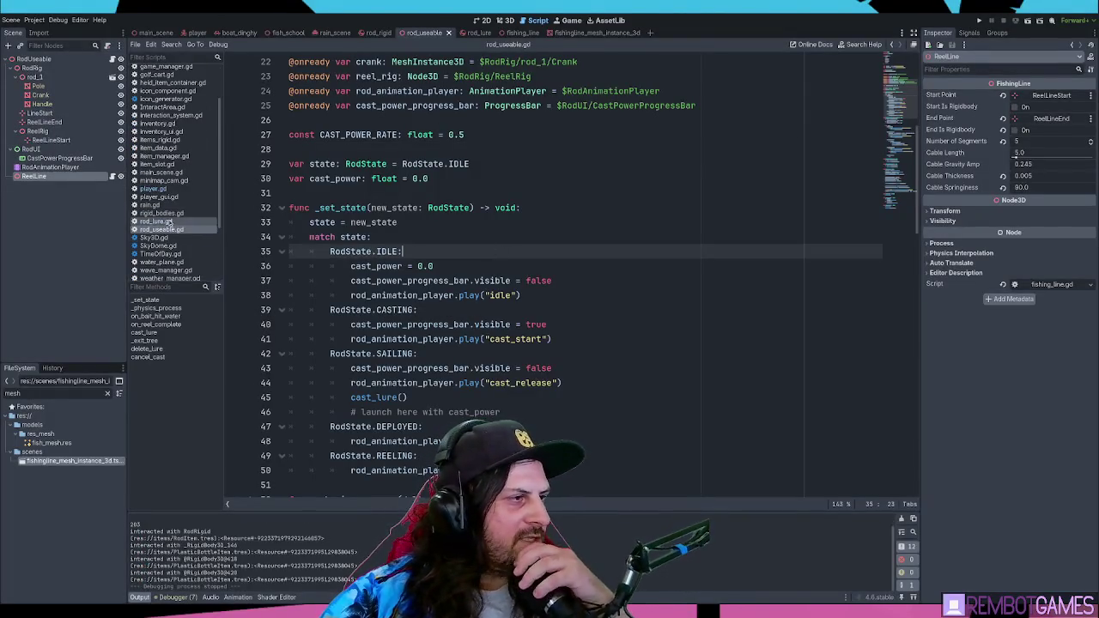
{"action": "left_click", "coordinate": [161, 213]}
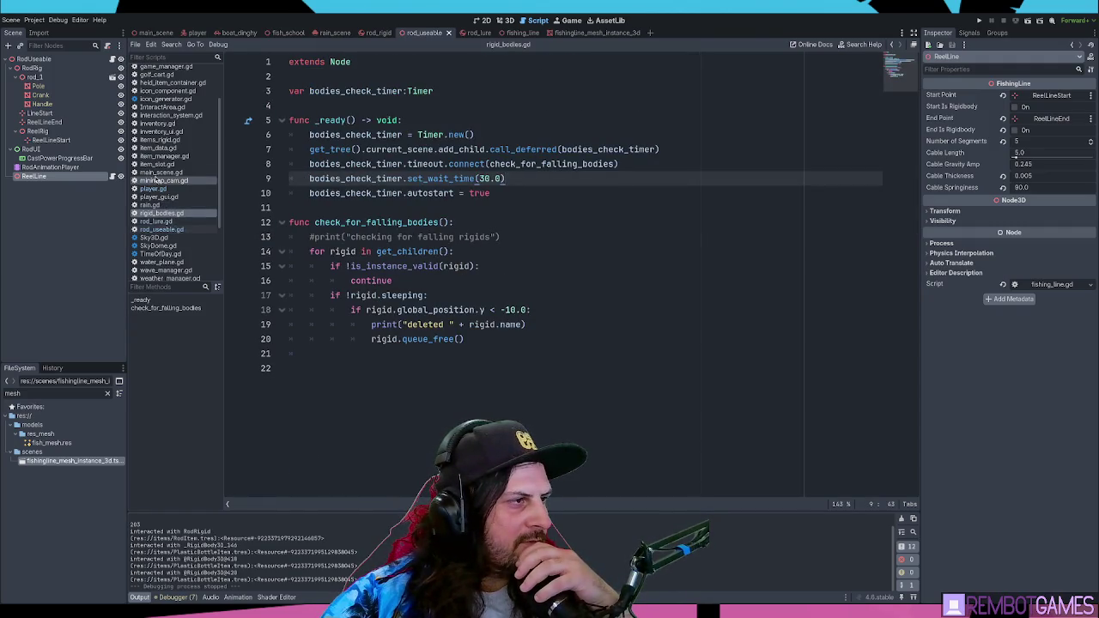
{"action": "left_click", "coordinate": [161, 139]}
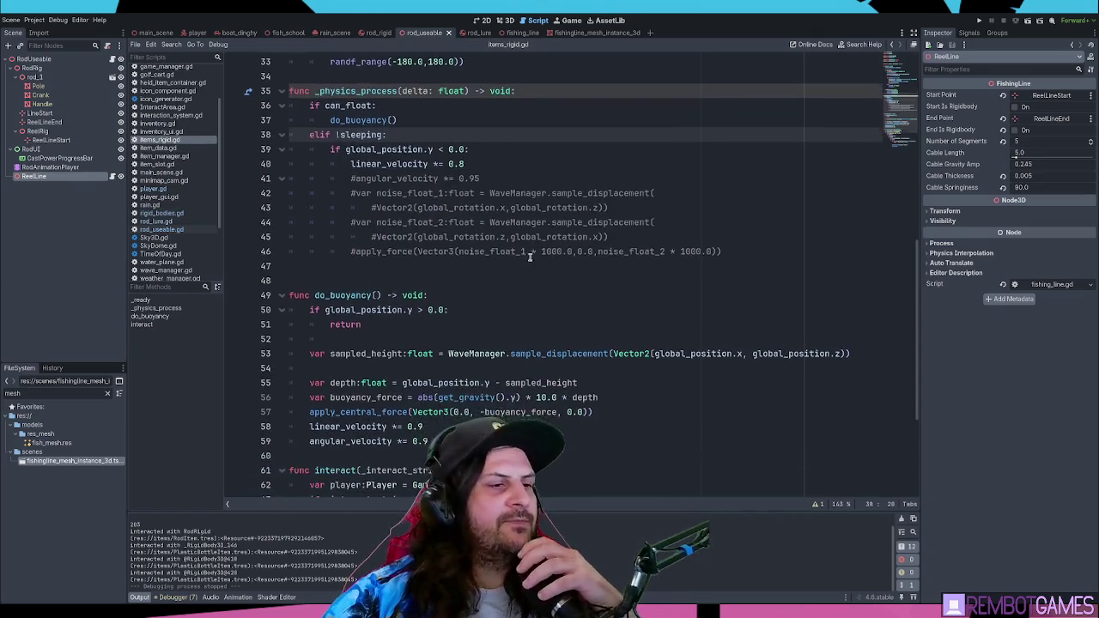
{"action": "scroll", "coordinate": [532, 258], "scroll_direction": "down", "scroll_amount": 5}
{"action": "left_click", "coordinate": [497, 237]}
{"action": "mouse_move", "coordinate": [487, 257]}
{"action": "left_mouse_down"}
{"action": "mouse_move", "coordinate": [264, 160]}
{"action": "mouse_move", "coordinate": [245, 116]}
{"action": "left_mouse_up"}
{"action": "left_click", "coordinate": [467, 178]}
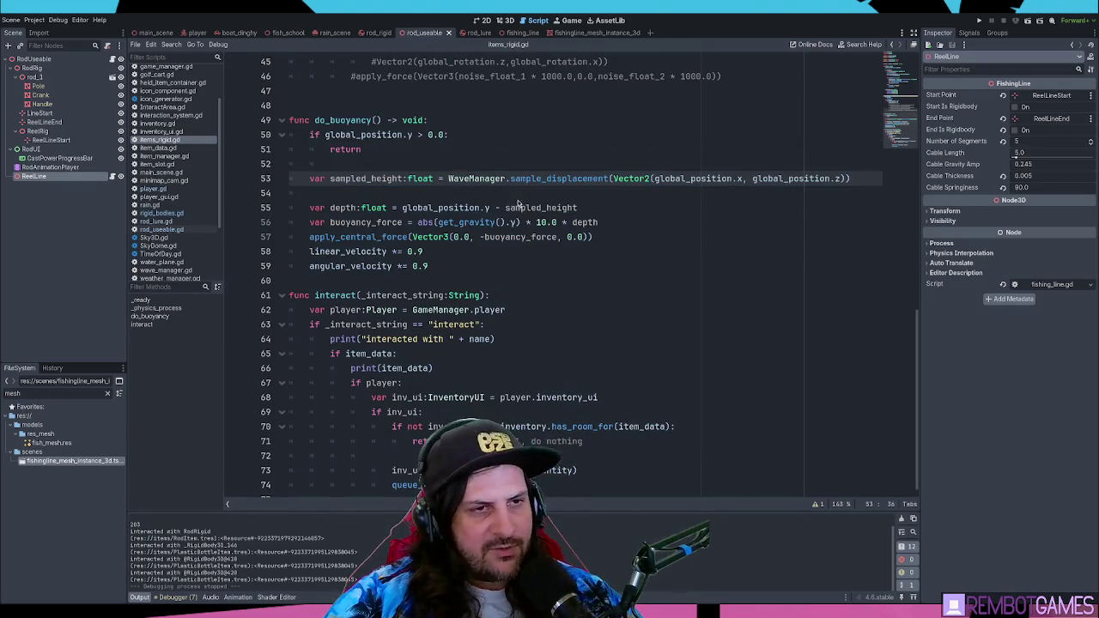
{"action": "key", "text": "alt+Tab"}
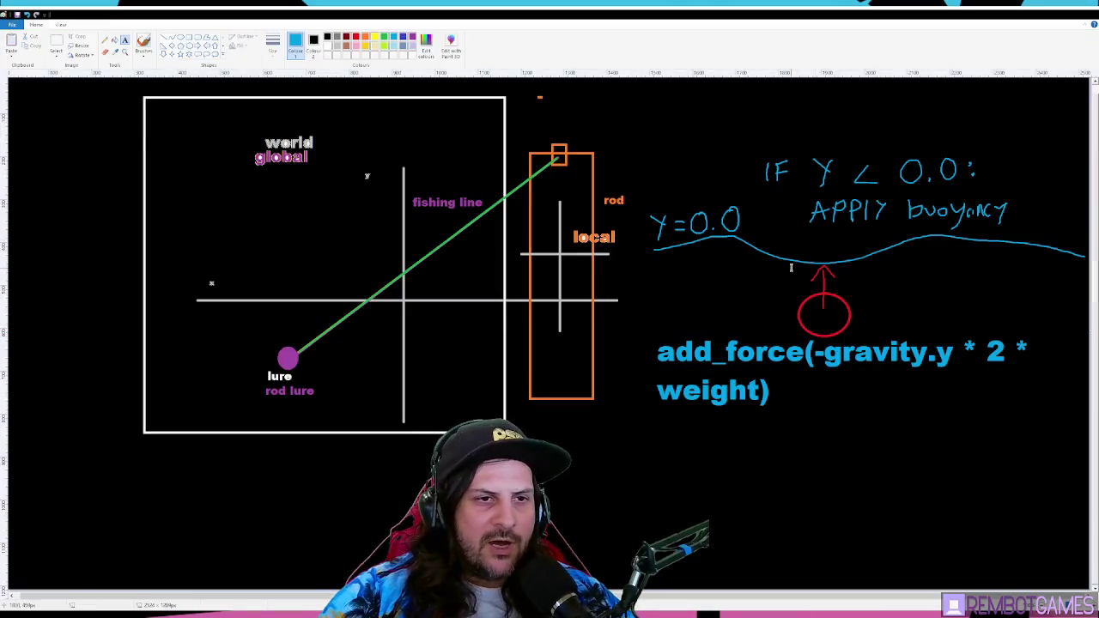
Step: Select the red circle and move it further down the canvas
{"action": "left_click", "coordinate": [56, 43]}
{"action": "mouse_move", "coordinate": [797, 284]}
{"action": "left_mouse_down"}
{"action": "mouse_move", "coordinate": [865, 343]}
{"action": "mouse_move", "coordinate": [841, 361]}
{"action": "mouse_move", "coordinate": [840, 456]}
{"action": "left_mouse_up"}
{"action": "left_click_drag", "start_coordinate": [839, 476], "coordinate": [840, 540]}
{"action": "left_click", "coordinate": [885, 467]}
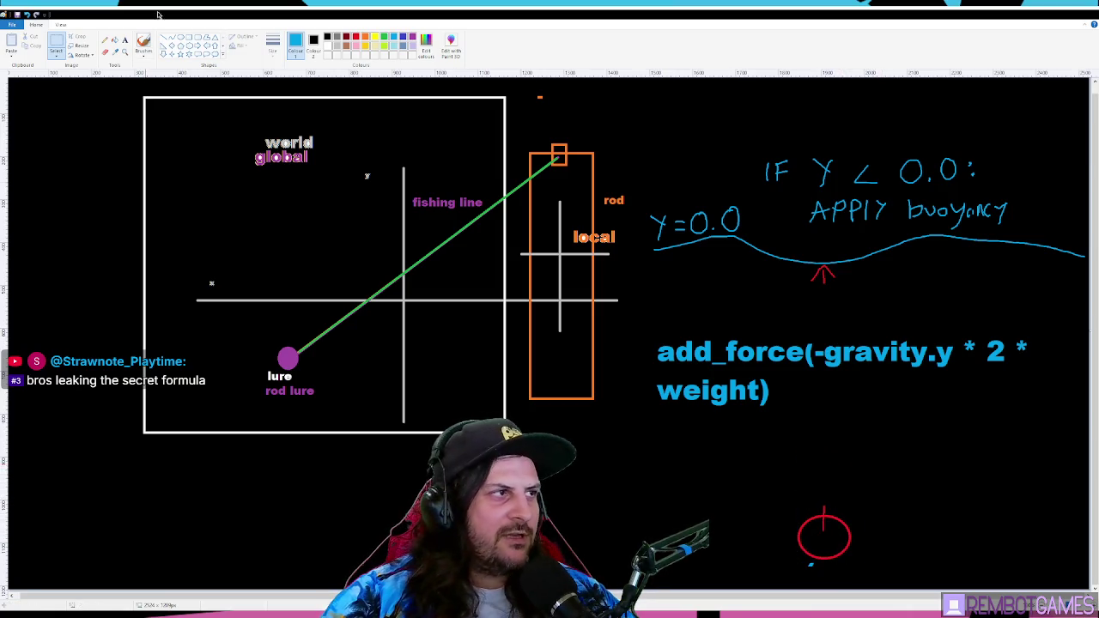
Step: Brush thick blue arrows pointing at the circle from the left and right
{"action": "left_click", "coordinate": [144, 43]}
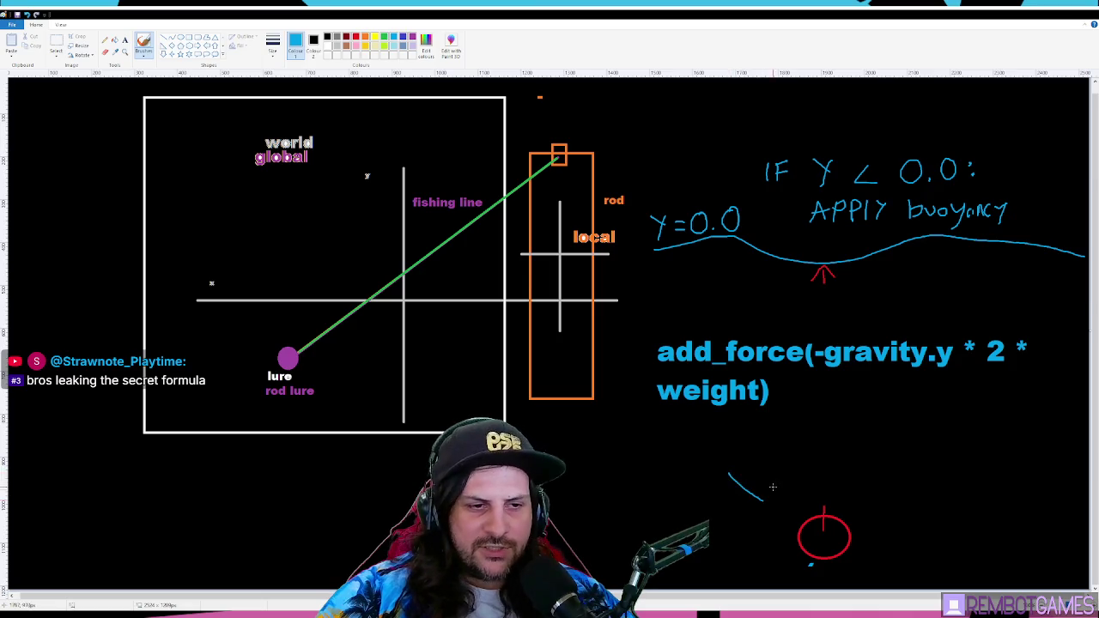
{"action": "left_click_drag", "start_coordinate": [962, 468], "coordinate": [879, 518]}
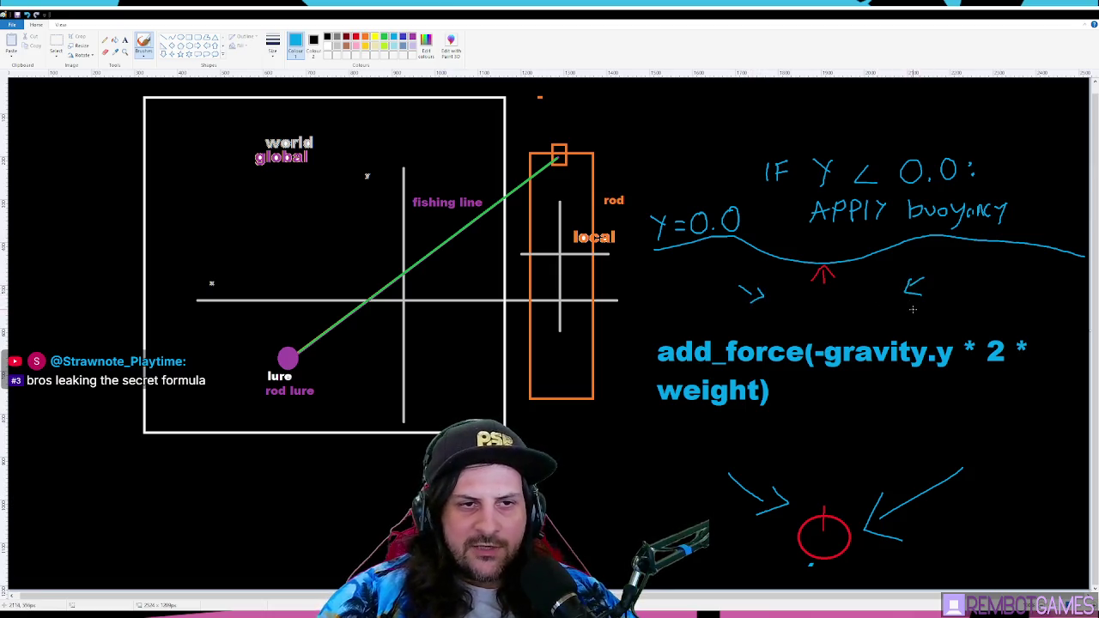
{"action": "mouse_move", "coordinate": [885, 491]}
{"action": "left_mouse_down"}
{"action": "mouse_move", "coordinate": [863, 538]}
{"action": "mouse_move", "coordinate": [917, 548]}
{"action": "left_mouse_up"}
{"action": "left_click_drag", "start_coordinate": [976, 455], "coordinate": [881, 518]}
{"action": "mouse_move", "coordinate": [775, 485]}
{"action": "left_mouse_down"}
{"action": "mouse_move", "coordinate": [741, 530]}
{"action": "mouse_move", "coordinate": [662, 445]}
{"action": "left_mouse_up"}
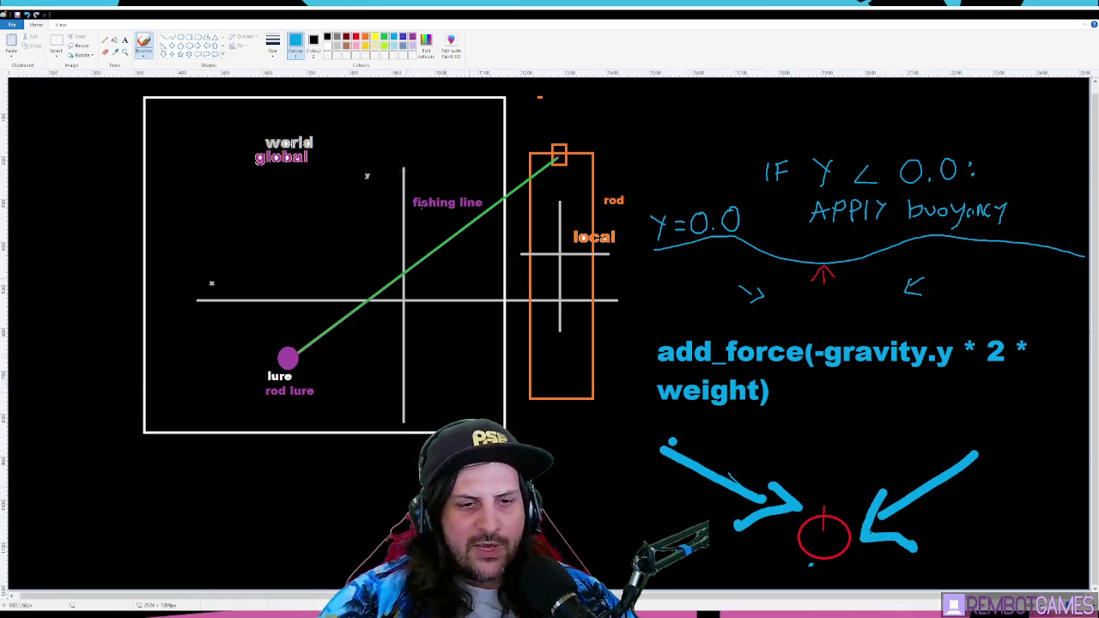
{"action": "left_click", "coordinate": [163, 38]}
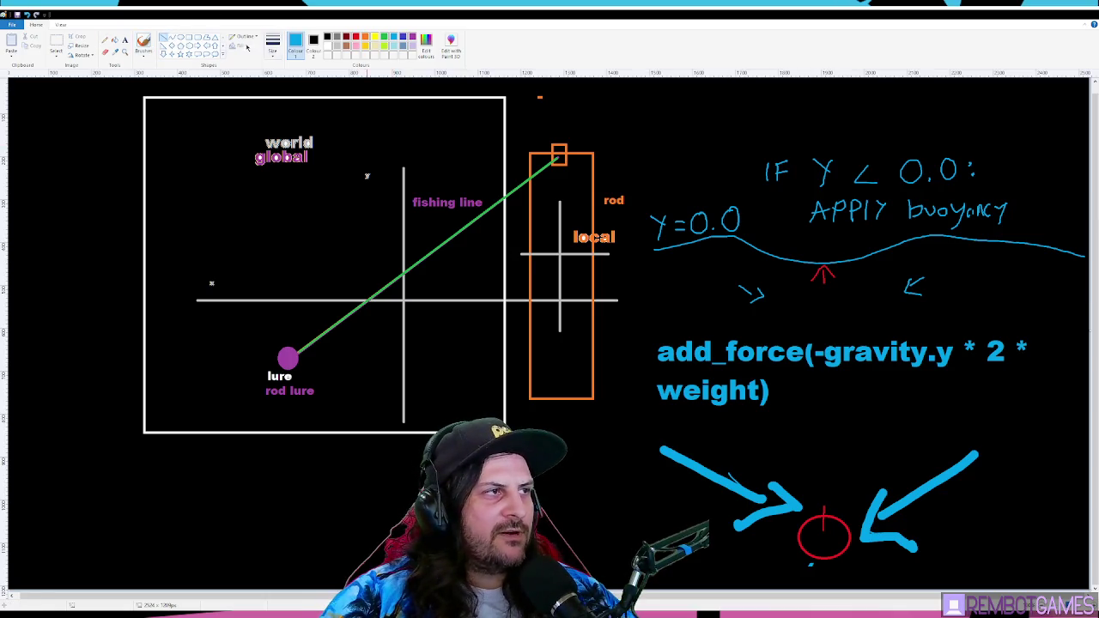
Step: Draw two red vertical lines from the circle up to the underwater arrow, then minimize Paint
{"action": "left_click", "coordinate": [356, 37]}
{"action": "left_click_drag", "start_coordinate": [849, 270], "coordinate": [846, 499]}
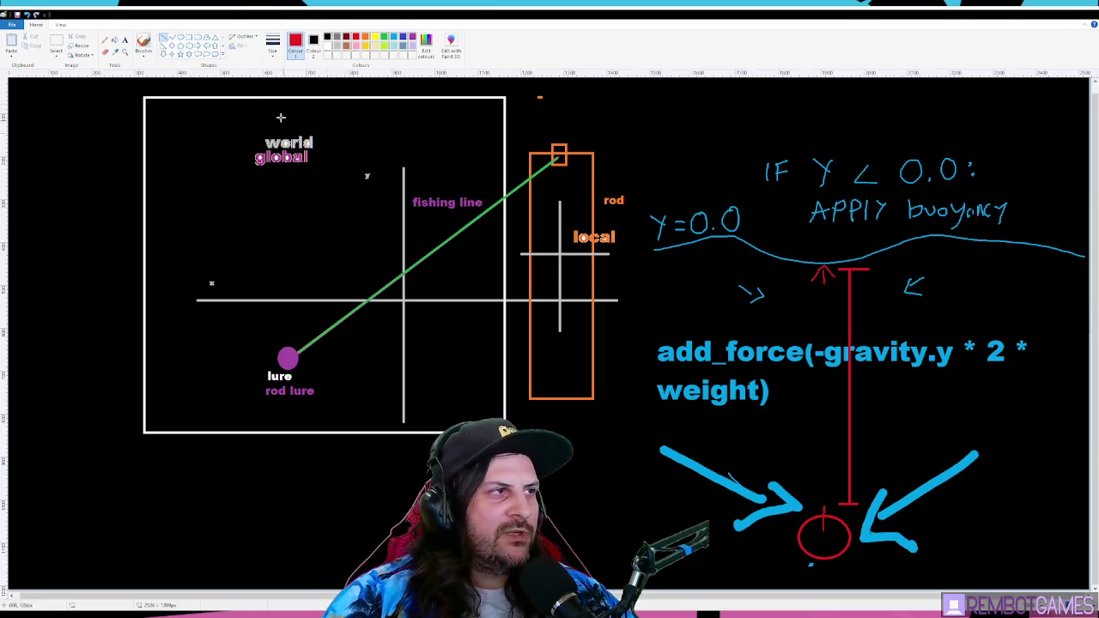
{"action": "left_click_drag", "start_coordinate": [824, 500], "coordinate": [826, 267]}
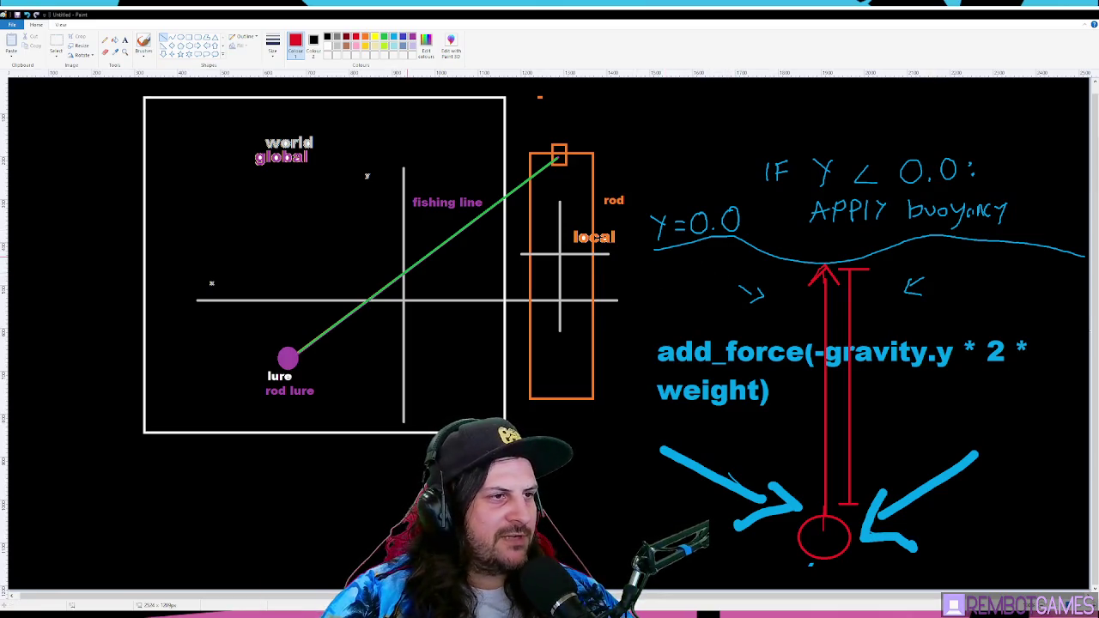
{"action": "left_click", "coordinate": [1057, 13]}
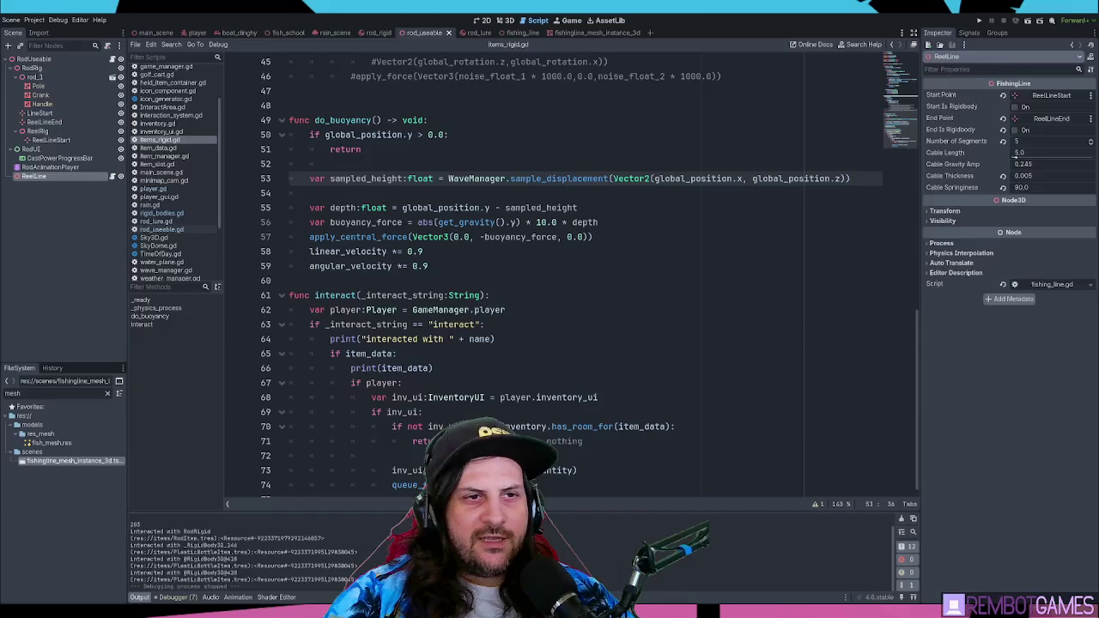
{"action": "left_click", "coordinate": [566, 198]}
{"action": "mouse_move", "coordinate": [437, 272]}
{"action": "left_mouse_down"}
{"action": "mouse_move", "coordinate": [330, 179]}
{"action": "mouse_move", "coordinate": [292, 122]}
{"action": "left_mouse_up"}
{"action": "scroll", "coordinate": [428, 233], "scroll_direction": "up", "scroll_amount": 1}
{"action": "scroll", "coordinate": [428, 234], "scroll_direction": "up", "scroll_amount": 3}
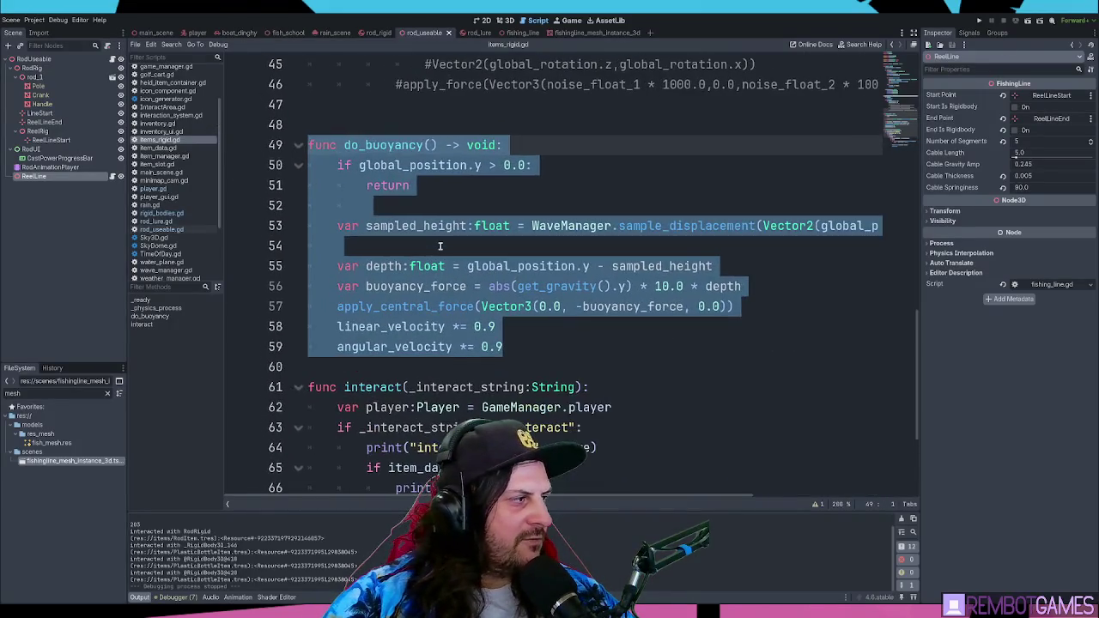
{"action": "scroll", "coordinate": [442, 232], "scroll_direction": "up", "scroll_amount": 3}
{"action": "left_click", "coordinate": [691, 366]}
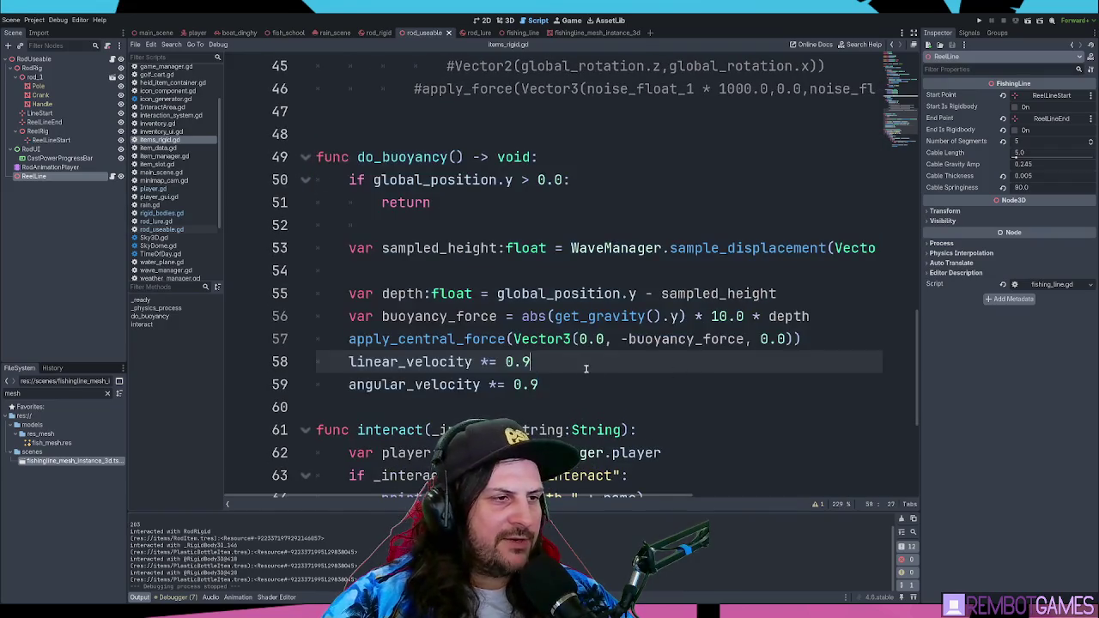
{"action": "left_click", "coordinate": [591, 372]}
{"action": "left_click", "coordinate": [512, 317]}
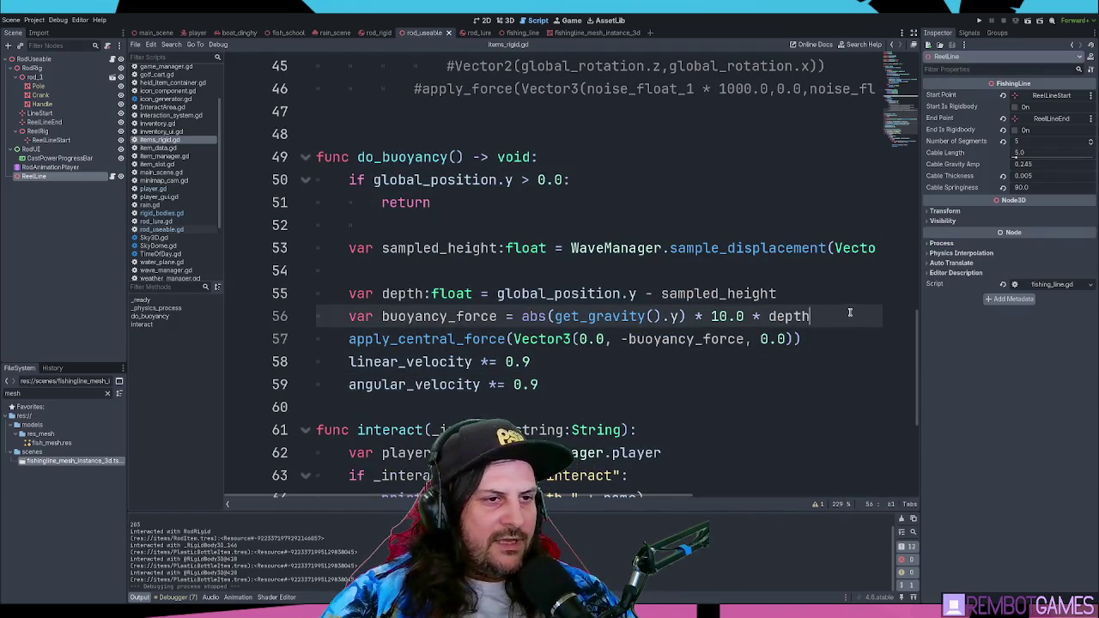
{"action": "left_click_drag", "start_coordinate": [582, 313], "coordinate": [679, 316]}
{"action": "left_click", "coordinate": [520, 316]}
{"action": "left_click_drag", "start_coordinate": [520, 316], "coordinate": [661, 316]}
{"action": "left_click", "coordinate": [675, 316]}
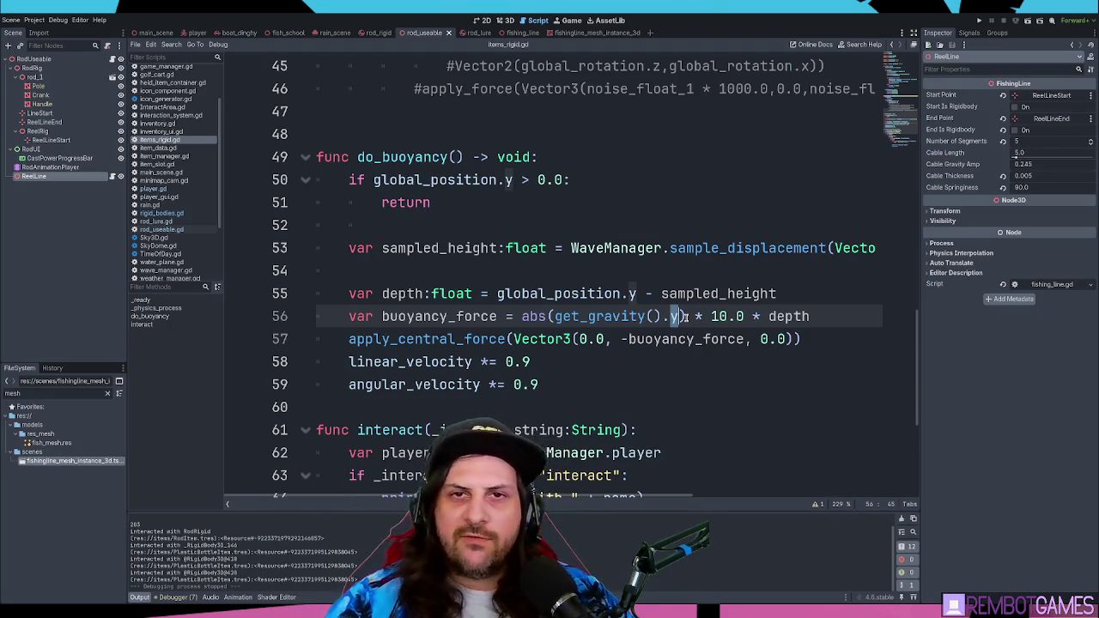
{"action": "mouse_move", "coordinate": [711, 316]}
{"action": "left_mouse_down"}
{"action": "mouse_move", "coordinate": [829, 316]}
{"action": "mouse_move", "coordinate": [702, 316]}
{"action": "left_mouse_up"}
{"action": "left_click", "coordinate": [831, 316]}
{"action": "left_click", "coordinate": [833, 320]}
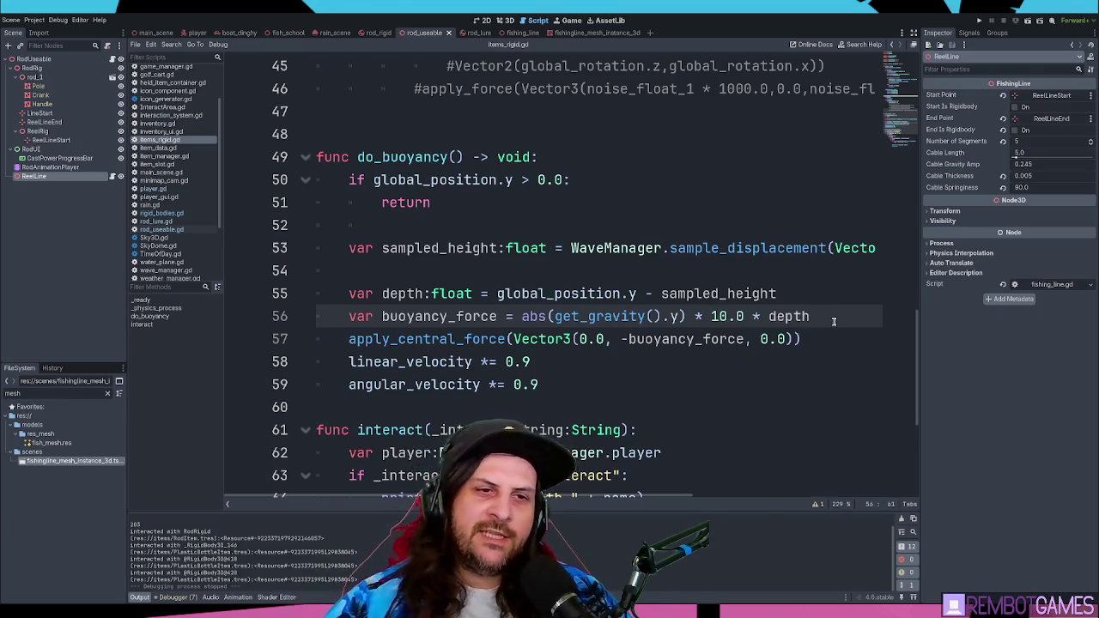
{"action": "type", "text": " * weight"}
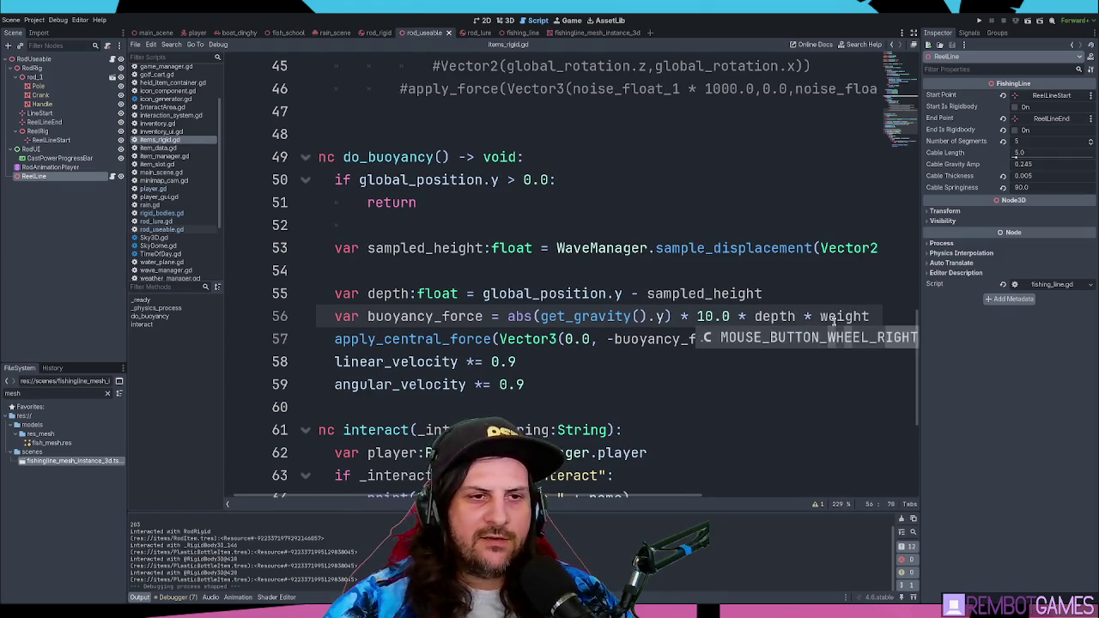
{"action": "key", "text": "Escape"}
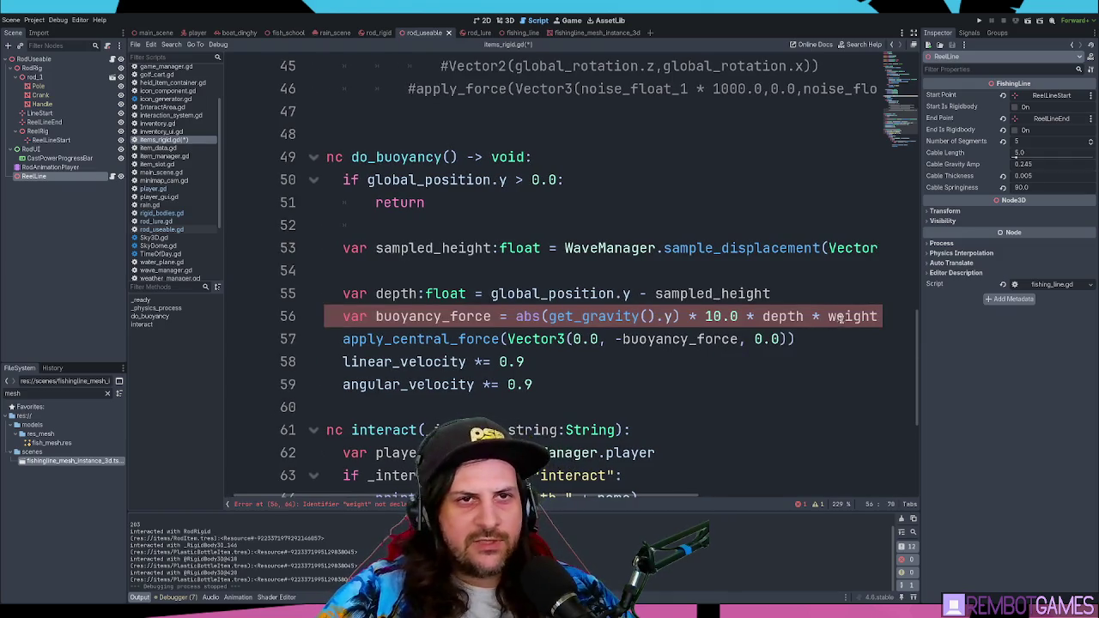
{"action": "key", "text": "BackSpace"}
{"action": "key", "text": "BackSpace"}
{"action": "key", "text": "BackSpace"}
{"action": "key", "text": "ctrl+s"}
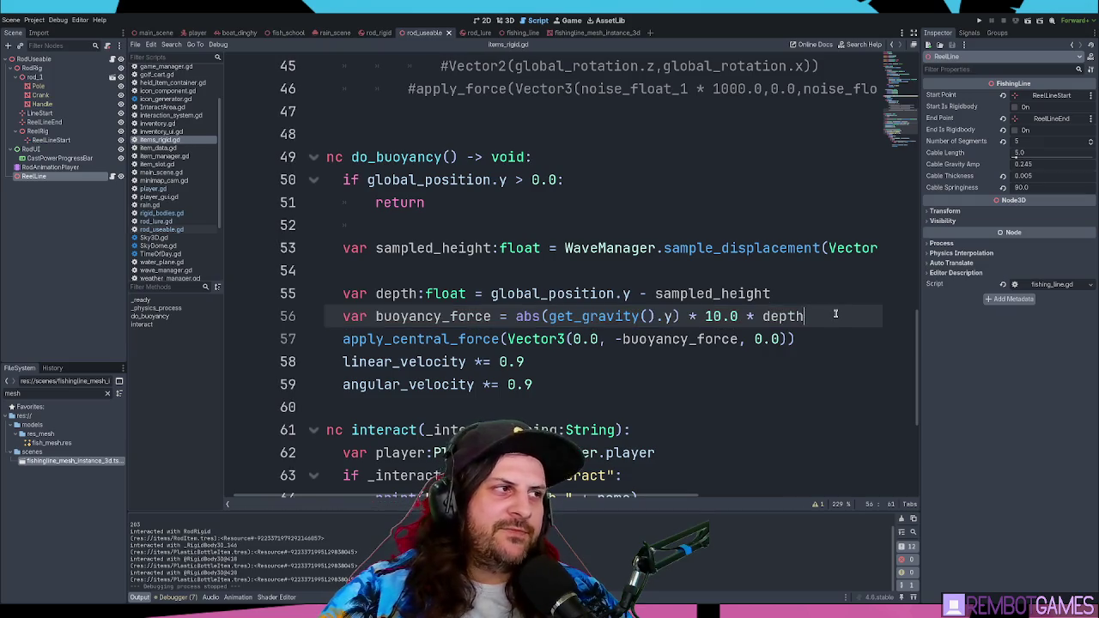
{"action": "scroll", "coordinate": [905, 341], "scroll_direction": "up", "scroll_amount": 15}
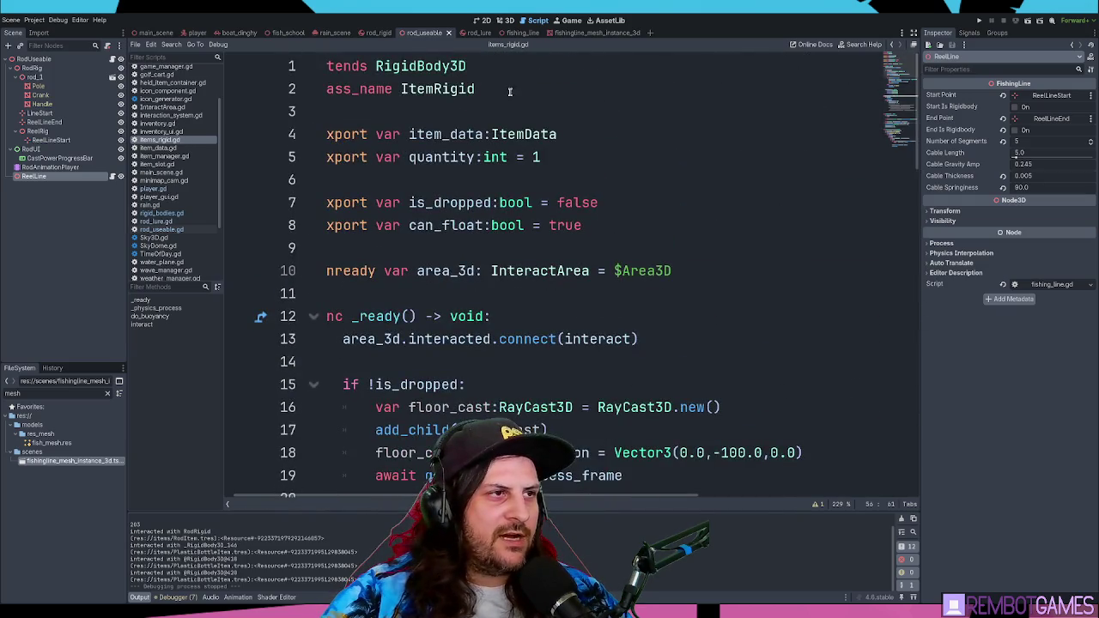
{"action": "double_click", "coordinate": [422, 67]}
{"action": "left_click", "coordinate": [505, 86]}
{"action": "key", "text": "Return"}
{"action": "key", "text": "Return"}
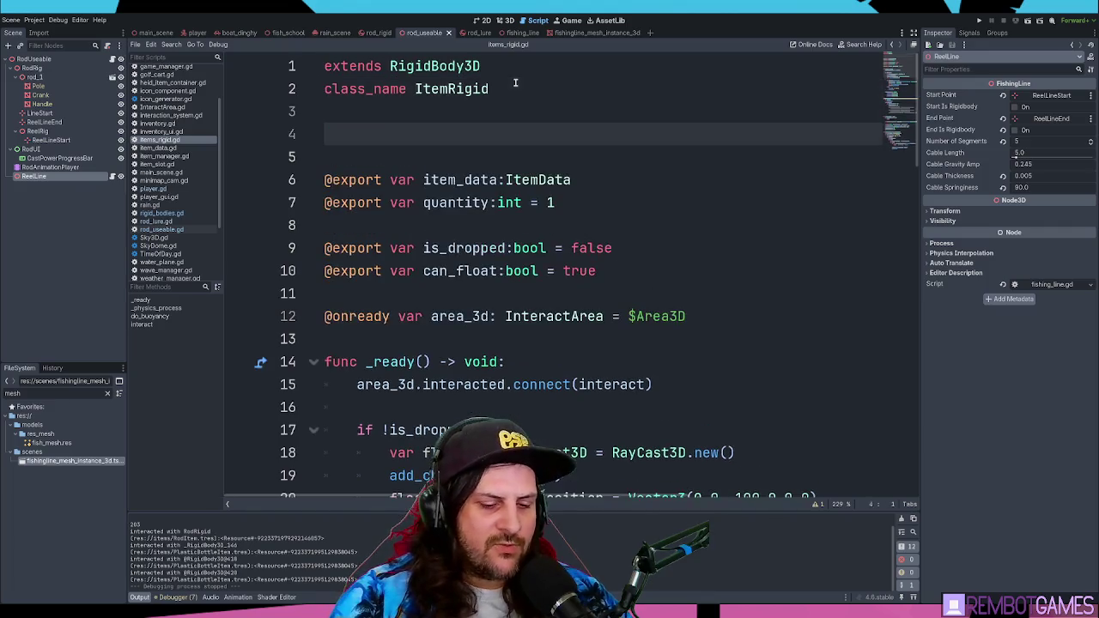
{"action": "type", "text": "weigh"}
{"action": "key", "text": "BackSpace"}
{"action": "key", "text": "BackSpace"}
{"action": "key", "text": "BackSpace"}
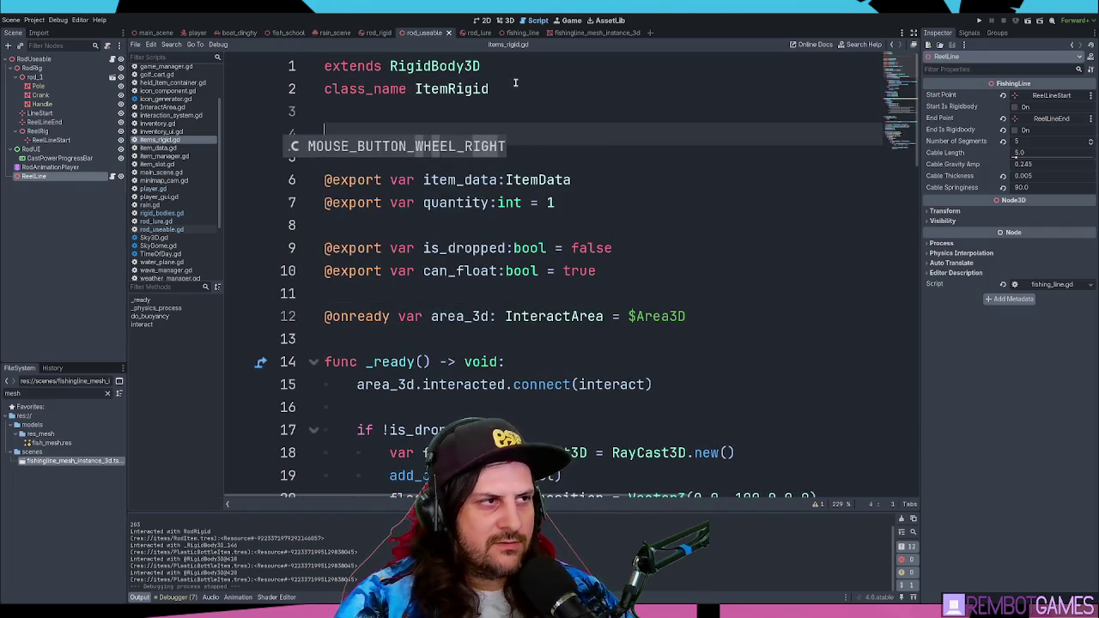
{"action": "type", "text": "mass"}
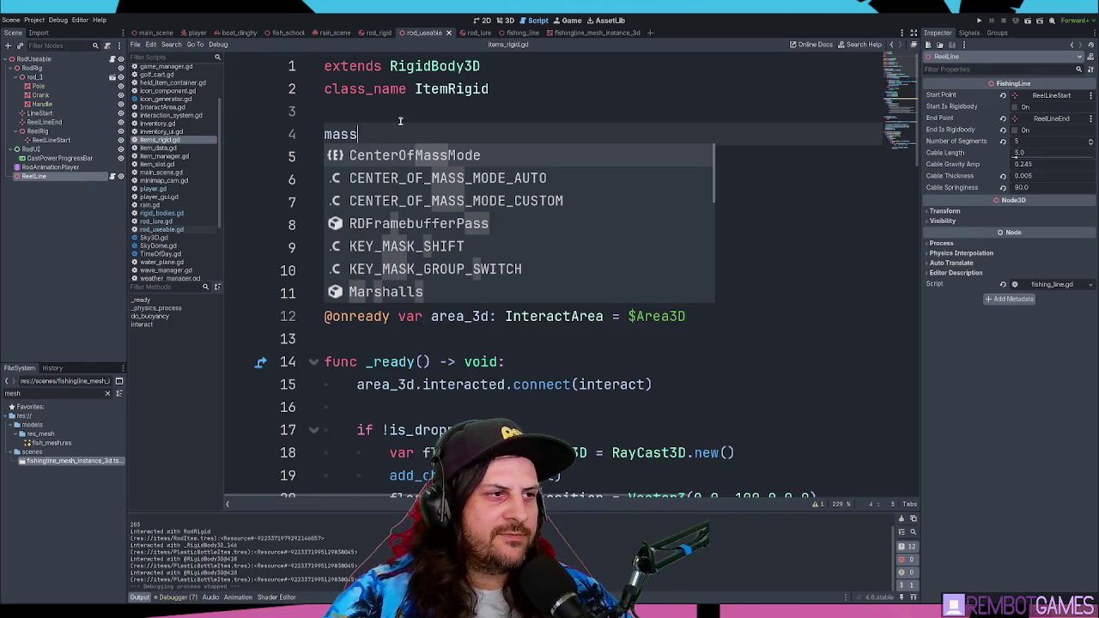
{"action": "key", "text": "Escape"}
{"action": "left_click", "coordinate": [340, 134]}
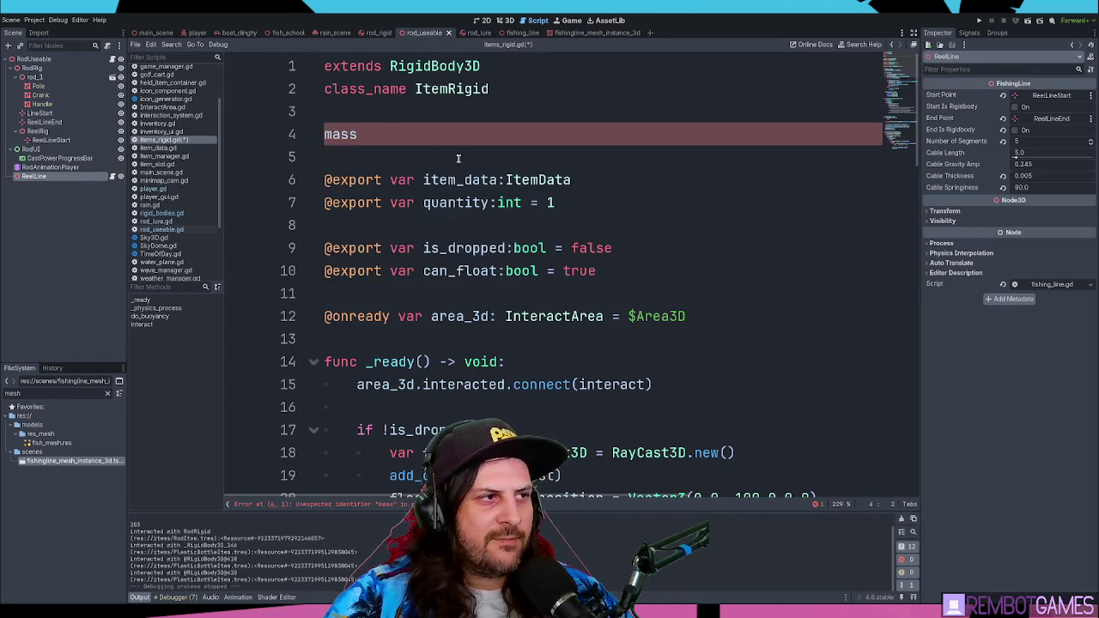
{"action": "key", "text": "alt+F1"}
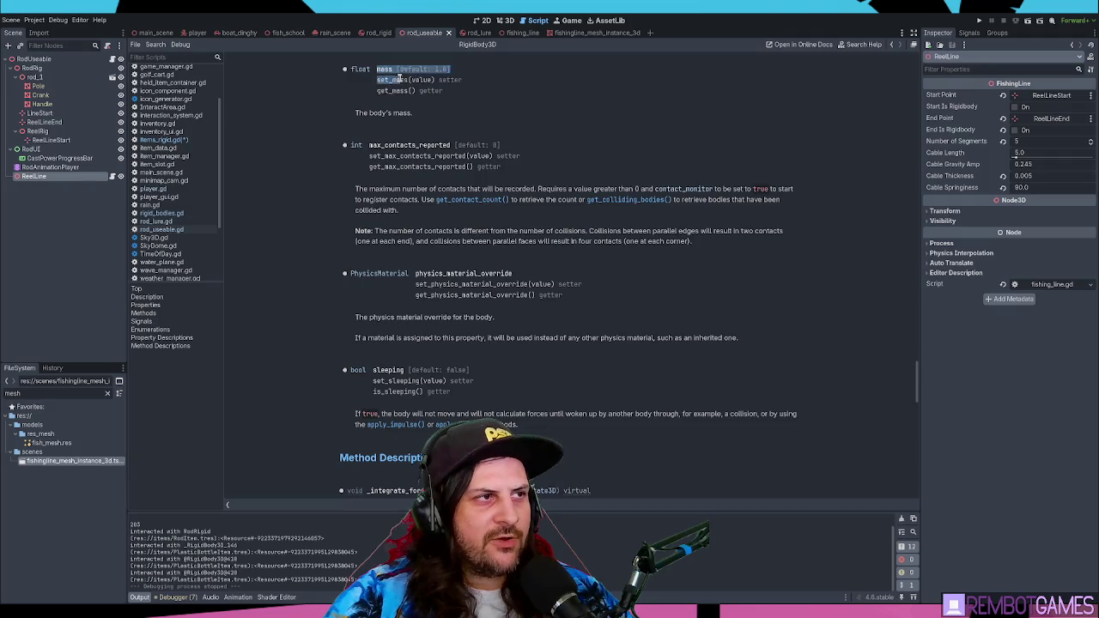
{"action": "key", "text": "alt+Left"}
{"action": "key", "text": "alt+Left"}
{"action": "key", "text": "alt+Right"}
{"action": "key", "text": "Delete"}
{"action": "key", "text": "Delete"}
{"action": "key", "text": "Delete"}
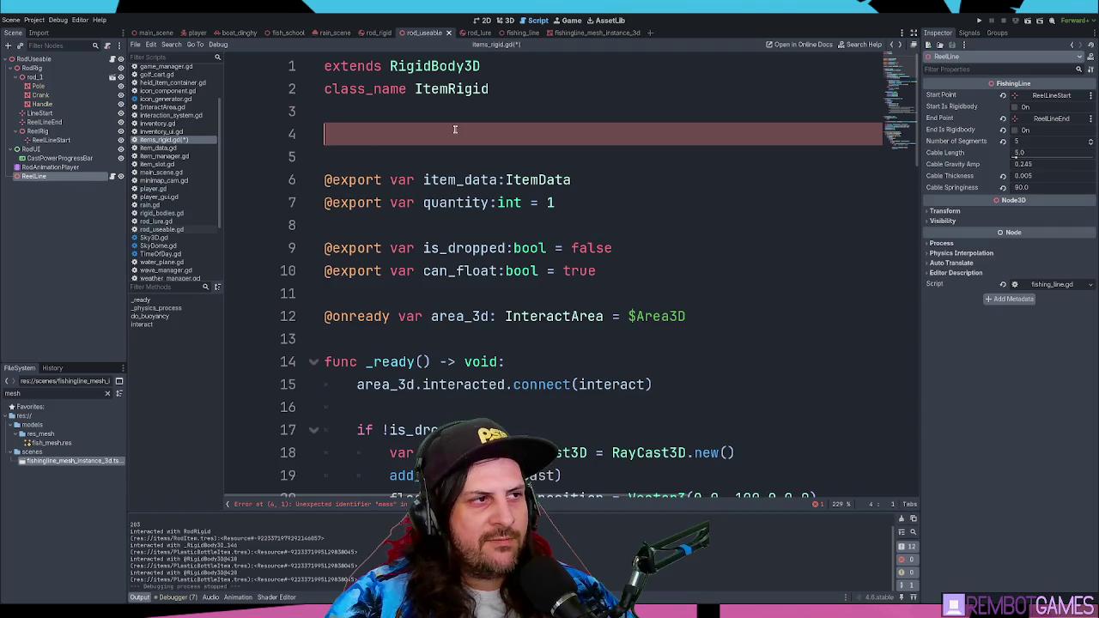
{"action": "key", "text": "BackSpace"}
{"action": "key", "text": "BackSpace"}
{"action": "key", "text": "ctrl+s"}
{"action": "left_click", "coordinate": [833, 272]}
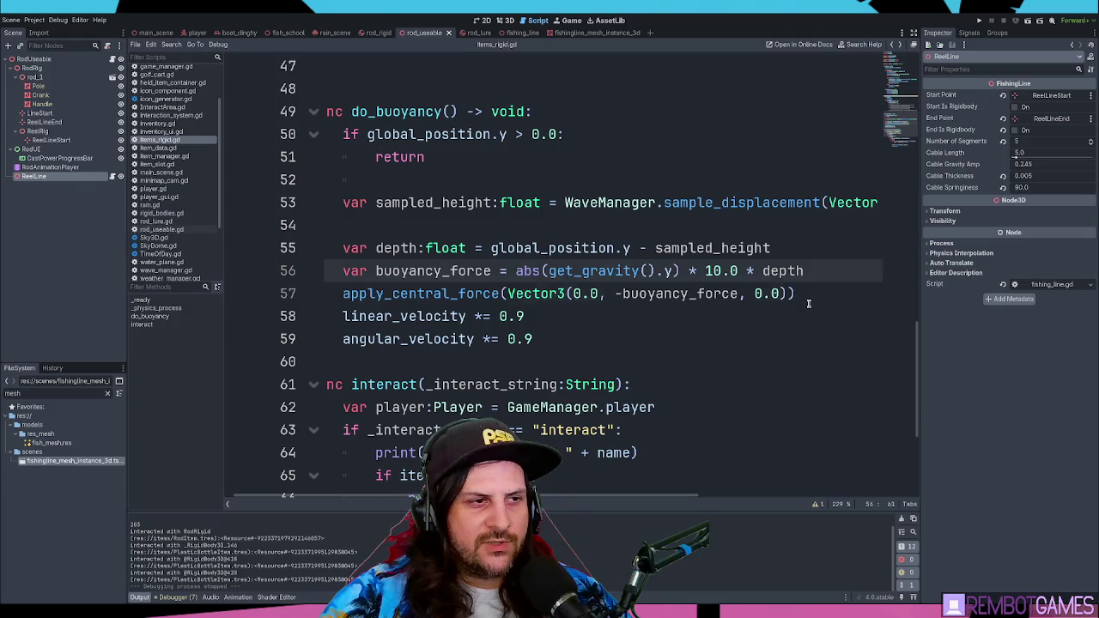
Step: Inspect the apply_central_force line 57, selecting its words such as Vector3
{"action": "left_click", "coordinate": [853, 295]}
{"action": "mouse_move", "coordinate": [849, 300]}
{"action": "left_mouse_down"}
{"action": "mouse_move", "coordinate": [380, 316]}
{"action": "mouse_move", "coordinate": [328, 293]}
{"action": "mouse_move", "coordinate": [584, 293]}
{"action": "left_mouse_up"}
{"action": "left_click", "coordinate": [390, 297]}
{"action": "double_click", "coordinate": [390, 297]}
{"action": "left_click", "coordinate": [622, 294]}
{"action": "left_click", "coordinate": [831, 292]}
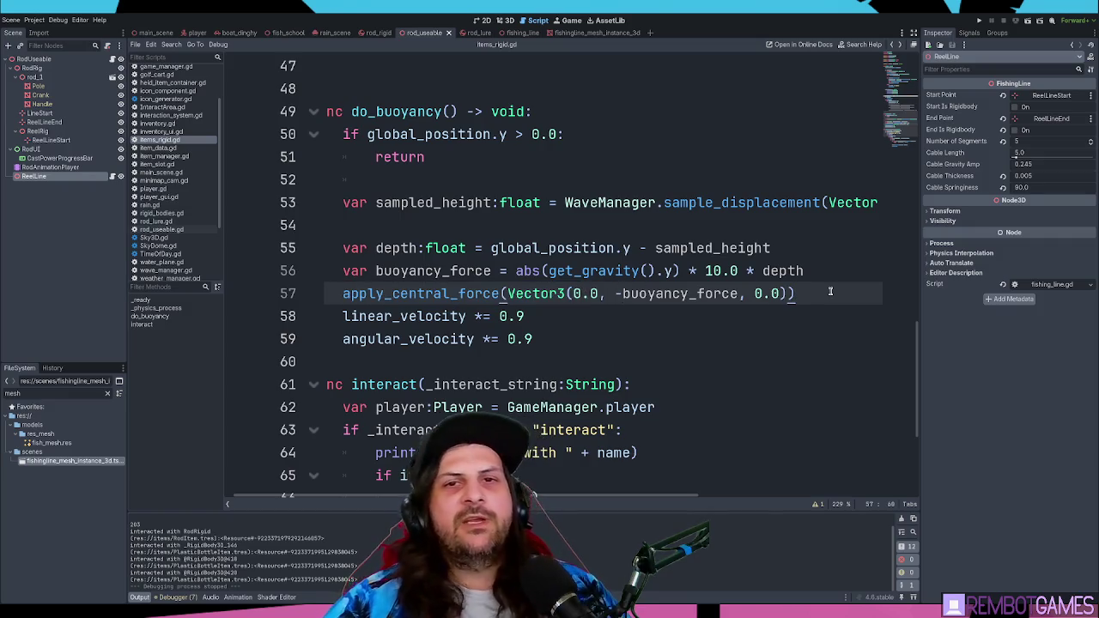
{"action": "double_click", "coordinate": [562, 293]}
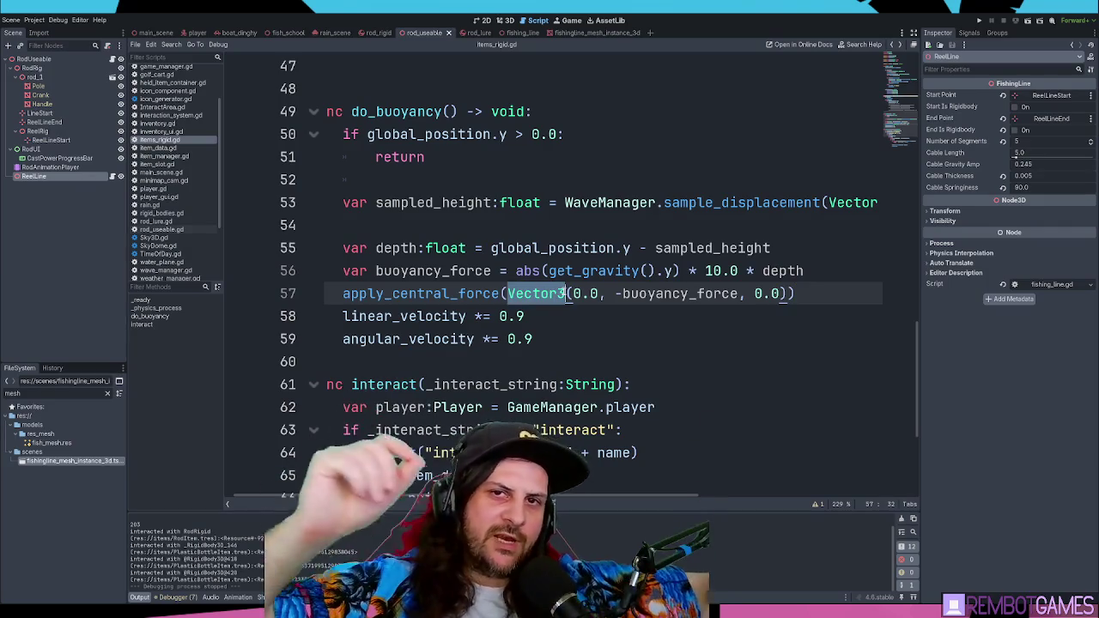
{"action": "left_click", "coordinate": [679, 292]}
Step: Add a minus sign before buoyancy_force on line 57 and review the velocity damping lines
{"action": "key", "text": "End"}
{"action": "left_click", "coordinate": [617, 294]}
{"action": "type", "text": "-"}
{"action": "left_click", "coordinate": [683, 294]}
{"action": "key", "text": "End"}
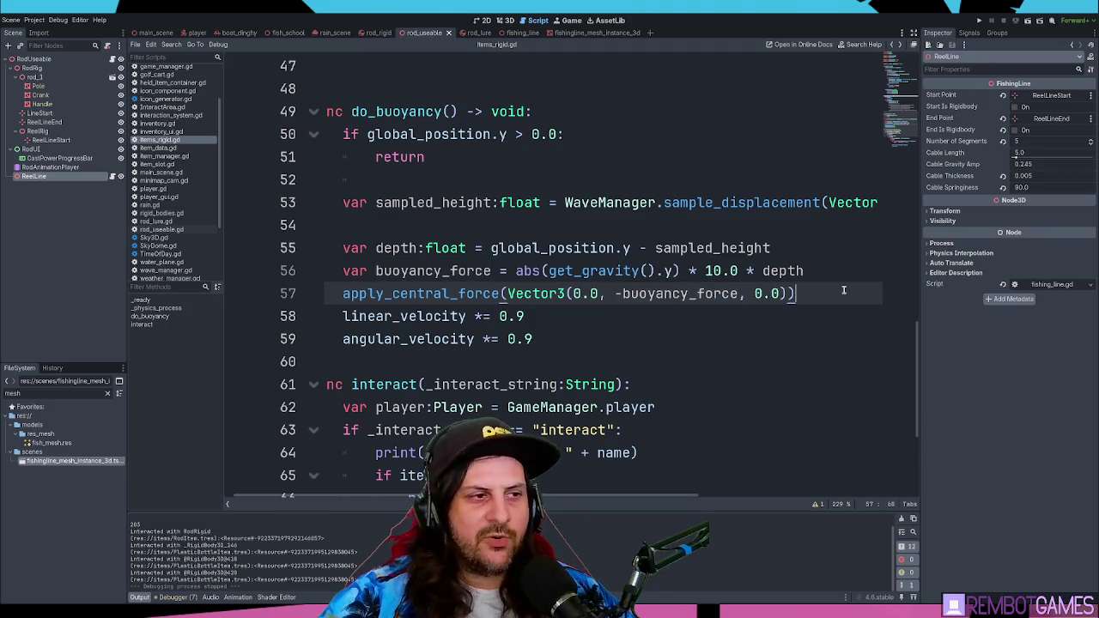
{"action": "key", "text": "Down"}
{"action": "key", "text": "Down"}
{"action": "left_click", "coordinate": [258, 316], "text": "shift"}
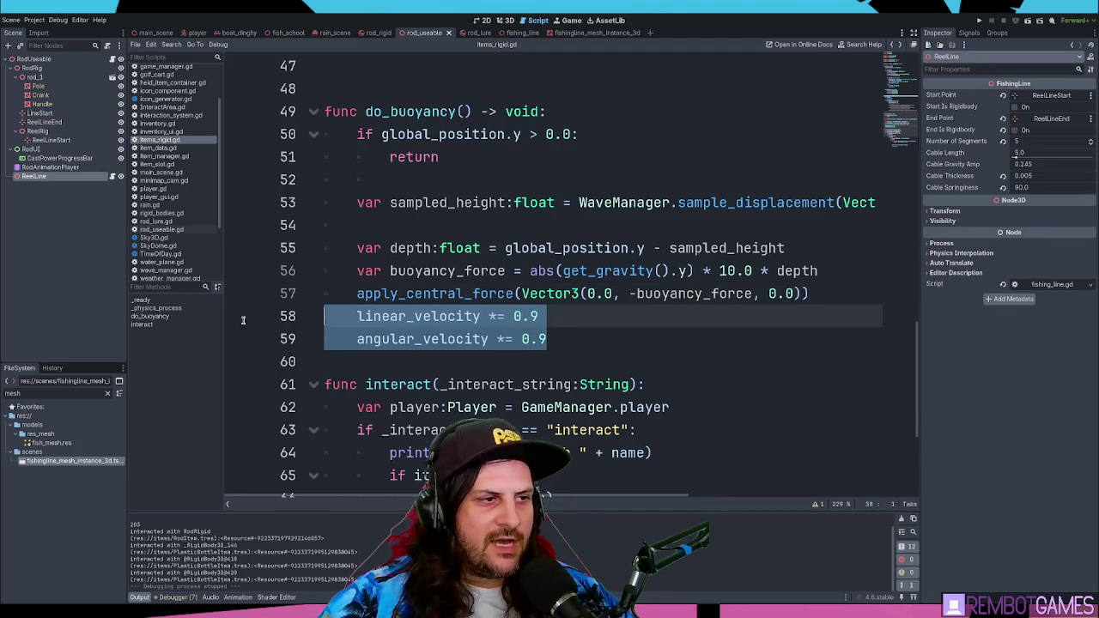
{"action": "left_click", "coordinate": [554, 330]}
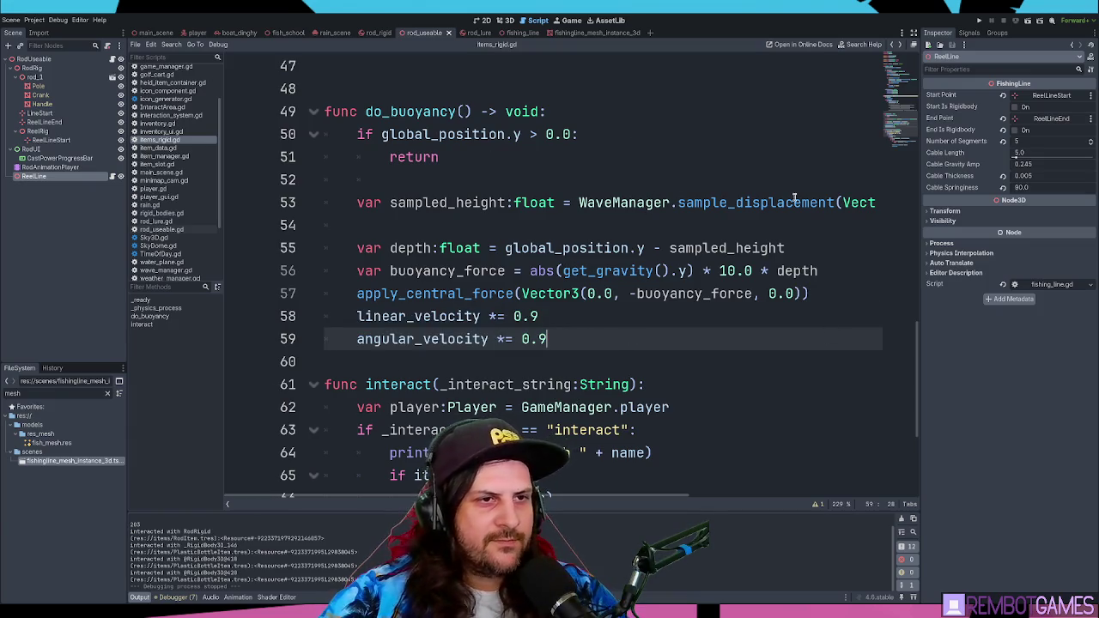
Step: Wrap and undo-wrap the sample_displacement Vector2 argument, then save and run the game
{"action": "left_click", "coordinate": [841, 203]}
{"action": "key", "text": "Return"}
{"action": "key", "text": "End"}
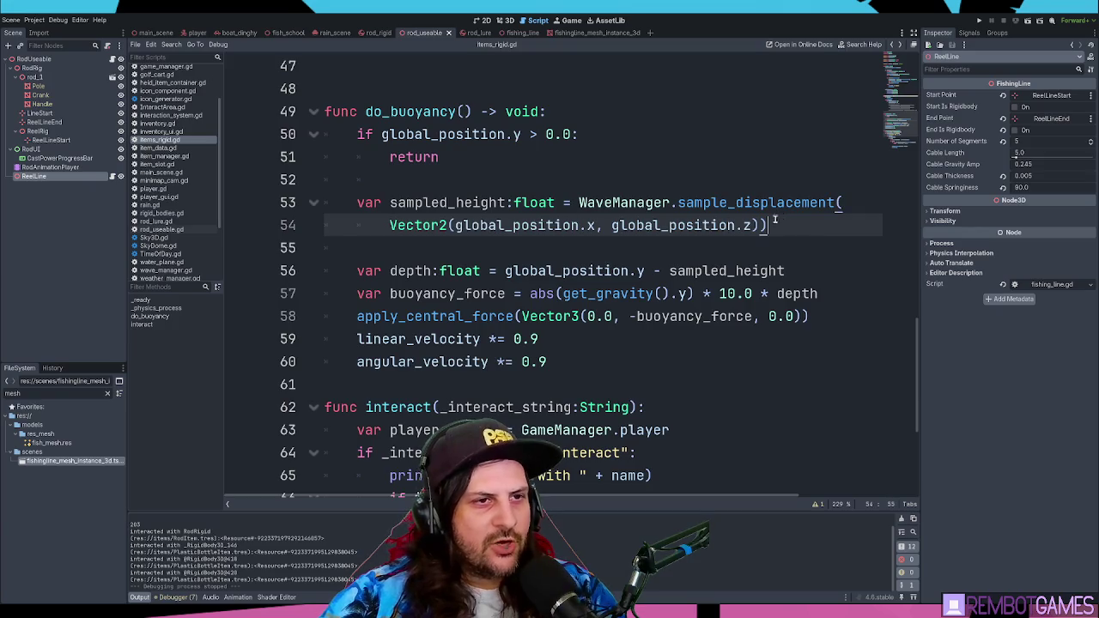
{"action": "triple_click", "coordinate": [402, 199]}
{"action": "left_click_drag", "start_coordinate": [402, 200], "coordinate": [491, 222]}
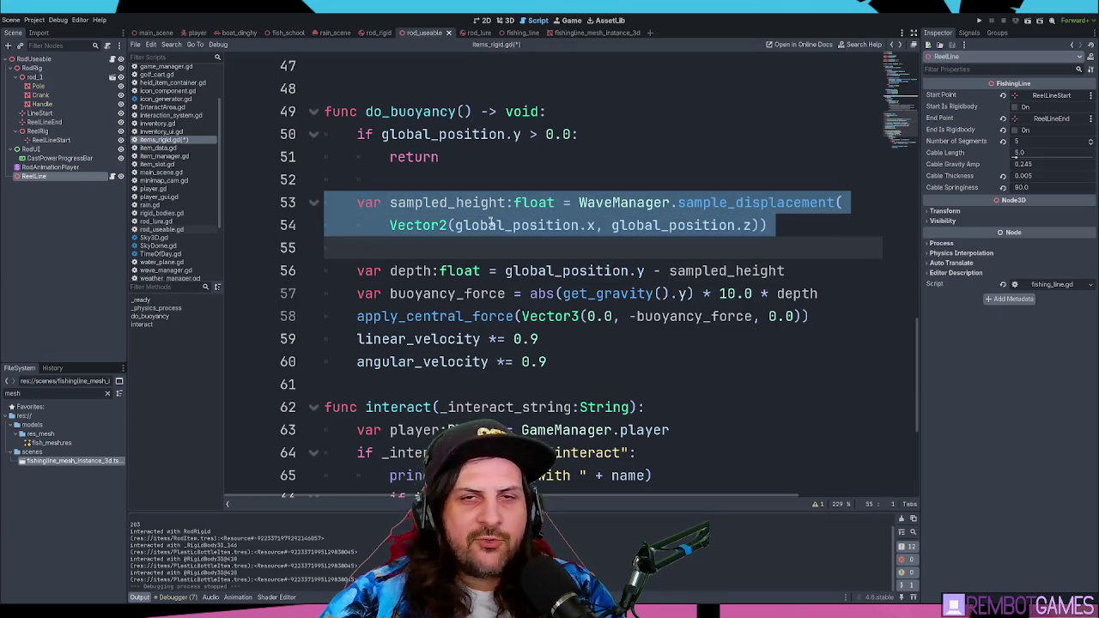
{"action": "left_click", "coordinate": [783, 227]}
{"action": "key", "text": "ctrl+z"}
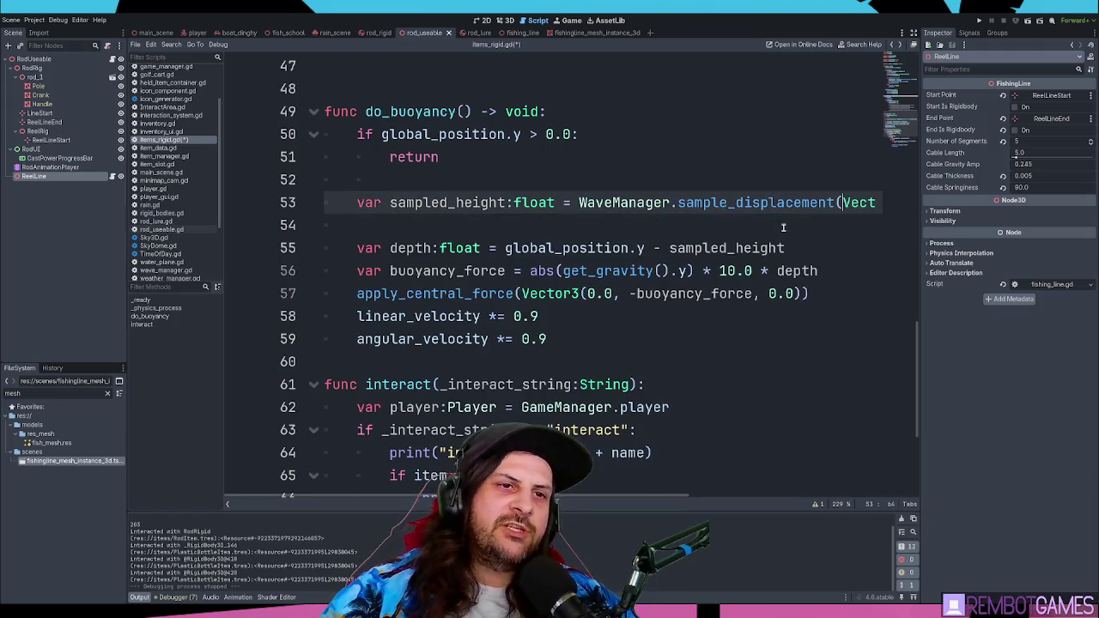
{"action": "key", "text": "F5"}
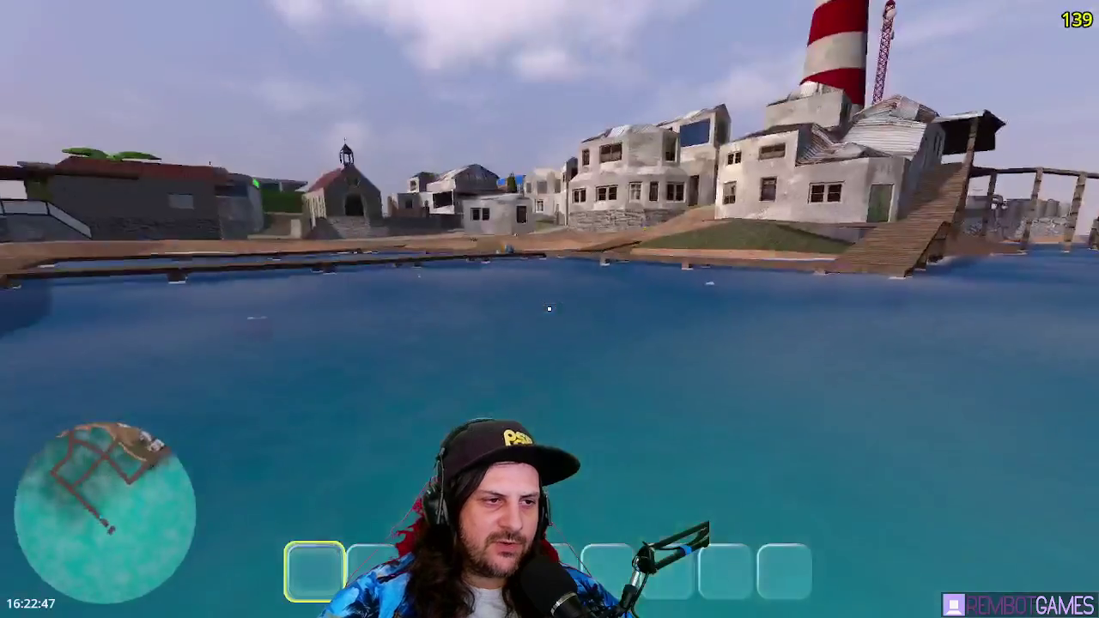
Step: Pick up a floating item with E and switch to the empty second hotbar slot
{"action": "key", "text": "e"}
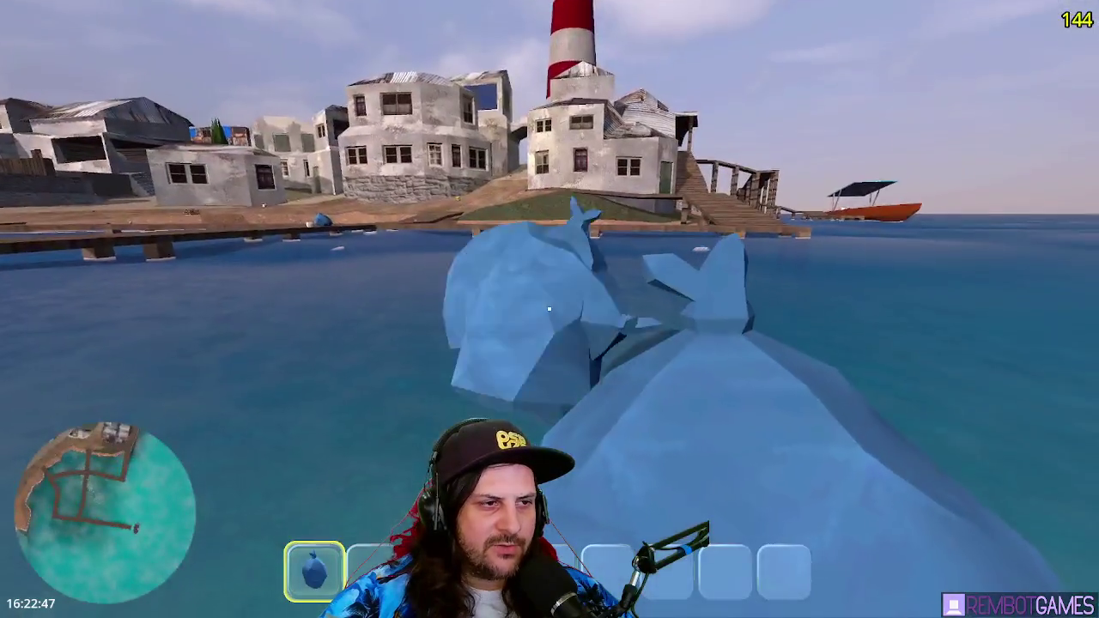
{"action": "key", "text": "2"}
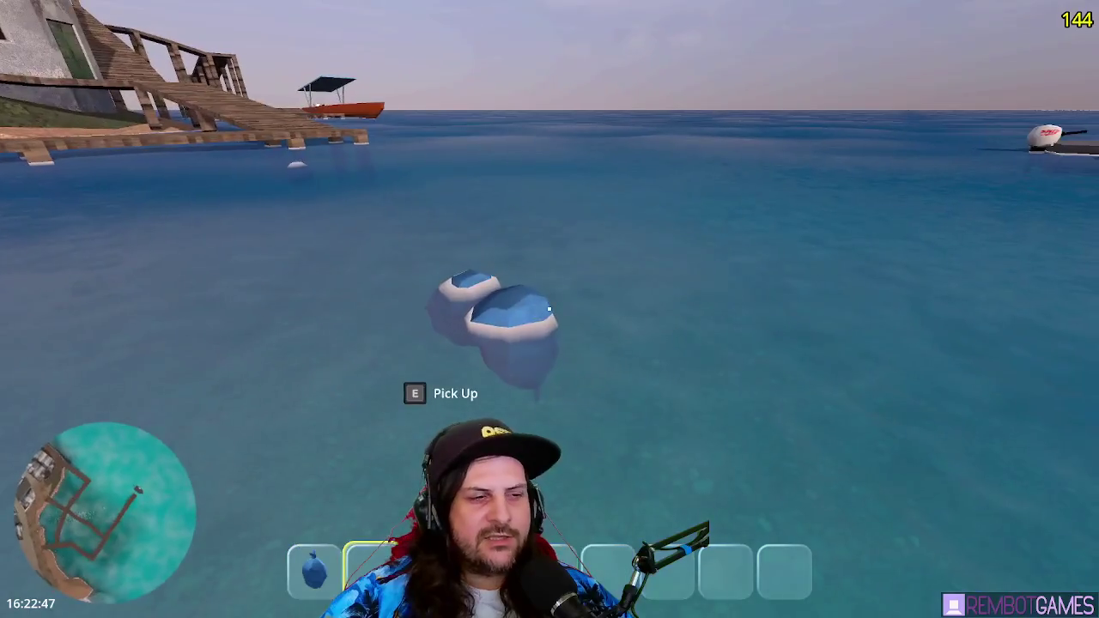
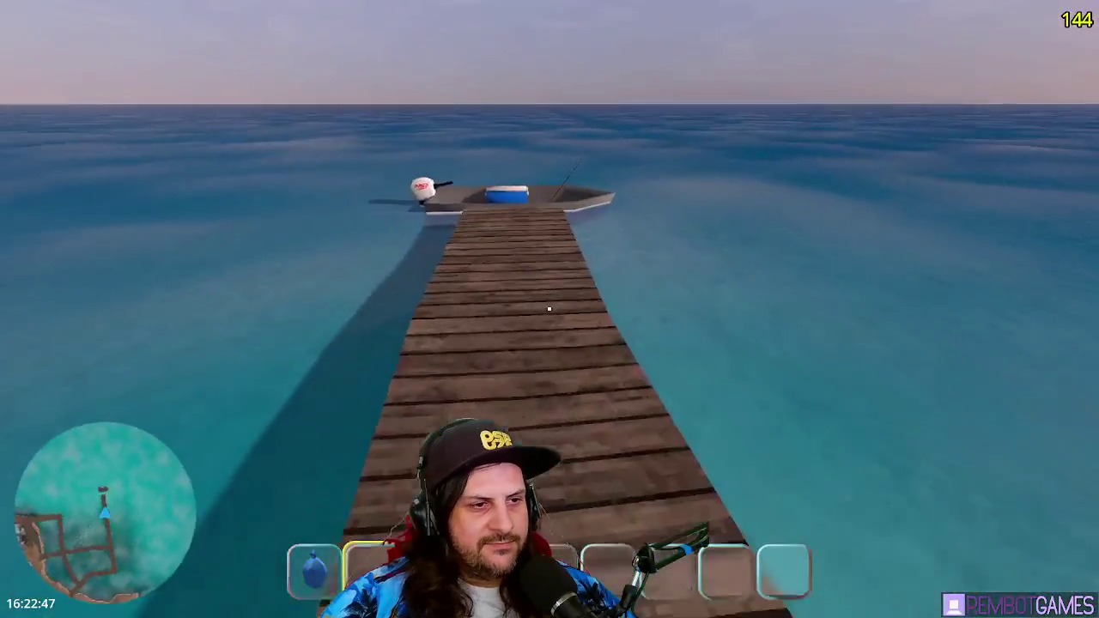
Step: Pick up the rod, cast while aiming upward, then stop the game and select RodAnimationPlayer
{"action": "key", "text": "e"}
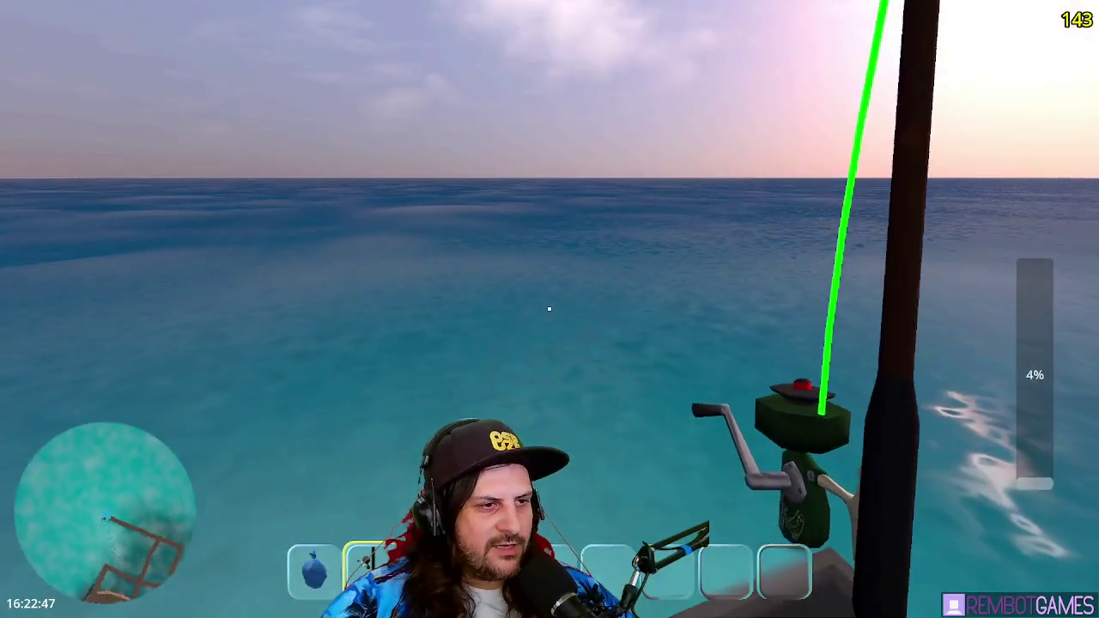
{"action": "left_click", "coordinate": [548, 309]}
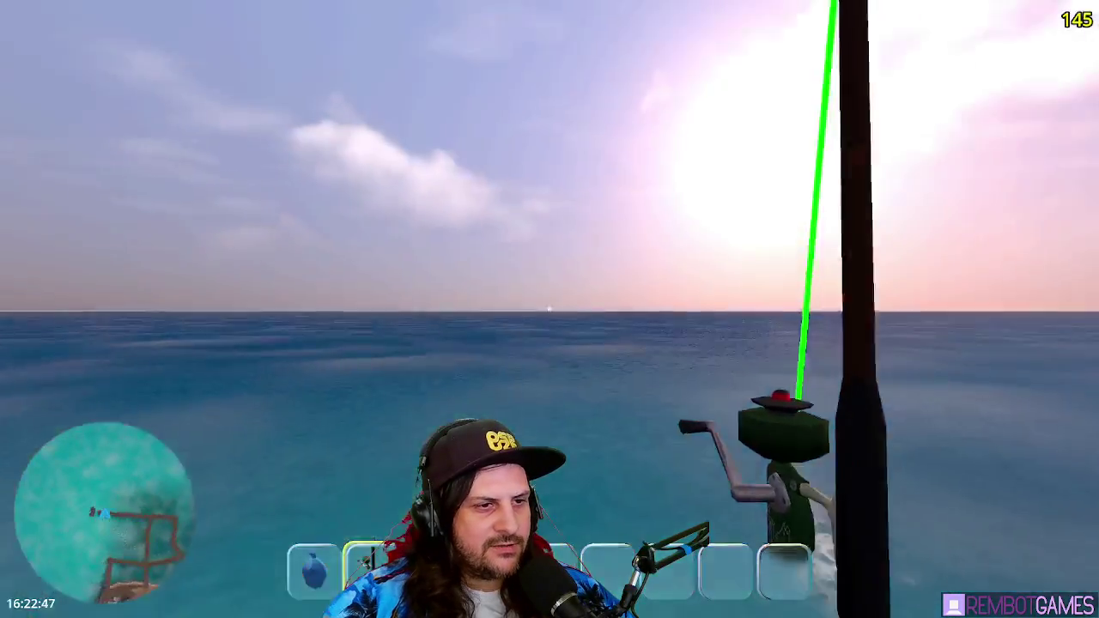
{"action": "left_click_drag", "start_coordinate": [549, 308], "coordinate": [549, 308]}
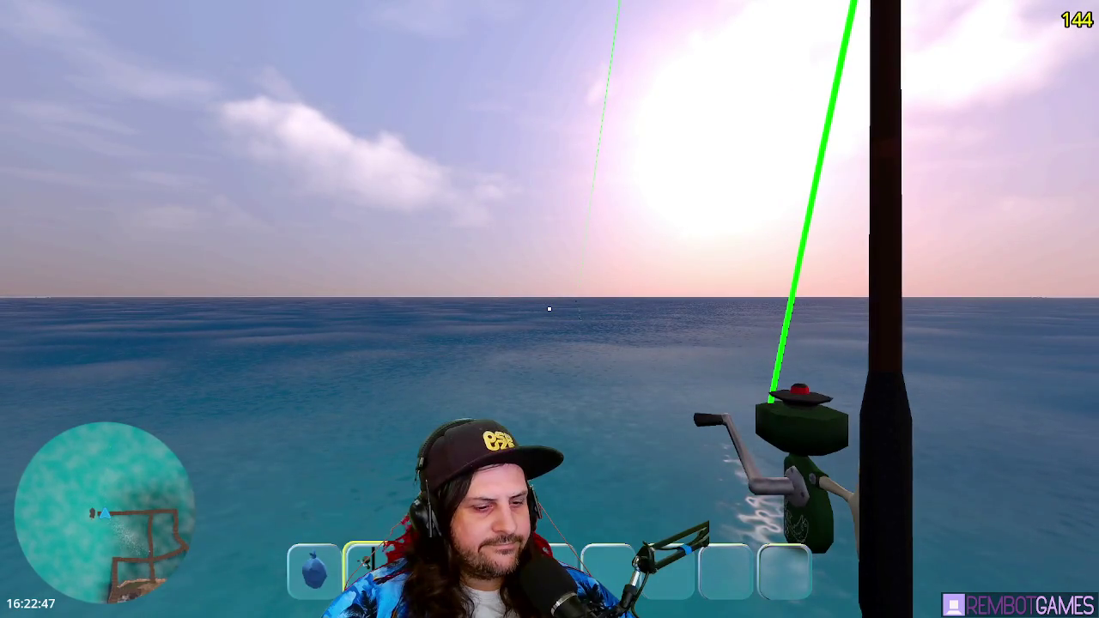
{"action": "key", "text": "F8"}
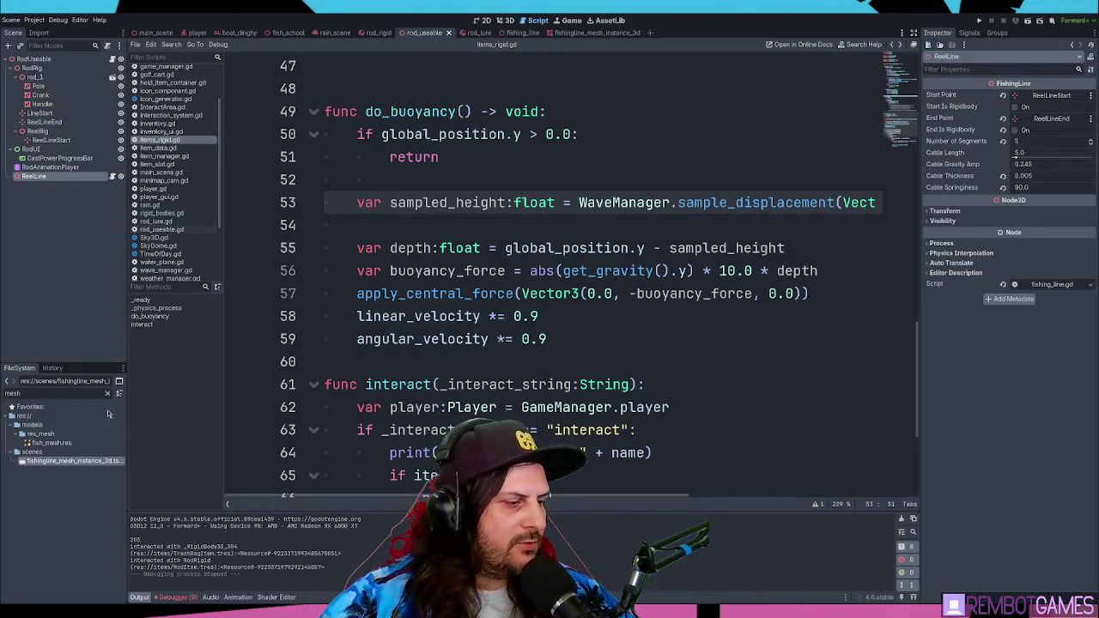
{"action": "left_click", "coordinate": [50, 166]}
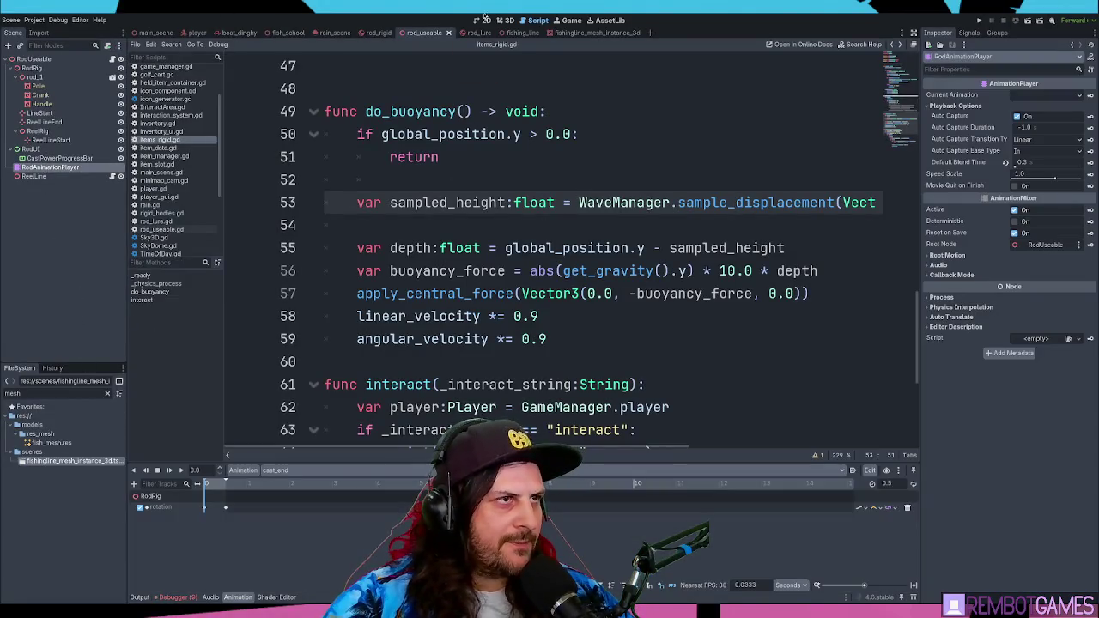
Step: In the 3D view, play the cast_release and cast_start animations
{"action": "key", "text": "ctrl+F2"}
{"action": "scroll", "coordinate": [309, 473], "scroll_direction": "down", "scroll_amount": 1}
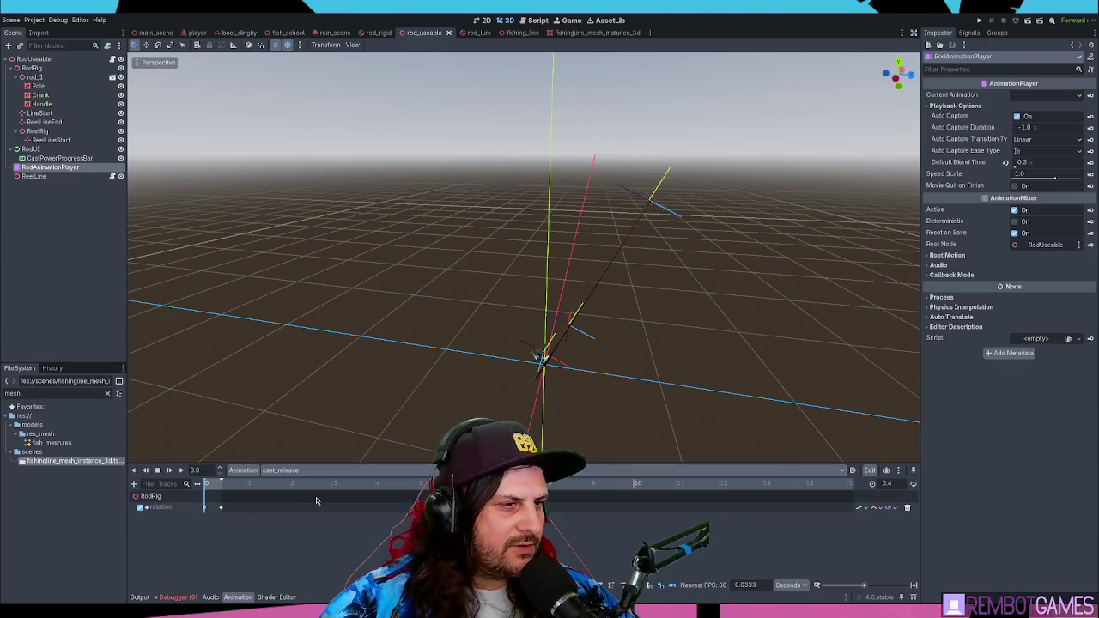
{"action": "left_click", "coordinate": [179, 471]}
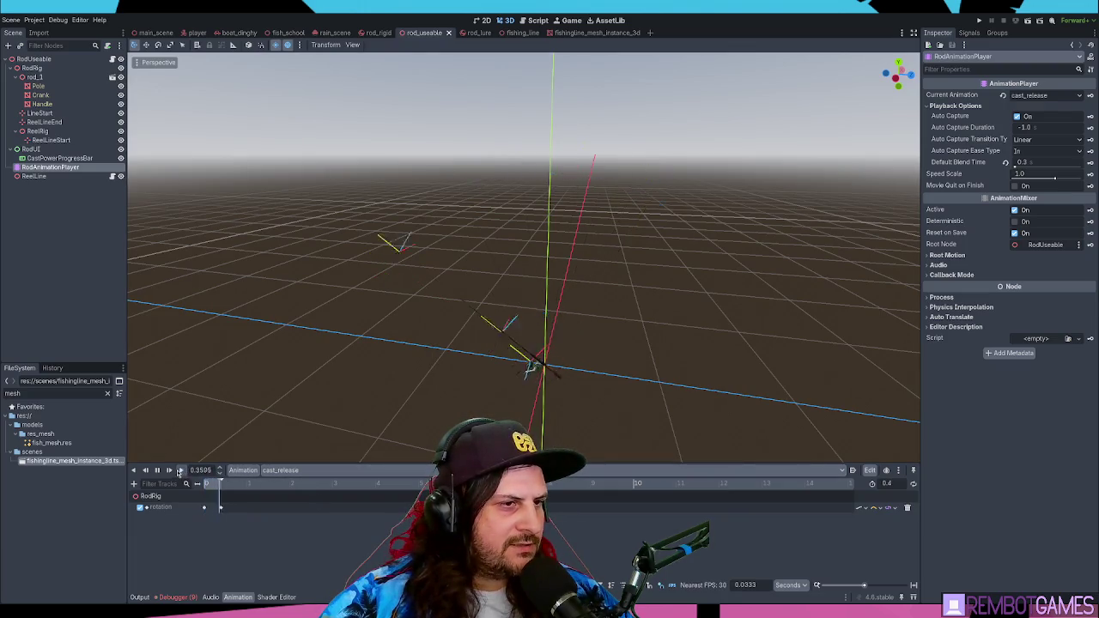
{"action": "scroll", "coordinate": [292, 470], "scroll_direction": "down", "scroll_amount": 1}
{"action": "left_click", "coordinate": [182, 471]}
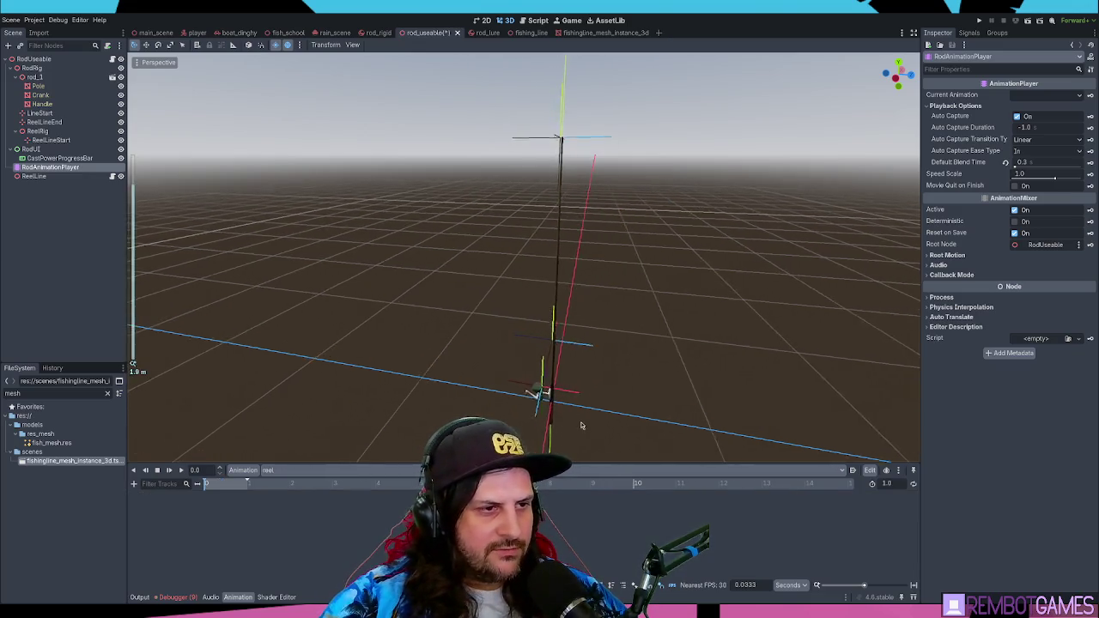
Step: Zoom in on the reel and select its crank Handle node
{"action": "scroll", "coordinate": [567, 211], "scroll_direction": "up", "scroll_amount": 5}
{"action": "scroll", "coordinate": [555, 283], "scroll_direction": "up", "scroll_amount": 3}
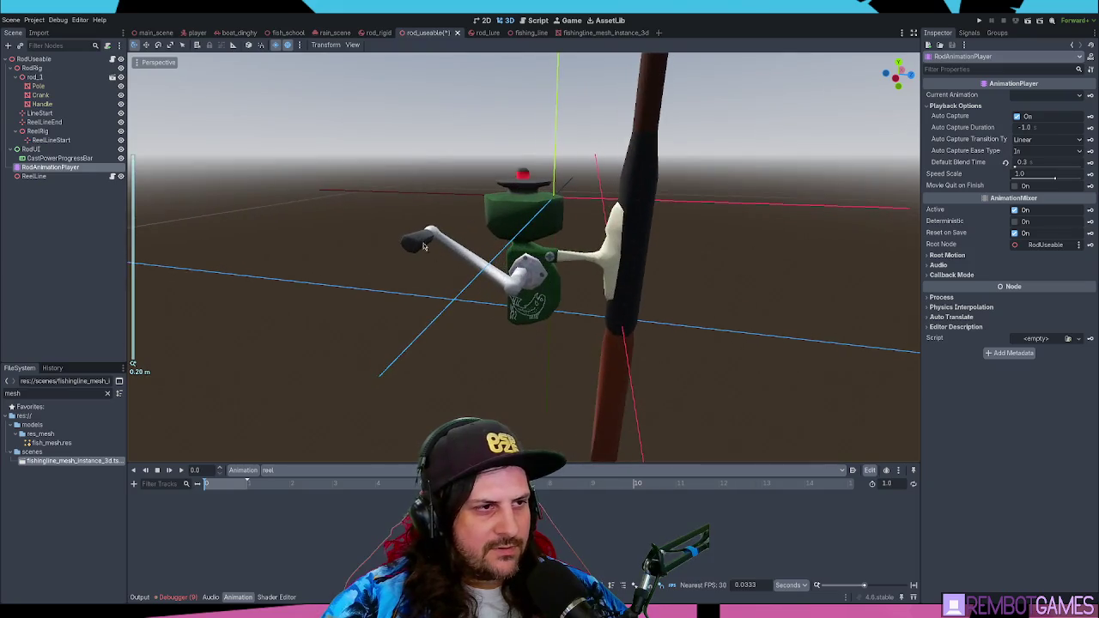
{"action": "left_click", "coordinate": [408, 262]}
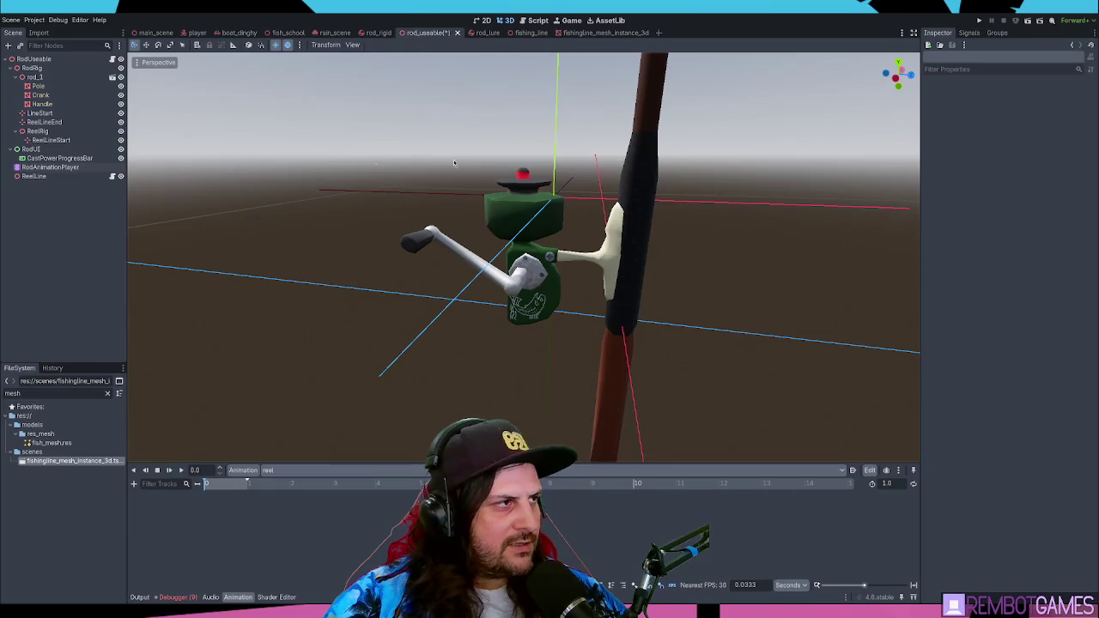
{"action": "left_click", "coordinate": [41, 104]}
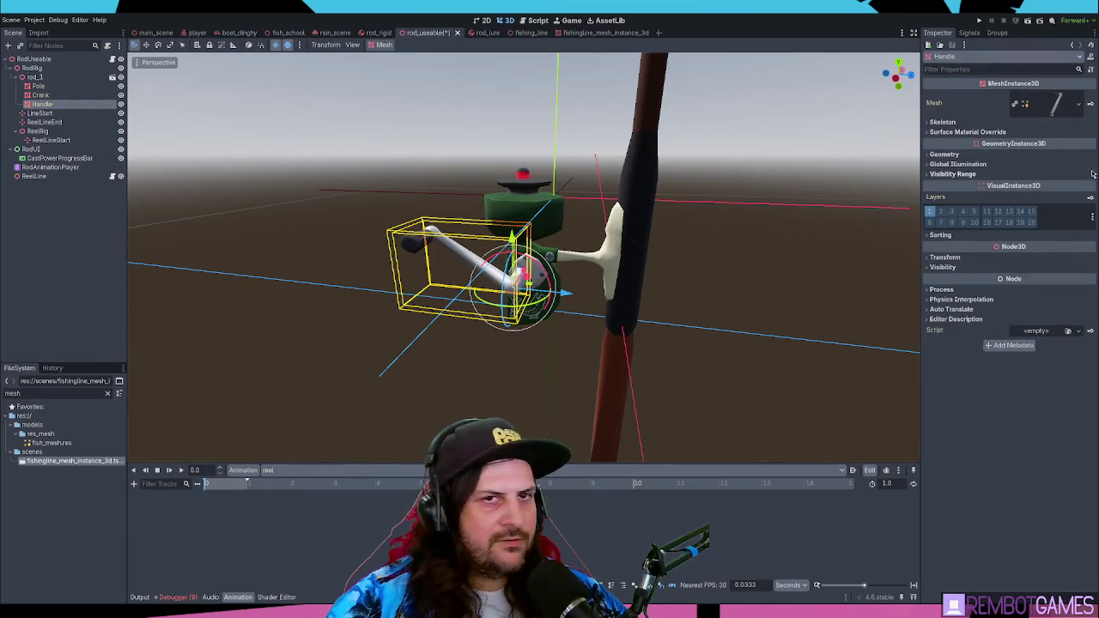
Step: Expand the Handle's Transform, then insert and undo a rotation key
{"action": "left_click", "coordinate": [949, 257]}
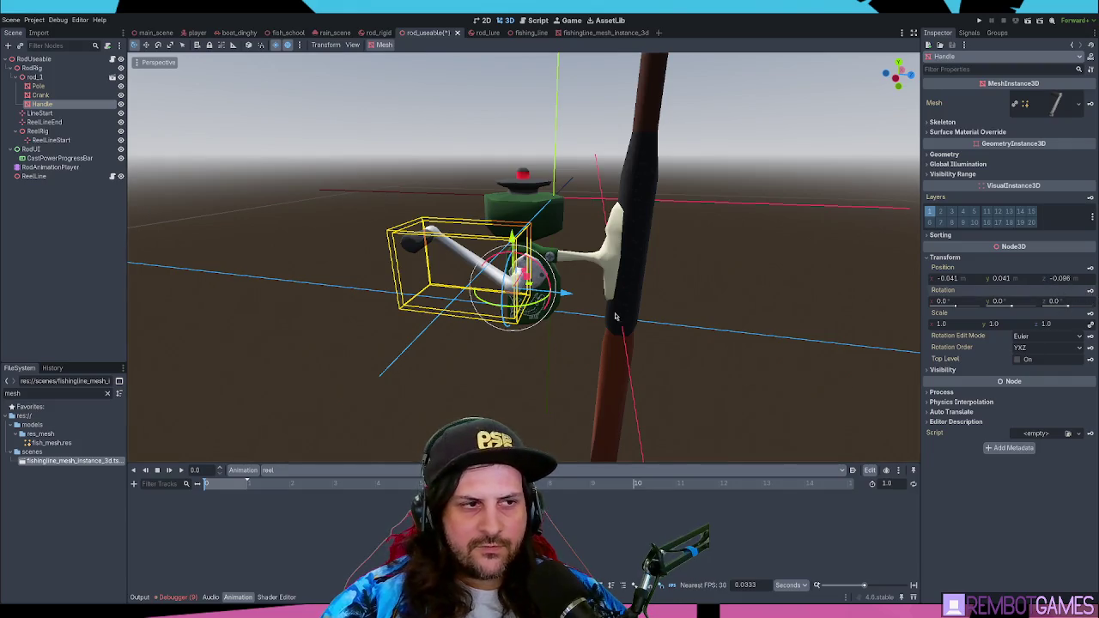
{"action": "key", "text": "k"}
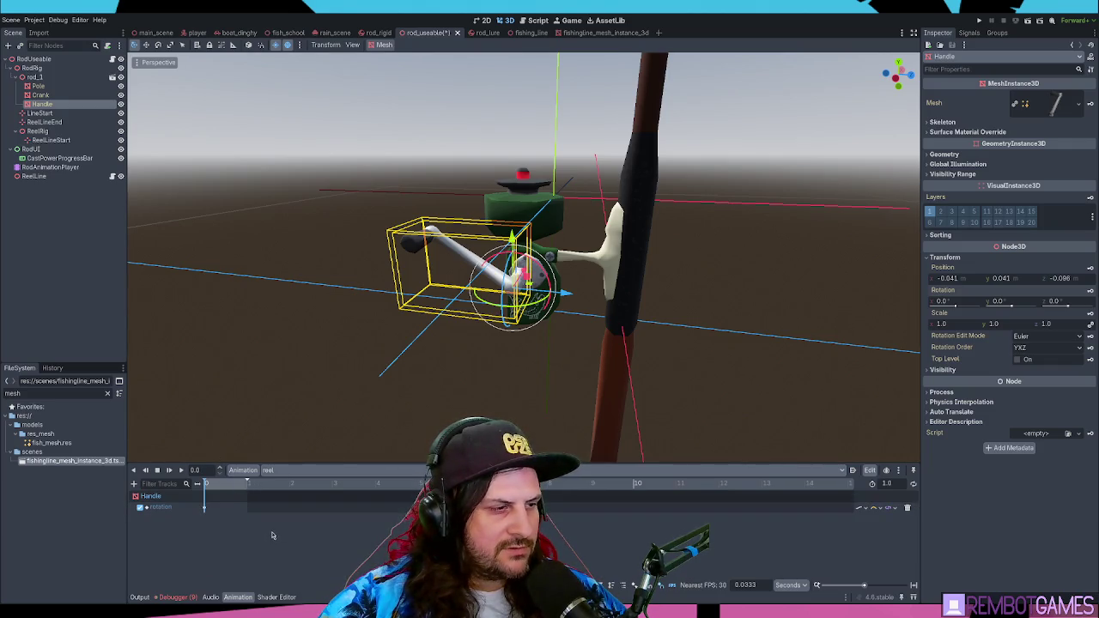
{"action": "key", "text": "ctrl+z"}
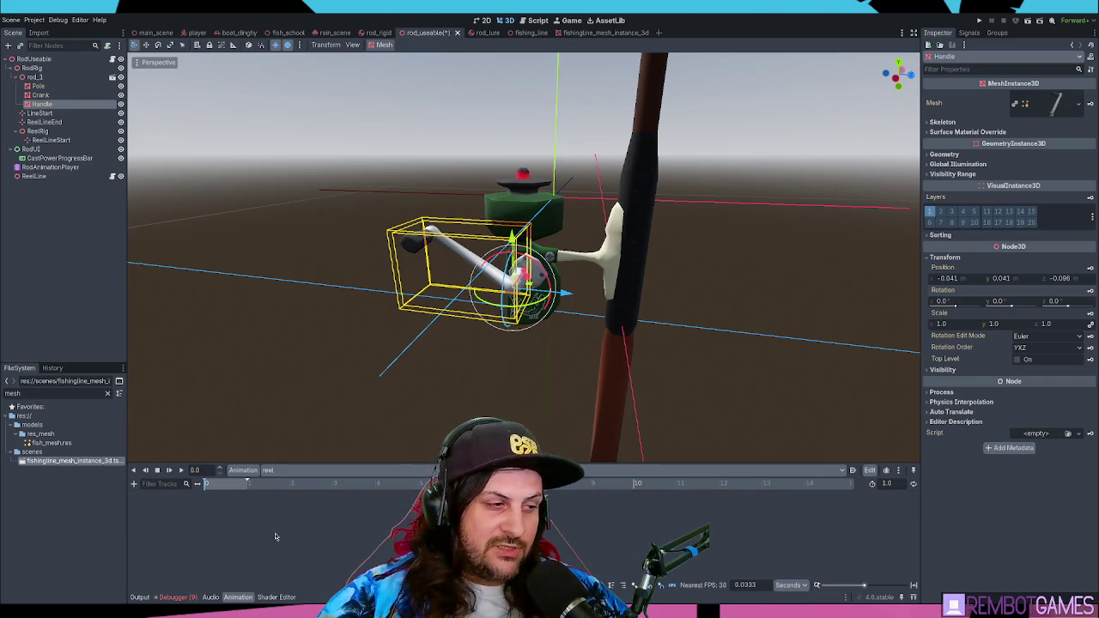
Step: Check the RESET animation, then switch back to the reel animation
{"action": "left_click", "coordinate": [283, 470]}
{"action": "left_click", "coordinate": [290, 486]}
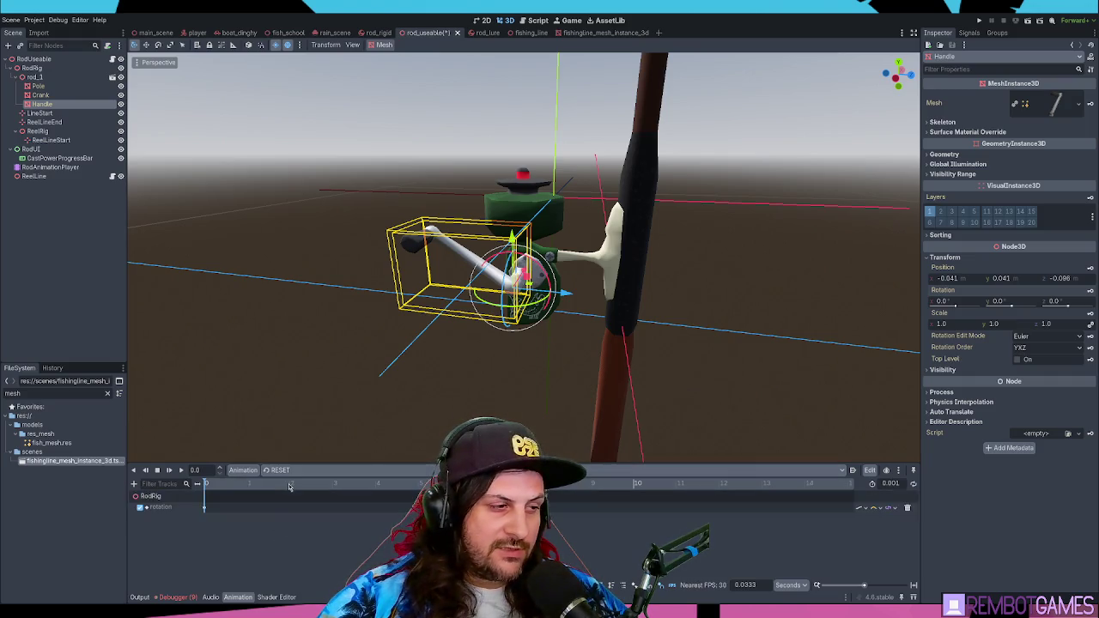
{"action": "left_click", "coordinate": [312, 472]}
{"action": "left_click", "coordinate": [306, 518]}
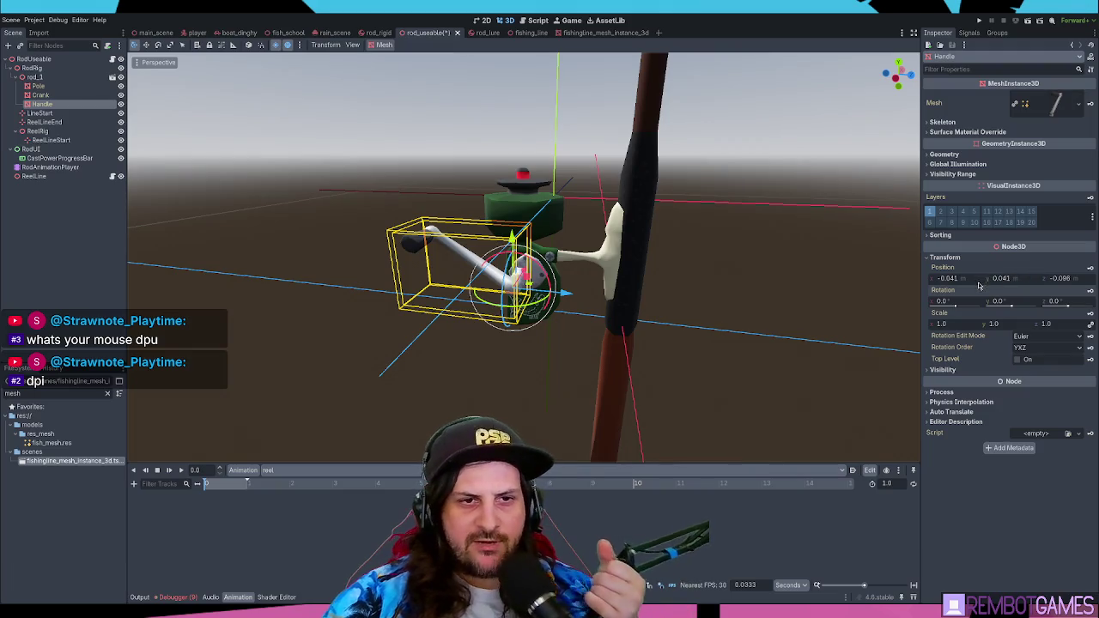
Step: Key the Handle's X rotation at 0 as the reel animation's first track
{"action": "left_click_drag", "start_coordinate": [955, 306], "coordinate": [996, 306]}
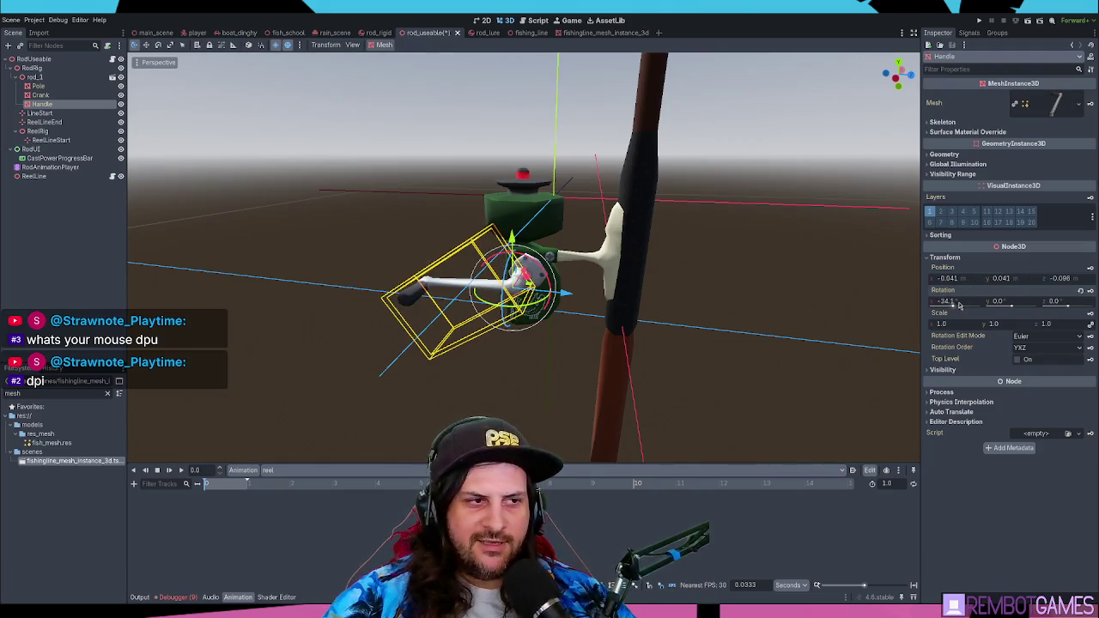
{"action": "left_click", "coordinate": [1077, 297]}
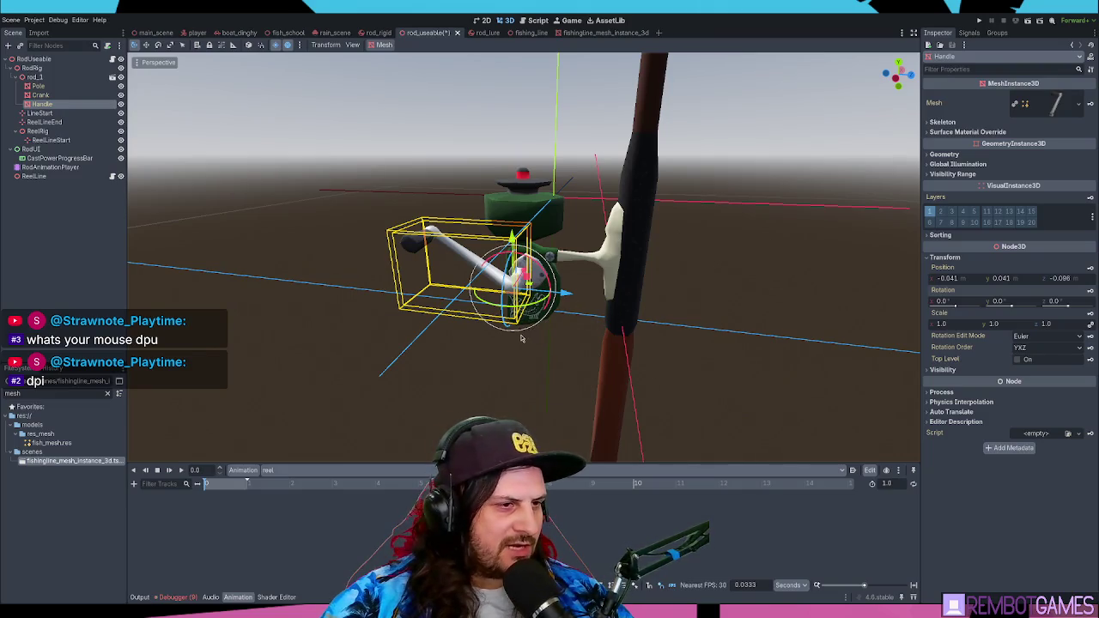
{"action": "key", "text": "k"}
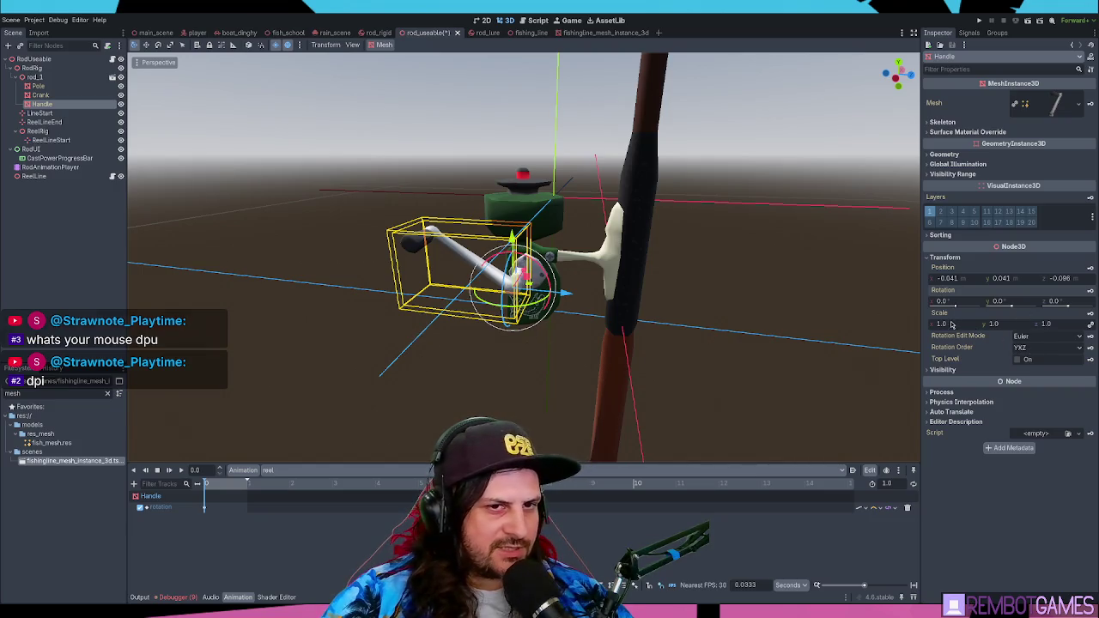
{"action": "mouse_move", "coordinate": [959, 309]}
{"action": "left_mouse_down"}
{"action": "mouse_move", "coordinate": [946, 307]}
{"action": "mouse_move", "coordinate": [958, 305]}
{"action": "left_mouse_up"}
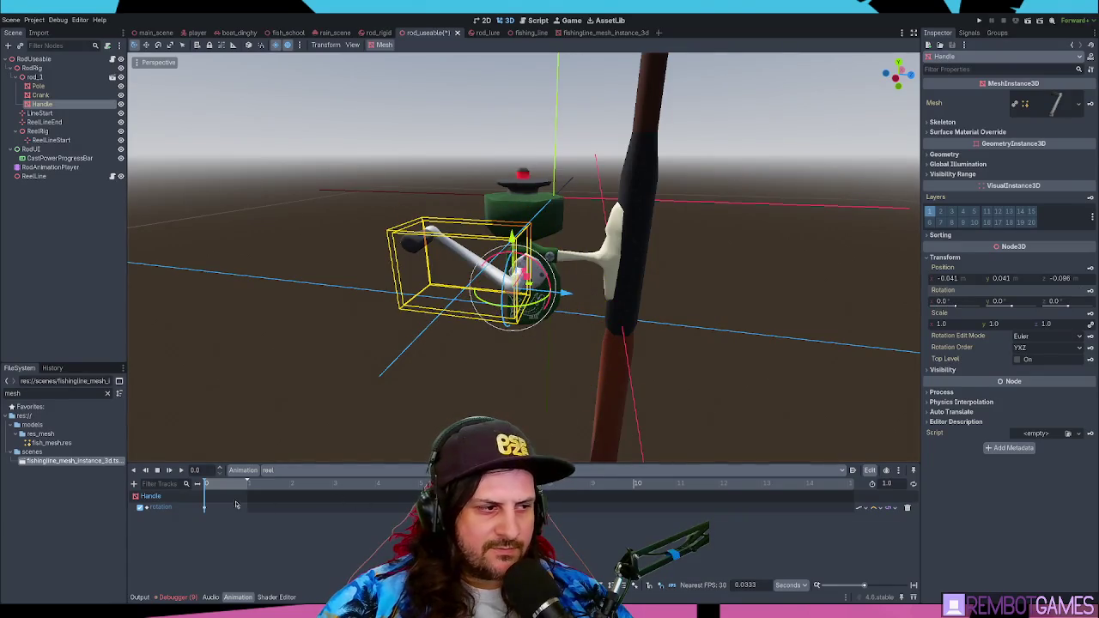
Step: Shorten the reel animation to 0.1 seconds and play it back
{"action": "left_click", "coordinate": [209, 486]}
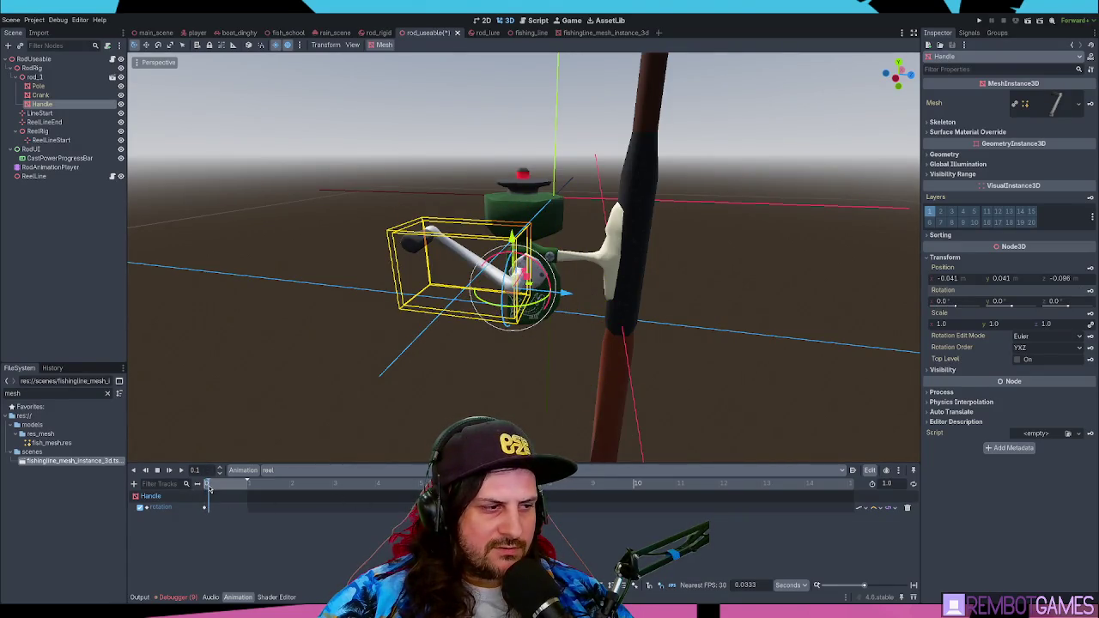
{"action": "left_click", "coordinate": [208, 486]}
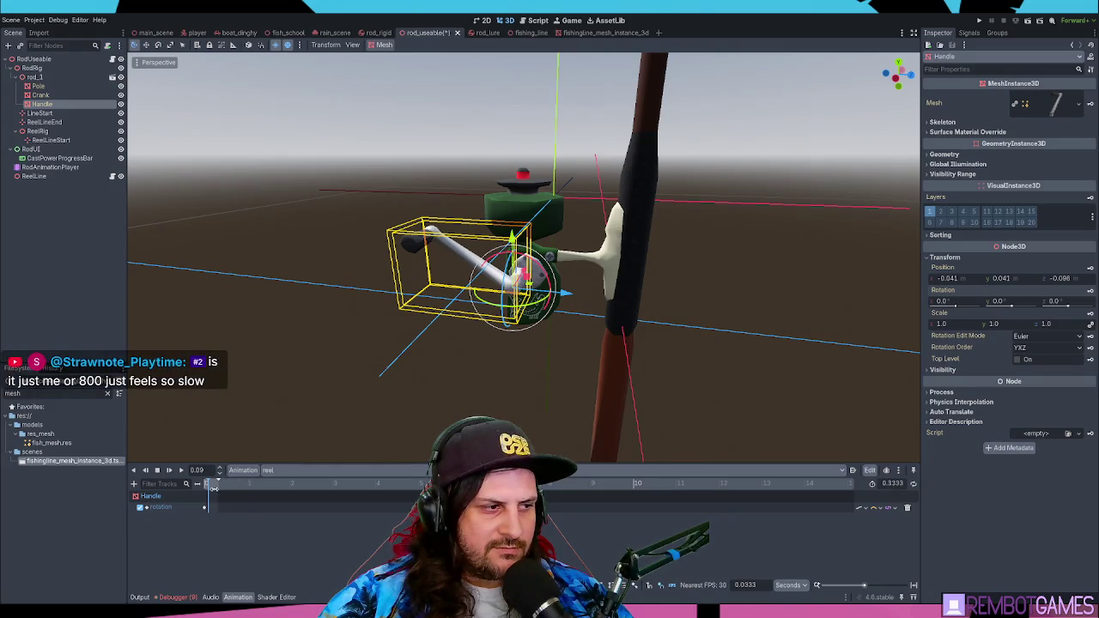
{"action": "double_click", "coordinate": [893, 484]}
{"action": "type", "text": "0.1"}
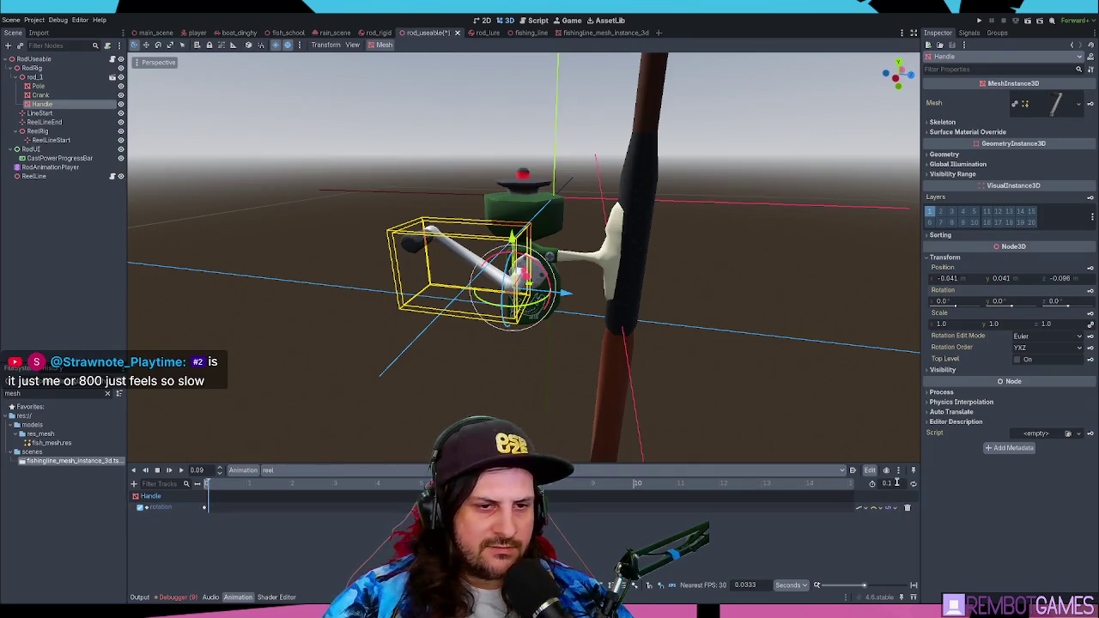
{"action": "left_click", "coordinate": [206, 484]}
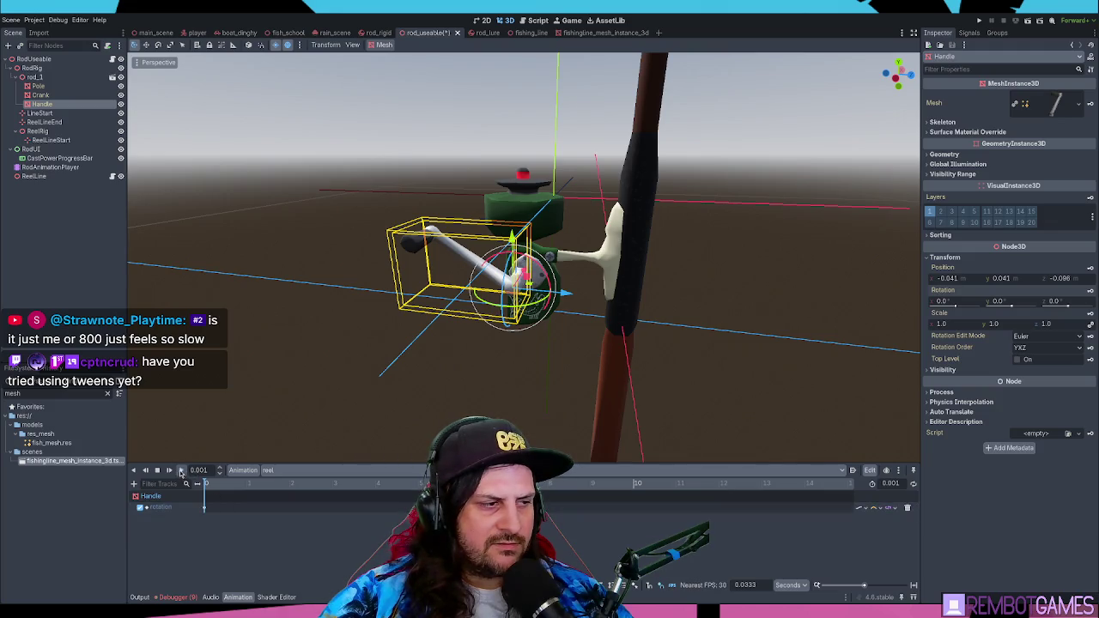
{"action": "left_click", "coordinate": [893, 483]}
{"action": "type", "text": "0"}
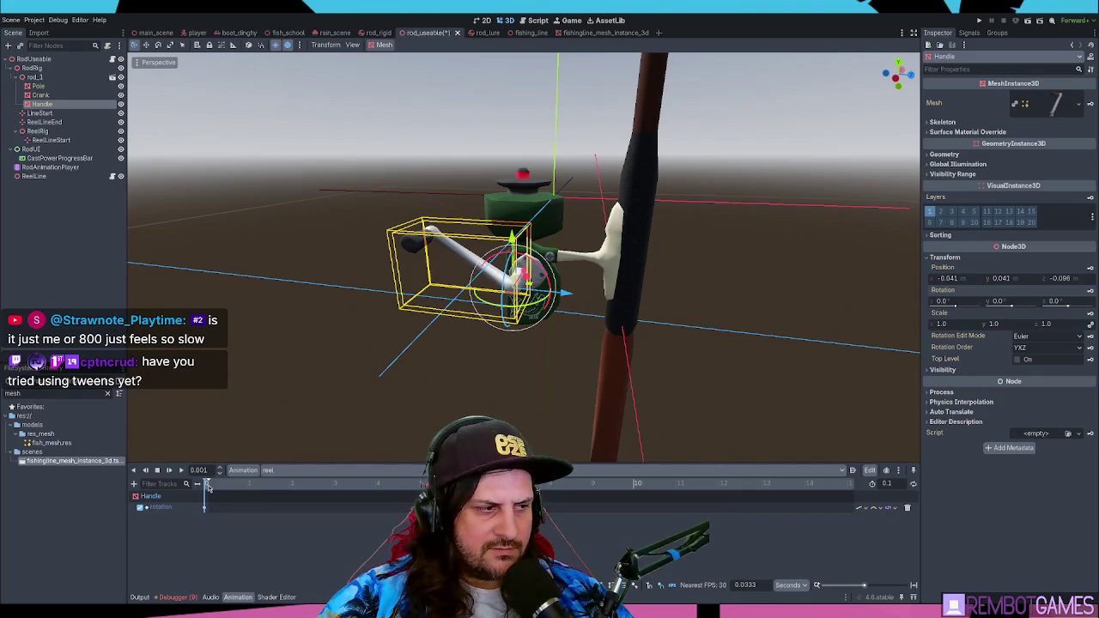
{"action": "left_click", "coordinate": [169, 470]}
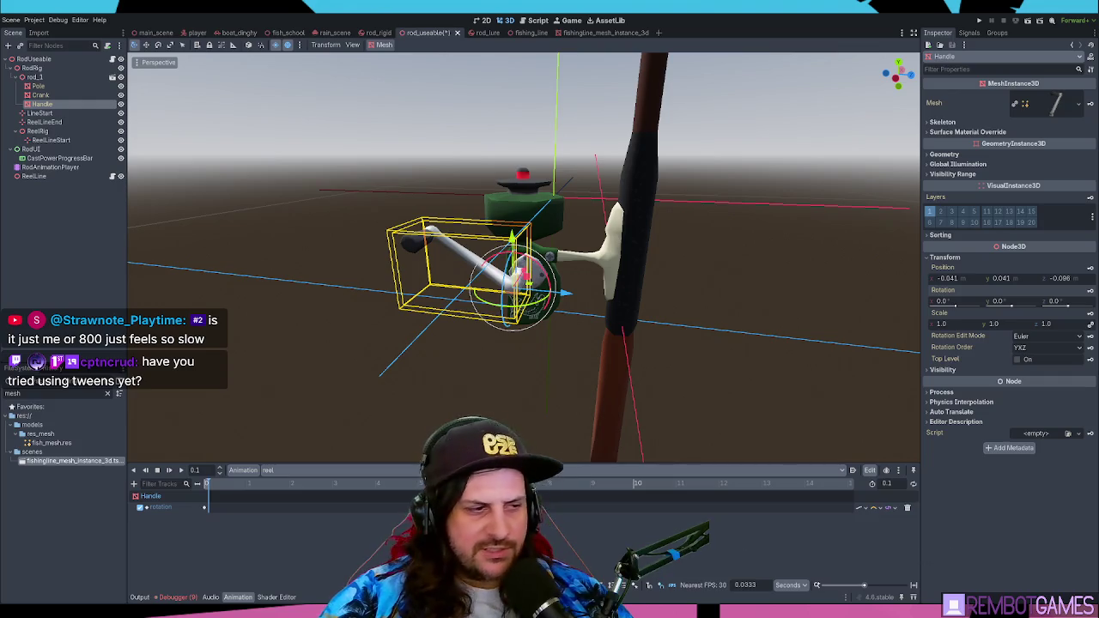
{"action": "left_click_drag", "start_coordinate": [208, 483], "coordinate": [190, 483]}
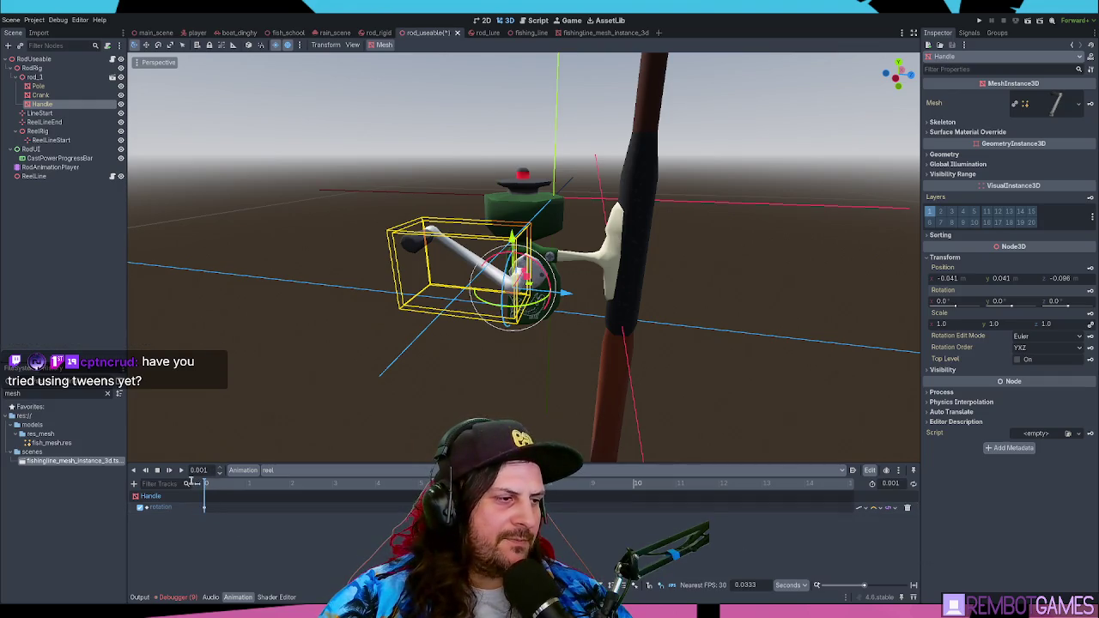
{"action": "key", "text": "ctrl+z"}
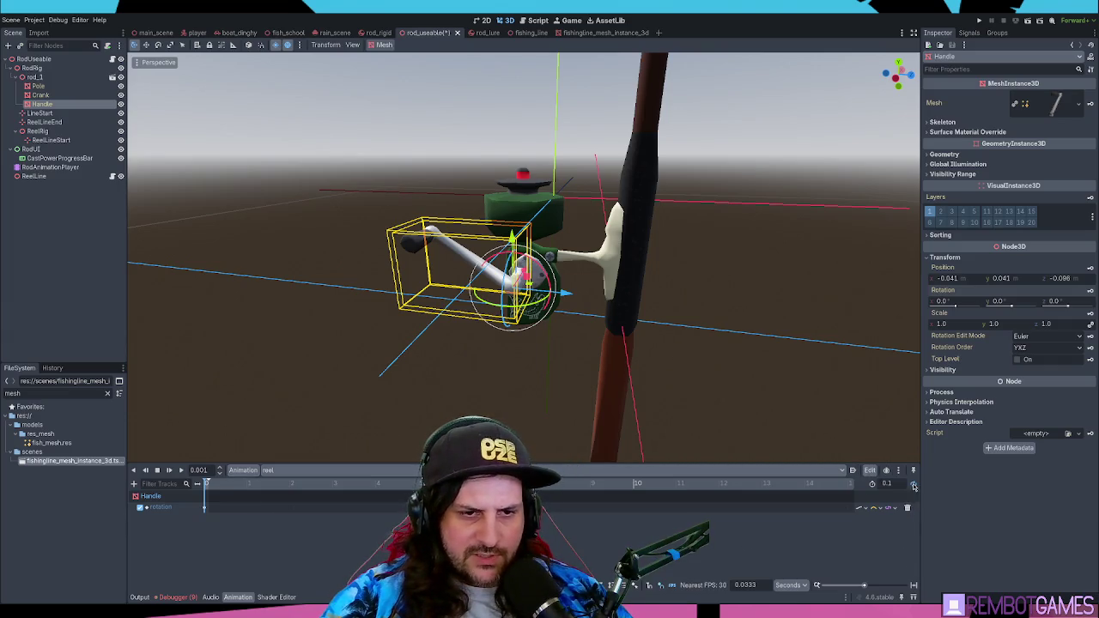
Step: At 0.1 s, key the Handle's X rotation at 360 degrees
{"action": "left_click_drag", "start_coordinate": [206, 488], "coordinate": [208, 490]}
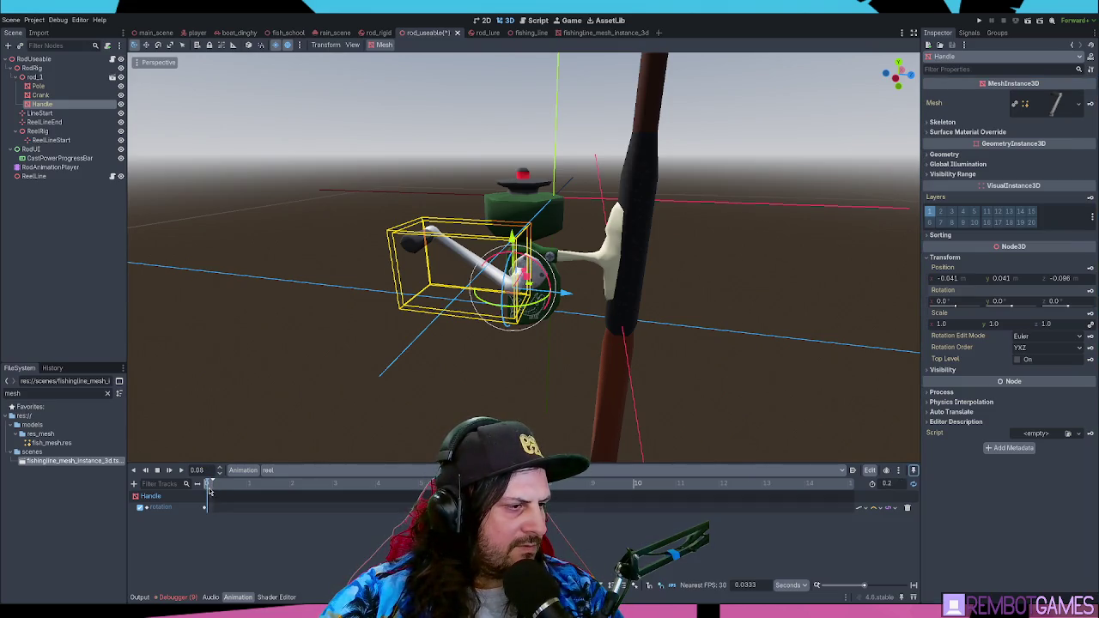
{"action": "left_click_drag", "start_coordinate": [207, 486], "coordinate": [209, 492]}
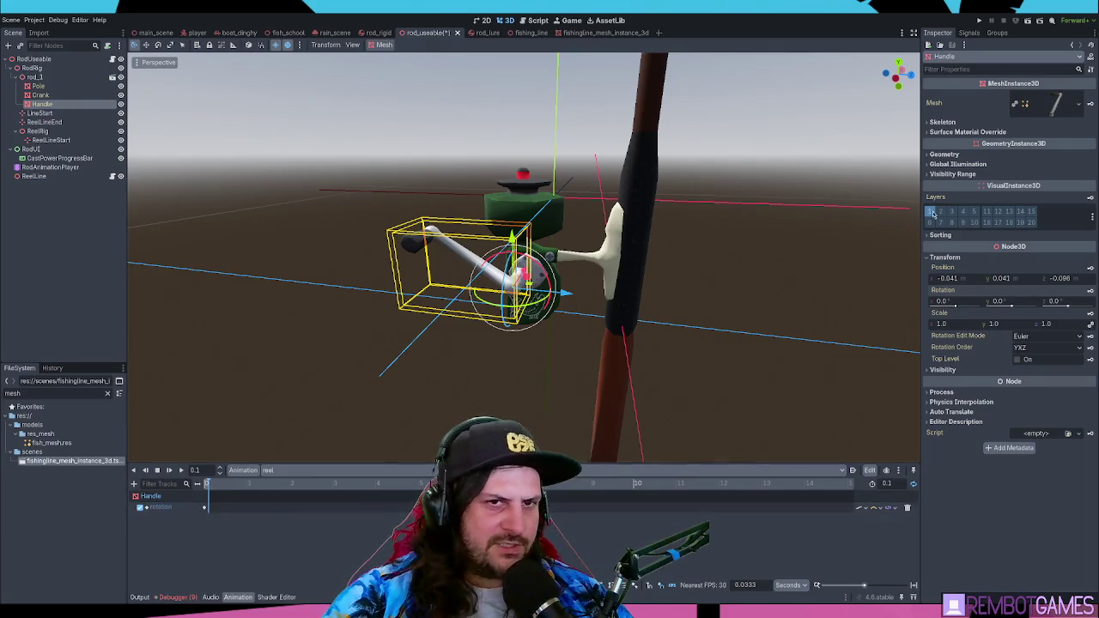
{"action": "mouse_move", "coordinate": [954, 310]}
{"action": "left_mouse_down"}
{"action": "mouse_move", "coordinate": [918, 309]}
{"action": "mouse_move", "coordinate": [931, 307]}
{"action": "left_mouse_up"}
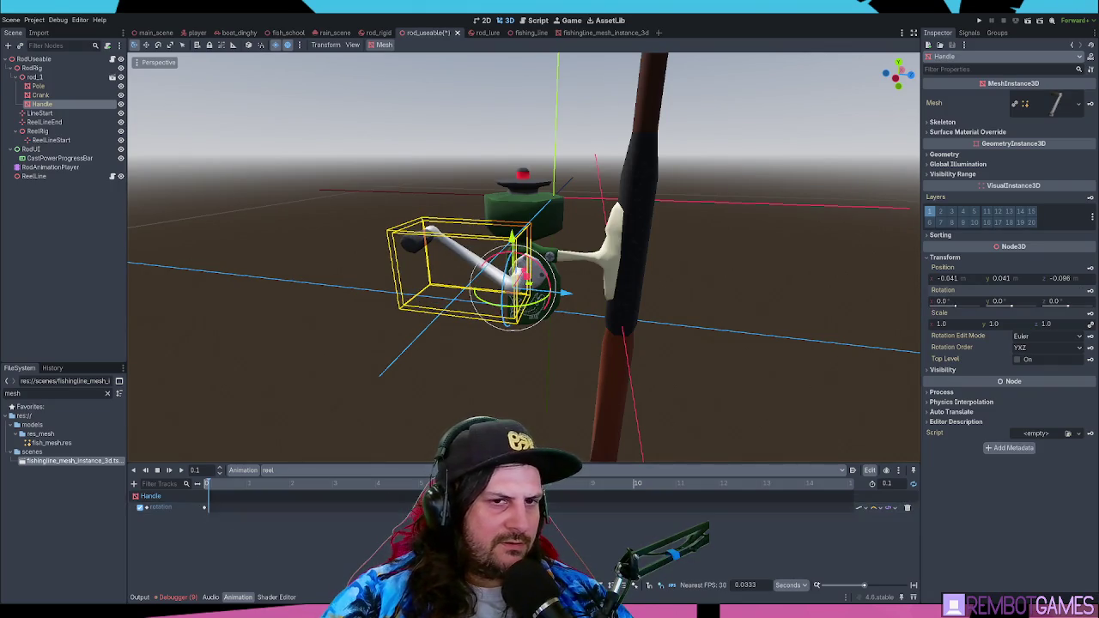
{"action": "left_click", "coordinate": [1090, 290]}
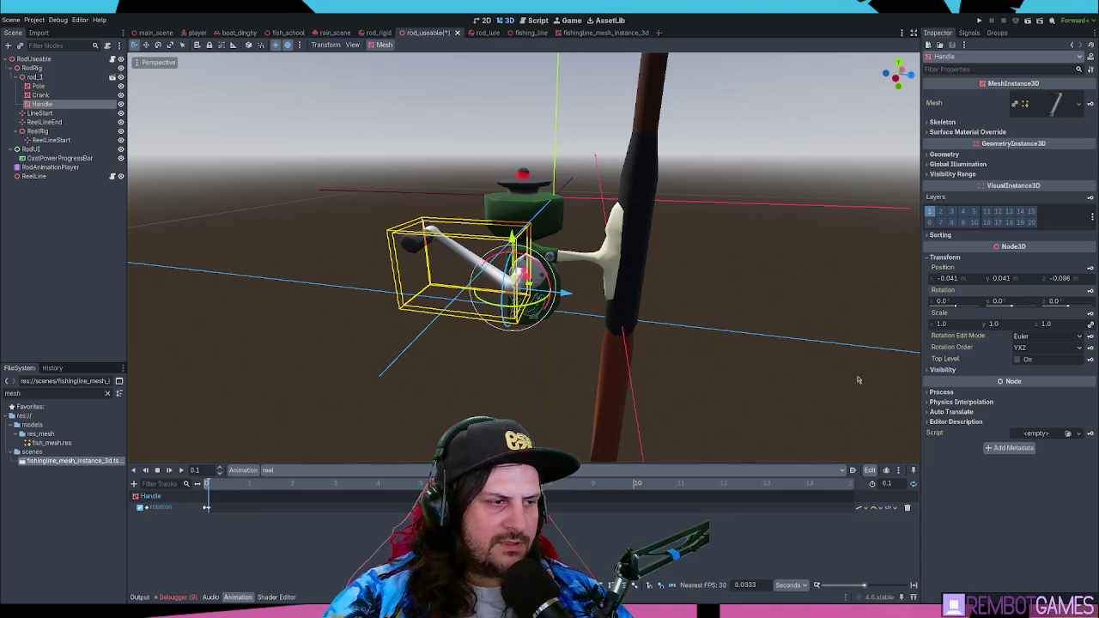
{"action": "left_click", "coordinate": [953, 302]}
{"action": "type", "text": "60"}
{"action": "key", "text": "Return"}
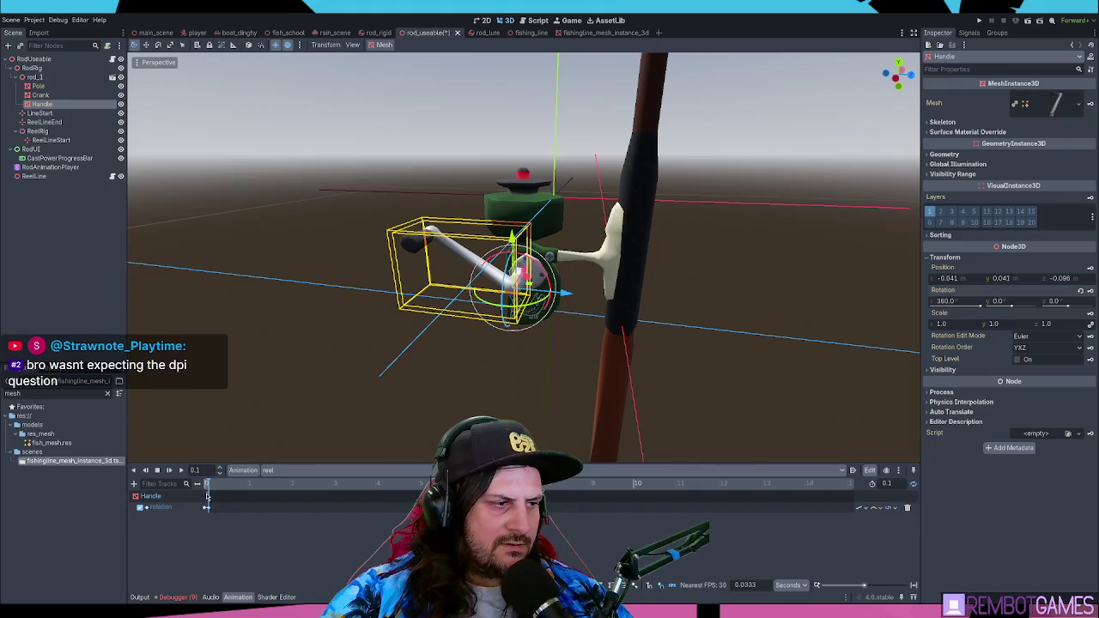
{"action": "left_click", "coordinate": [206, 508]}
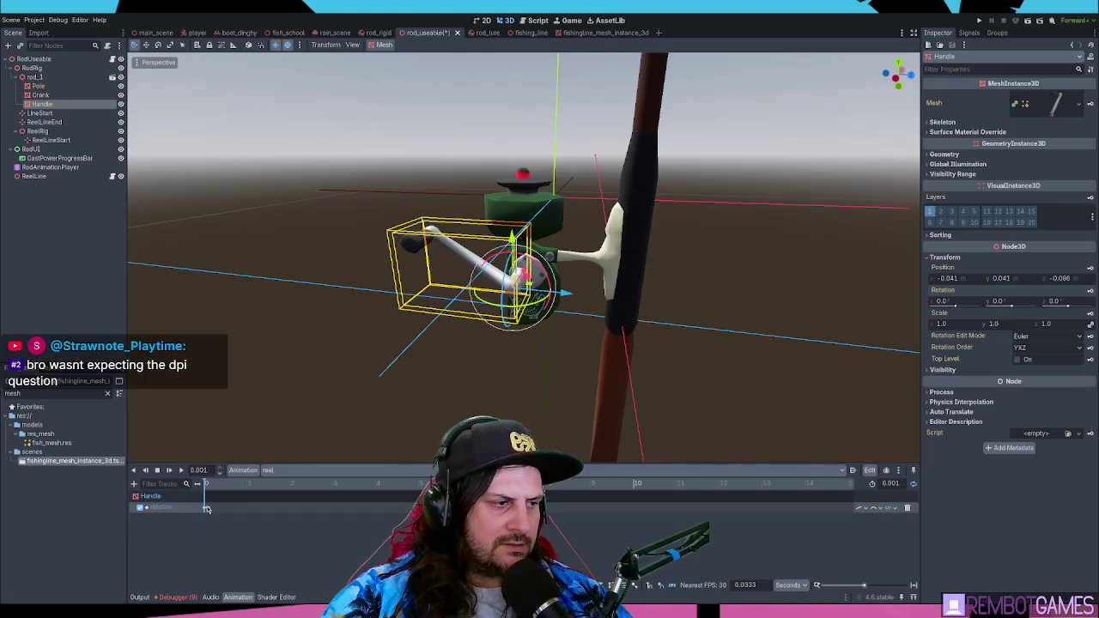
Step: Select the later rotation keyframe on the Handle track
{"action": "left_click", "coordinate": [206, 508]}
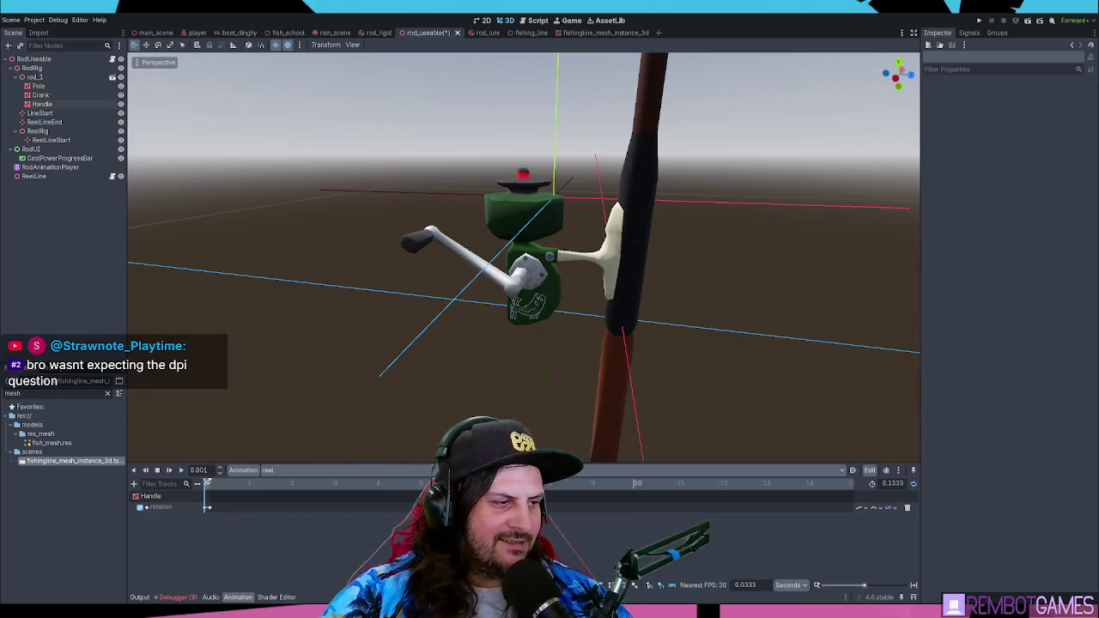
{"action": "left_click", "coordinate": [207, 484]}
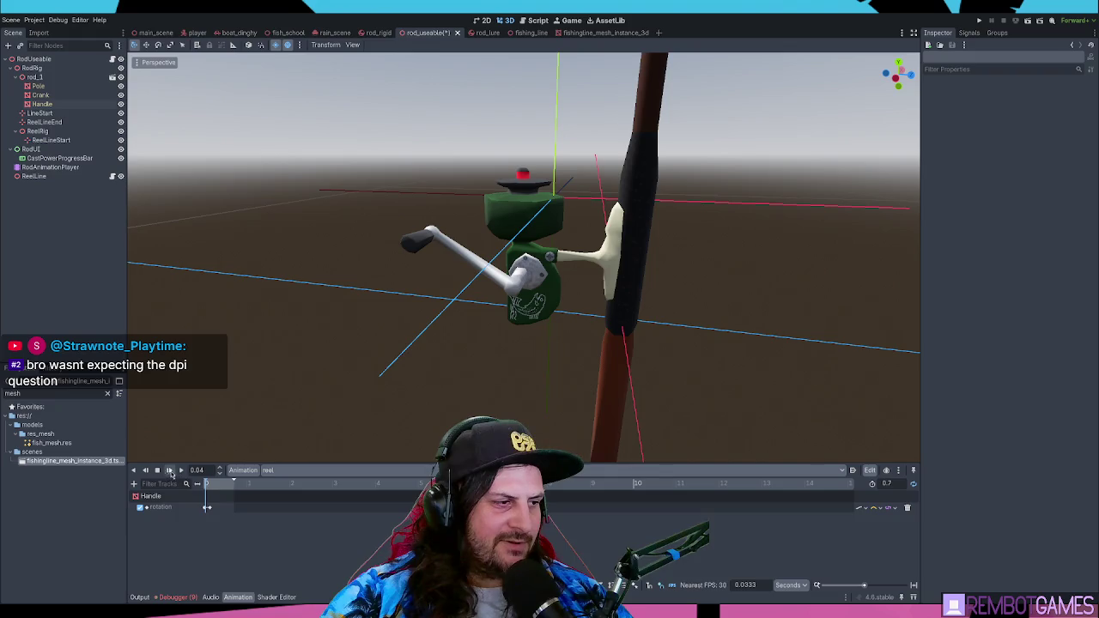
{"action": "left_click", "coordinate": [206, 484]}
{"action": "left_click", "coordinate": [207, 508]}
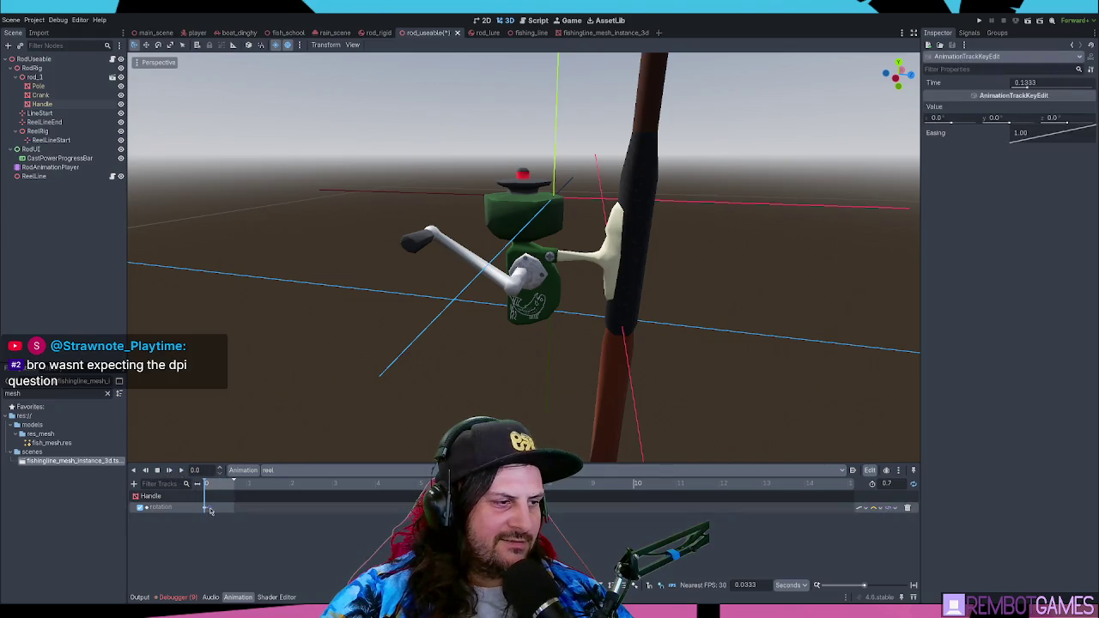
{"action": "left_click", "coordinate": [207, 508]}
{"action": "left_click", "coordinate": [208, 510]}
Step: Set that keyframe's X rotation to -360 and scrub to check the crank
{"action": "left_click", "coordinate": [939, 119]}
{"action": "type", "text": "60"}
{"action": "left_click_drag", "start_coordinate": [206, 486], "coordinate": [209, 489]}
{"action": "left_click", "coordinate": [961, 118]}
{"action": "type", "text": "-38"}
{"action": "key", "text": "Return"}
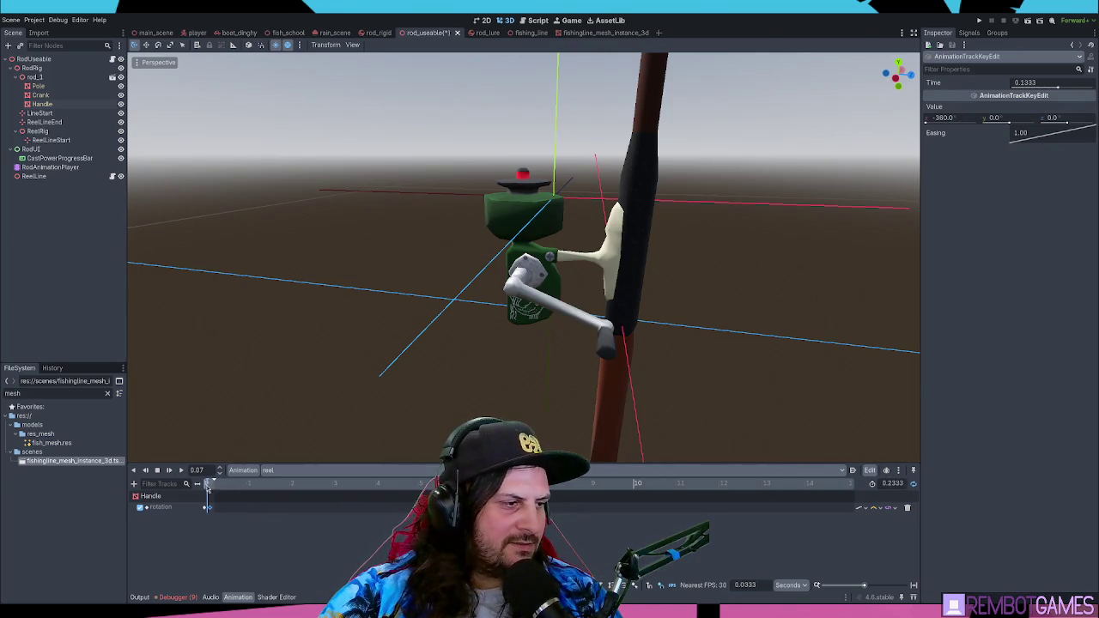
{"action": "left_click_drag", "start_coordinate": [208, 483], "coordinate": [208, 482]}
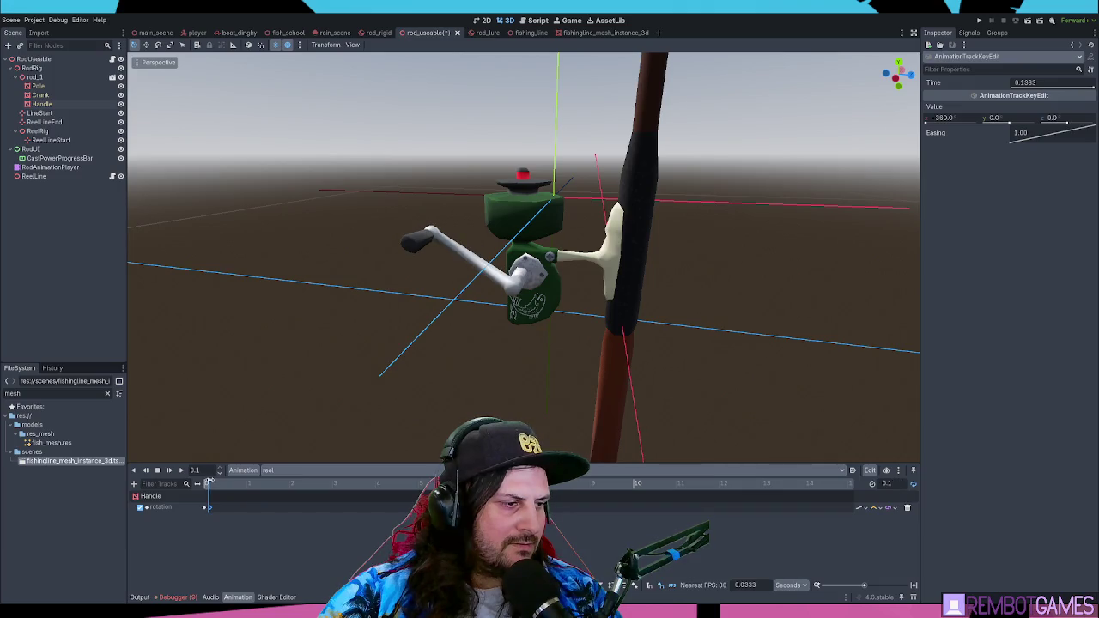
Step: Play the reel animation, orbiting around the reel to watch the crank spin, then select RodAnimationPlayer
{"action": "left_click", "coordinate": [169, 471]}
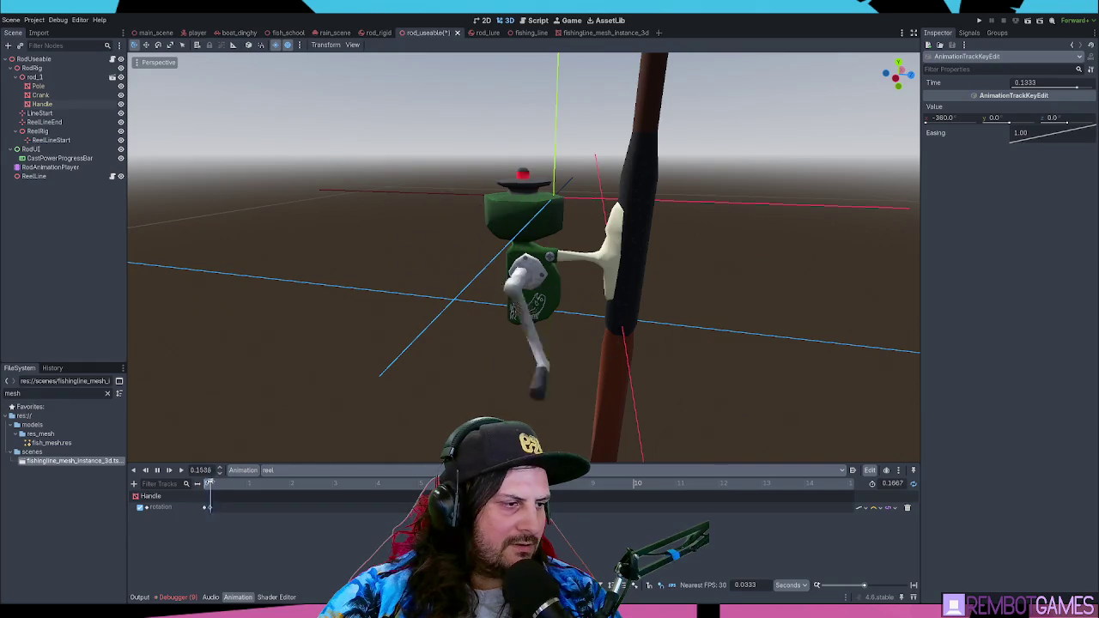
{"action": "scroll", "coordinate": [503, 277], "scroll_direction": "down", "scroll_amount": 3}
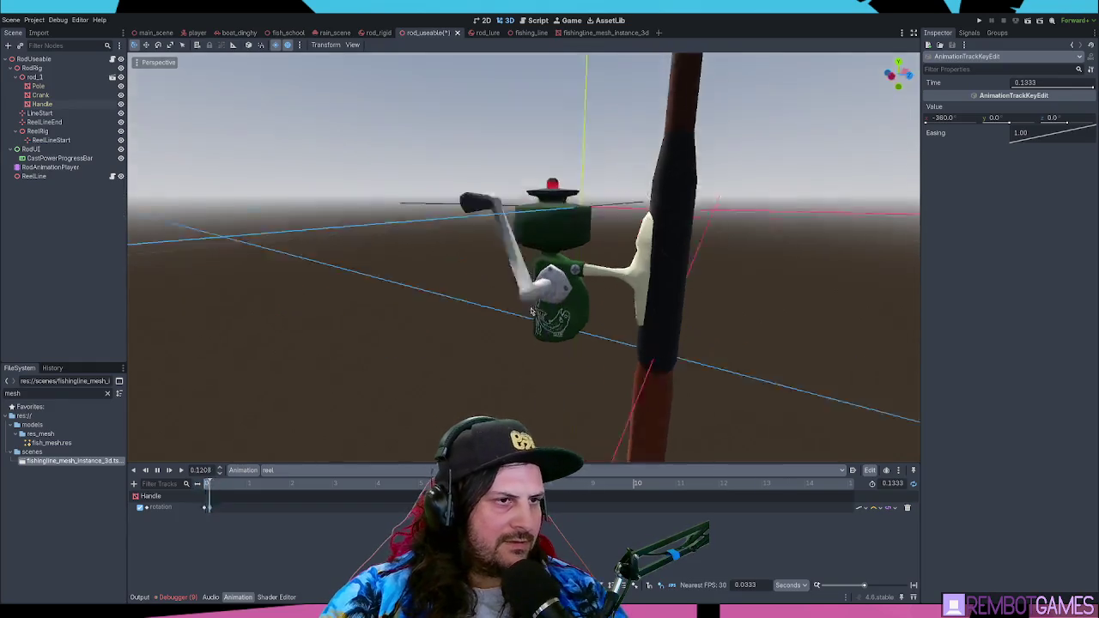
{"action": "mouse_move", "coordinate": [502, 276]}
{"action": "left_mouse_down"}
{"action": "mouse_move", "coordinate": [565, 358]}
{"action": "mouse_move", "coordinate": [532, 344]}
{"action": "left_mouse_up"}
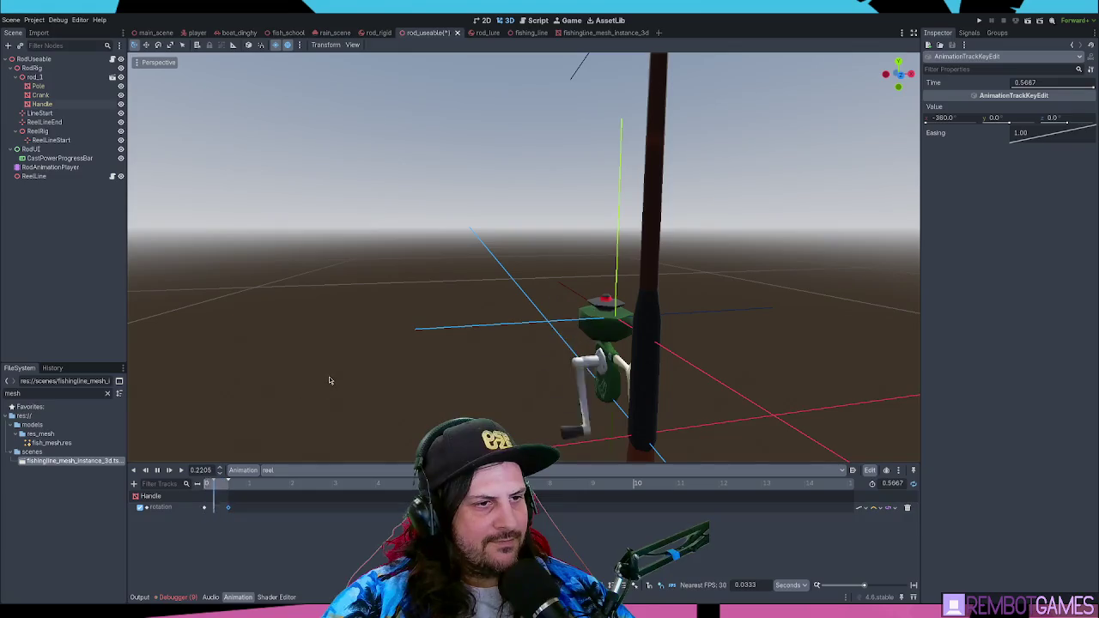
{"action": "left_click_drag", "start_coordinate": [329, 380], "coordinate": [481, 395]}
{"action": "scroll", "coordinate": [495, 401], "scroll_direction": "up", "scroll_amount": 2}
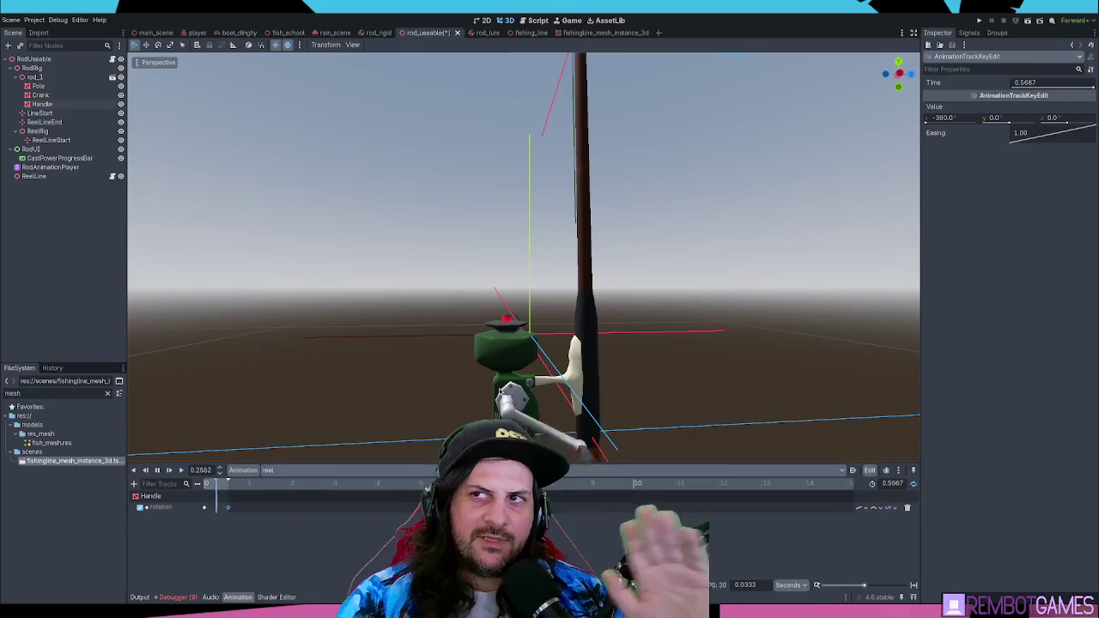
{"action": "mouse_move", "coordinate": [390, 378]}
{"action": "left_mouse_down"}
{"action": "mouse_move", "coordinate": [430, 372]}
{"action": "mouse_move", "coordinate": [494, 317]}
{"action": "mouse_move", "coordinate": [575, 310]}
{"action": "mouse_move", "coordinate": [640, 275]}
{"action": "mouse_move", "coordinate": [541, 297]}
{"action": "left_mouse_up"}
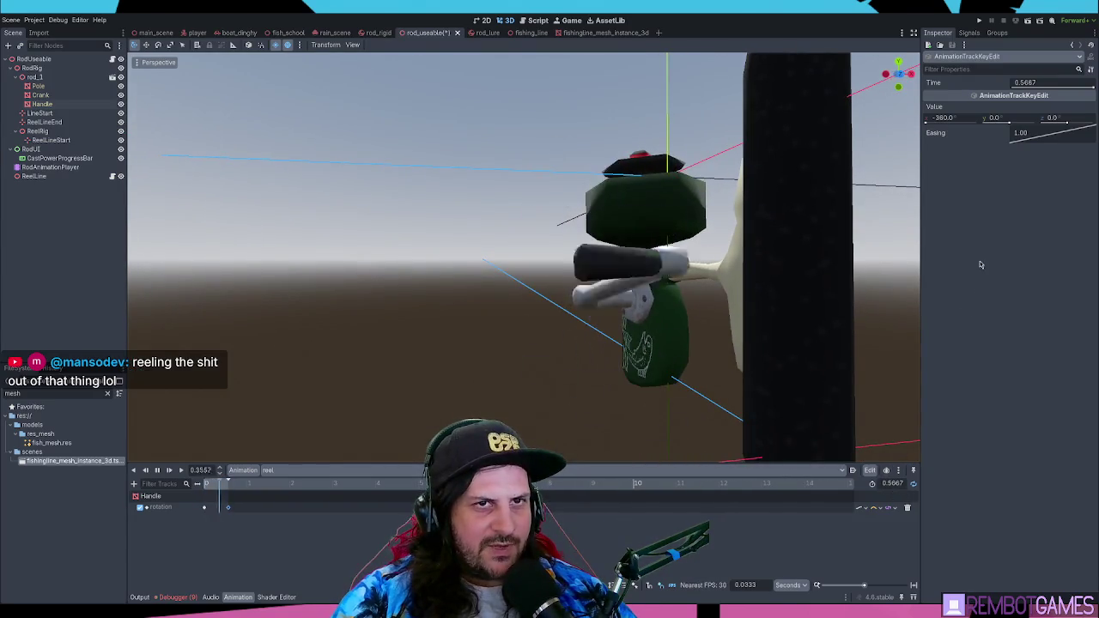
{"action": "left_click", "coordinate": [50, 167]}
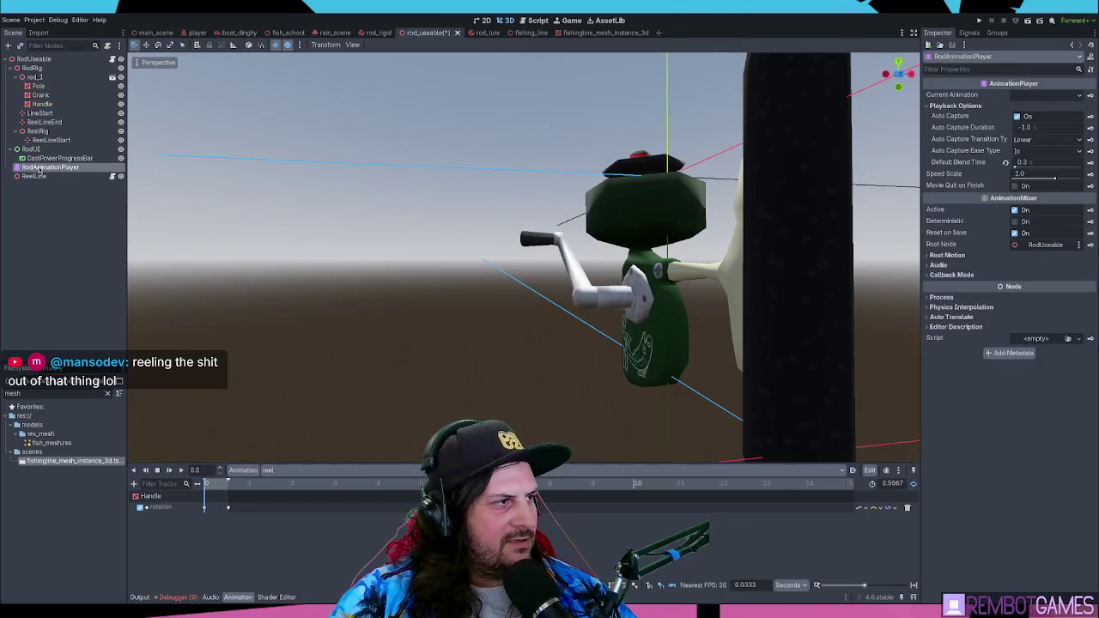
Step: Preview reel at a higher Speed Scale, revert it to 1.0, switch to RESET, and run the game
{"action": "left_click", "coordinate": [180, 471]}
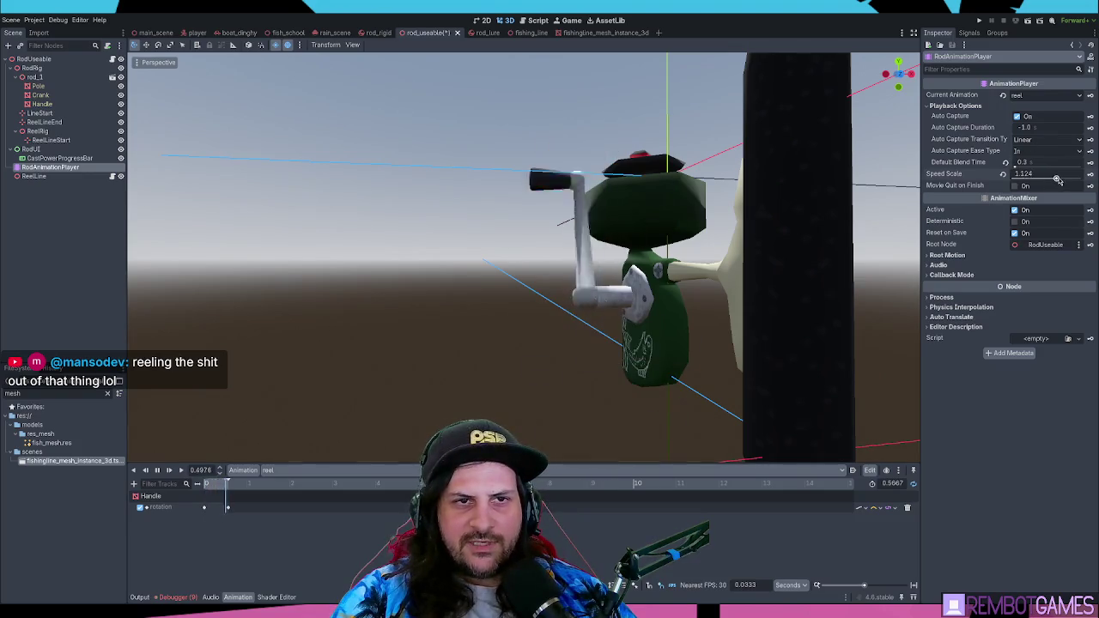
{"action": "mouse_move", "coordinate": [1041, 178]}
{"action": "left_mouse_down"}
{"action": "mouse_move", "coordinate": [1092, 185]}
{"action": "mouse_move", "coordinate": [1023, 182]}
{"action": "mouse_move", "coordinate": [1065, 179]}
{"action": "left_mouse_up"}
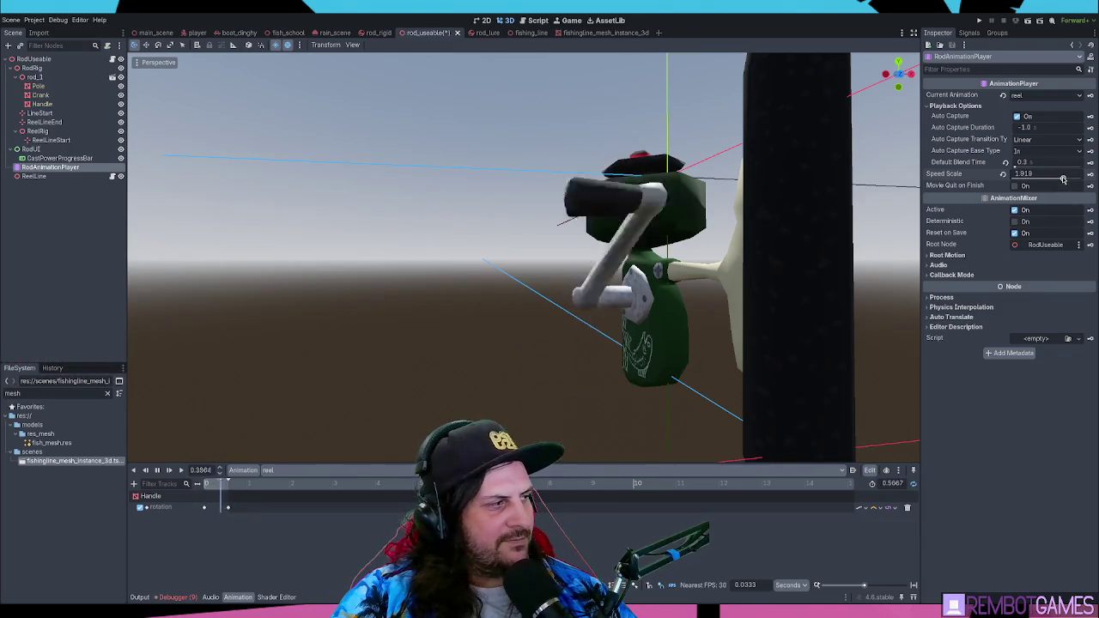
{"action": "left_click", "coordinate": [1004, 175]}
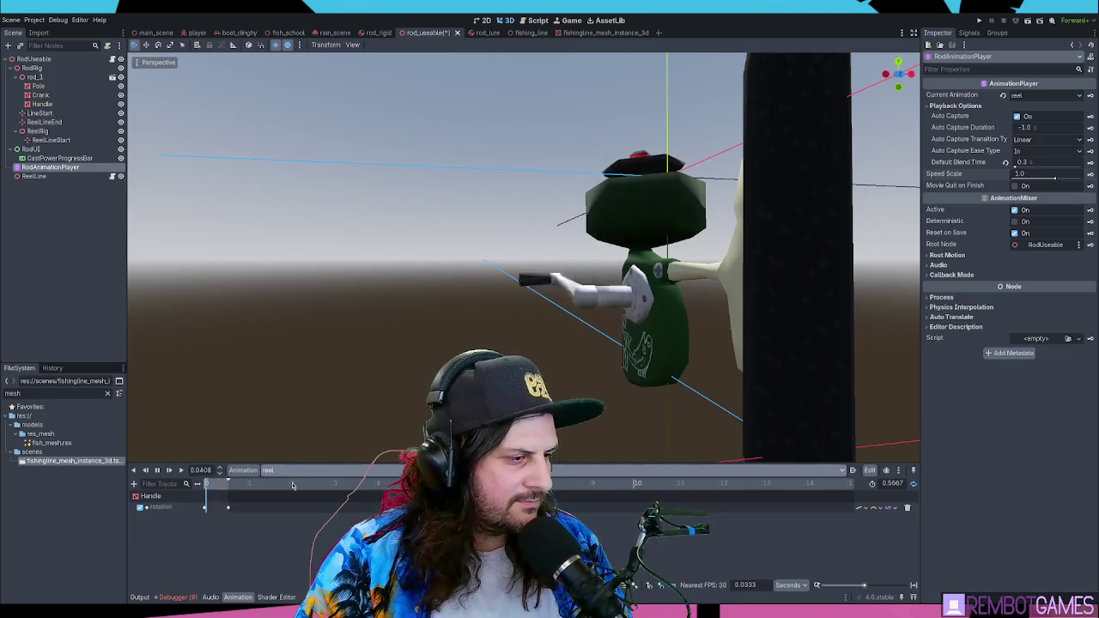
{"action": "left_click", "coordinate": [268, 471]}
{"action": "left_click", "coordinate": [299, 515]}
{"action": "key", "text": "F5"}
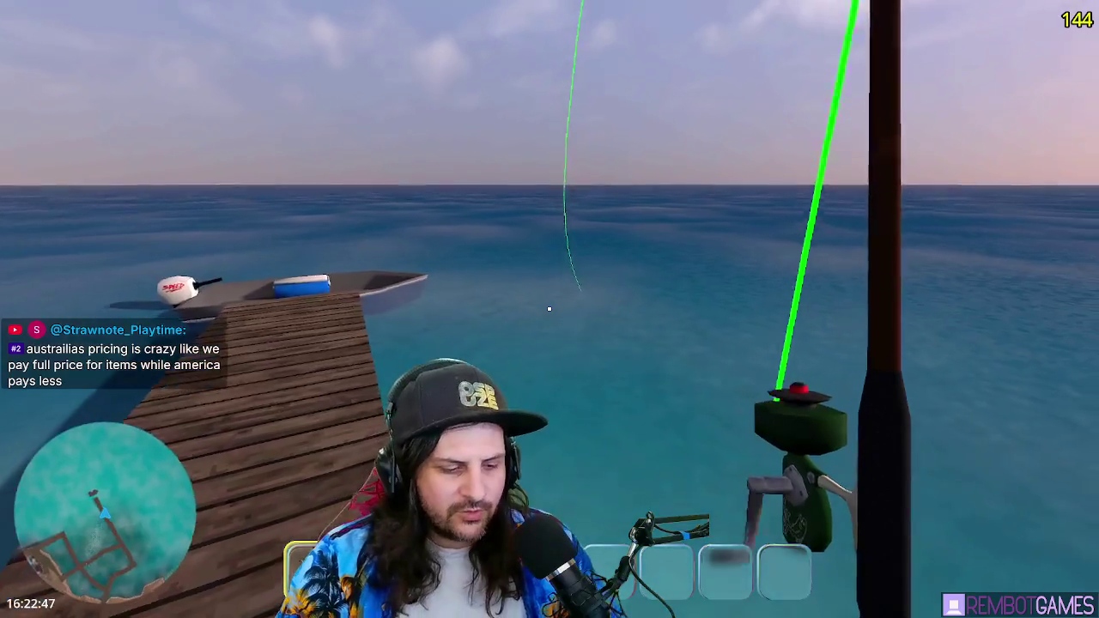
Step: Stop the running game after testing the rod on the dock
{"action": "key", "text": "F8"}
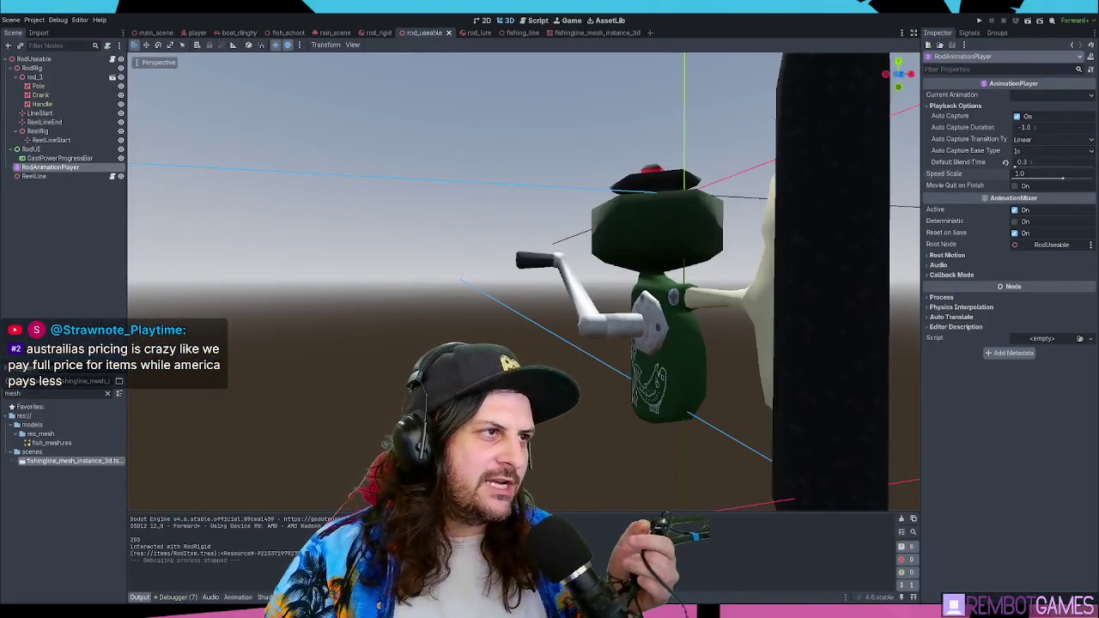
Step: In items_rigid.gd, delete the empty line 54
{"action": "left_click", "coordinate": [538, 20]}
{"action": "left_click", "coordinate": [503, 178]}
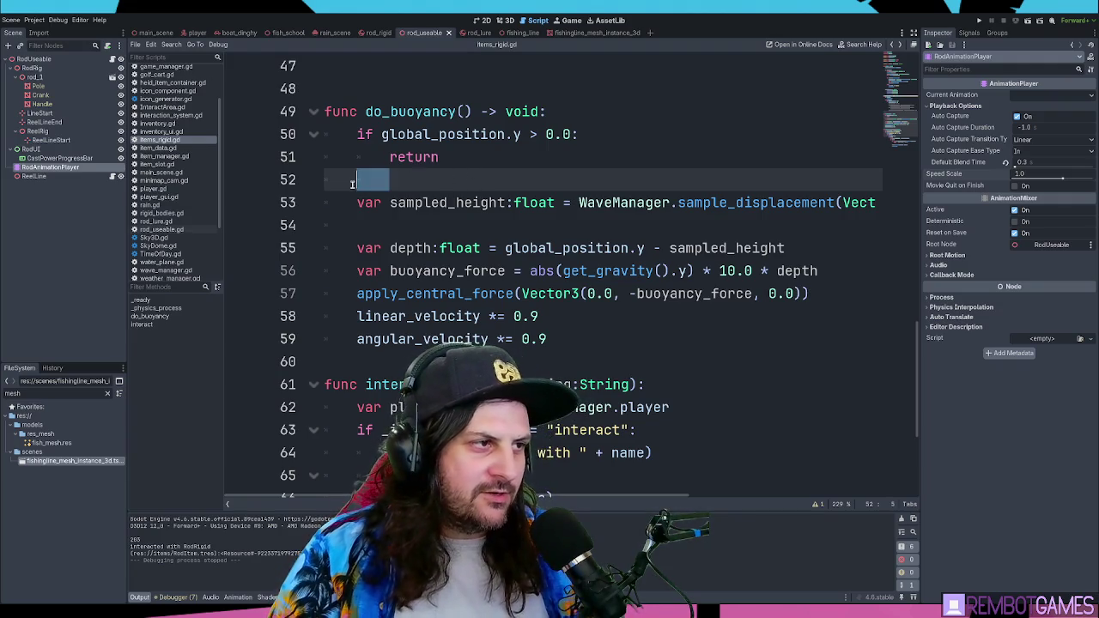
{"action": "left_click", "coordinate": [413, 223]}
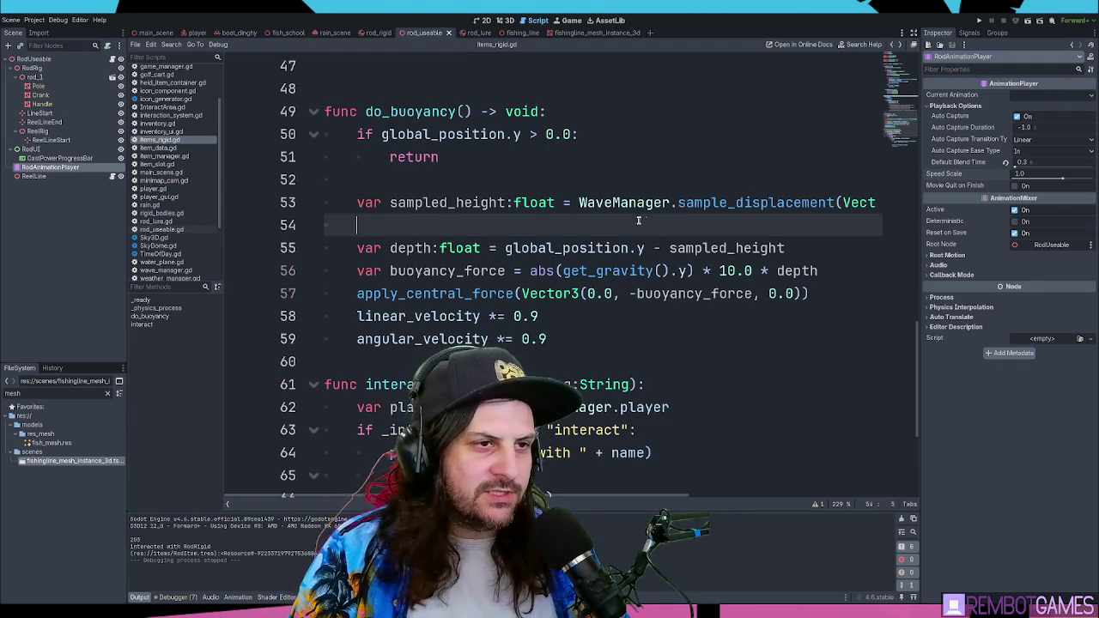
{"action": "key", "text": "BackSpace"}
{"action": "scroll", "coordinate": [606, 198], "scroll_direction": "down", "scroll_amount": 5}
{"action": "scroll", "coordinate": [606, 198], "scroll_direction": "up", "scroll_amount": 2}
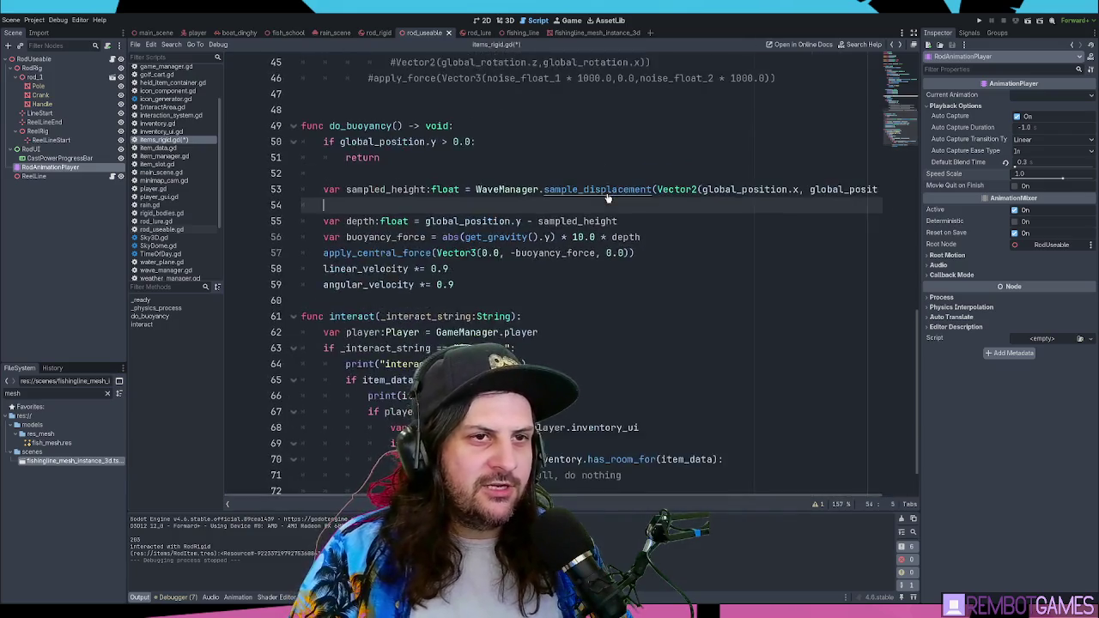
{"action": "scroll", "coordinate": [602, 208], "scroll_direction": "up", "scroll_amount": 1, "text": "ctrl"}
{"action": "scroll", "coordinate": [602, 208], "scroll_direction": "down", "scroll_amount": 2}
{"action": "scroll", "coordinate": [566, 230], "scroll_direction": "up", "scroll_amount": 4}
Step: Select the commented block on lines 41–46
{"action": "left_click_drag", "start_coordinate": [494, 251], "coordinate": [312, 231]}
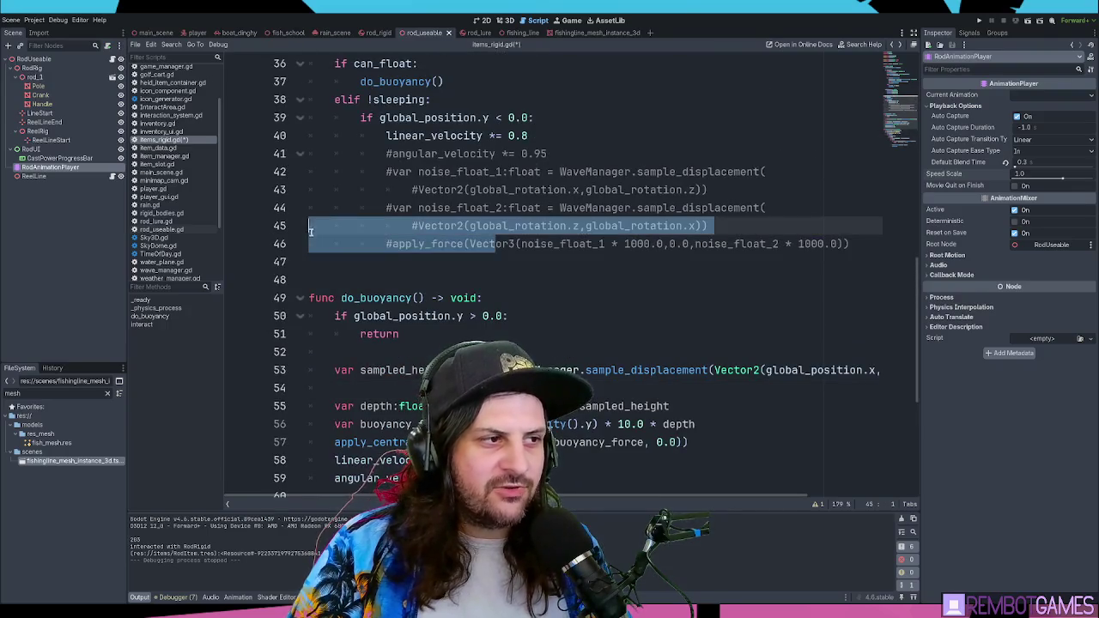
{"action": "left_click", "coordinate": [441, 272]}
{"action": "key", "text": "shift+Up"}
{"action": "key", "text": "shift+Up"}
{"action": "key", "text": "shift+Up"}
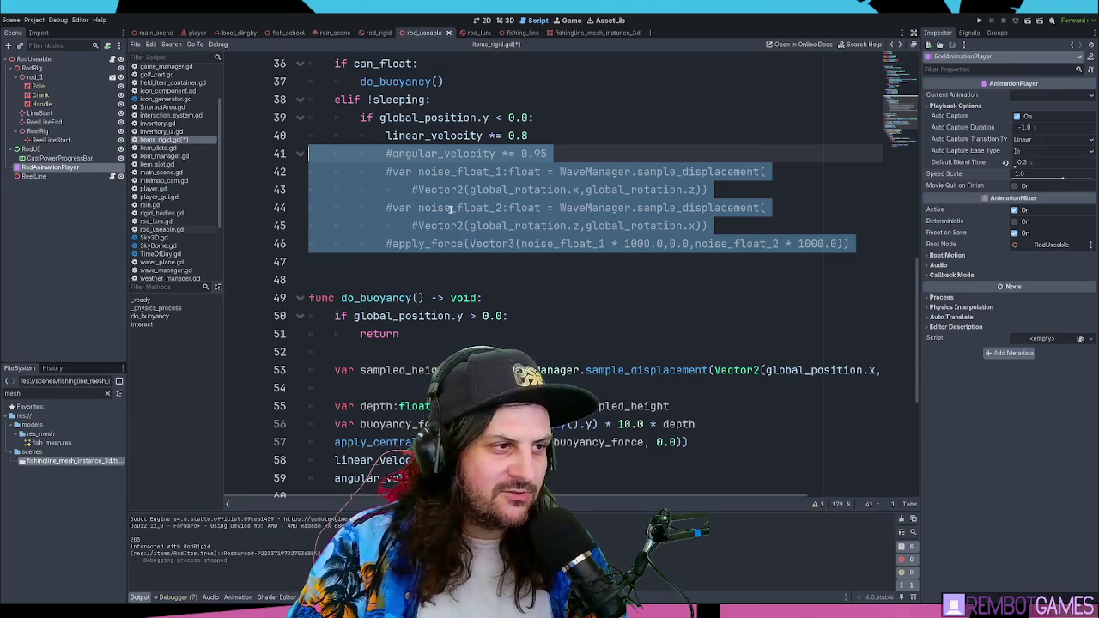
{"action": "double_click", "coordinate": [450, 209]}
{"action": "mouse_move", "coordinate": [429, 244]}
{"action": "left_mouse_down"}
{"action": "mouse_move", "coordinate": [378, 225]}
{"action": "mouse_move", "coordinate": [328, 148]}
{"action": "left_mouse_up"}
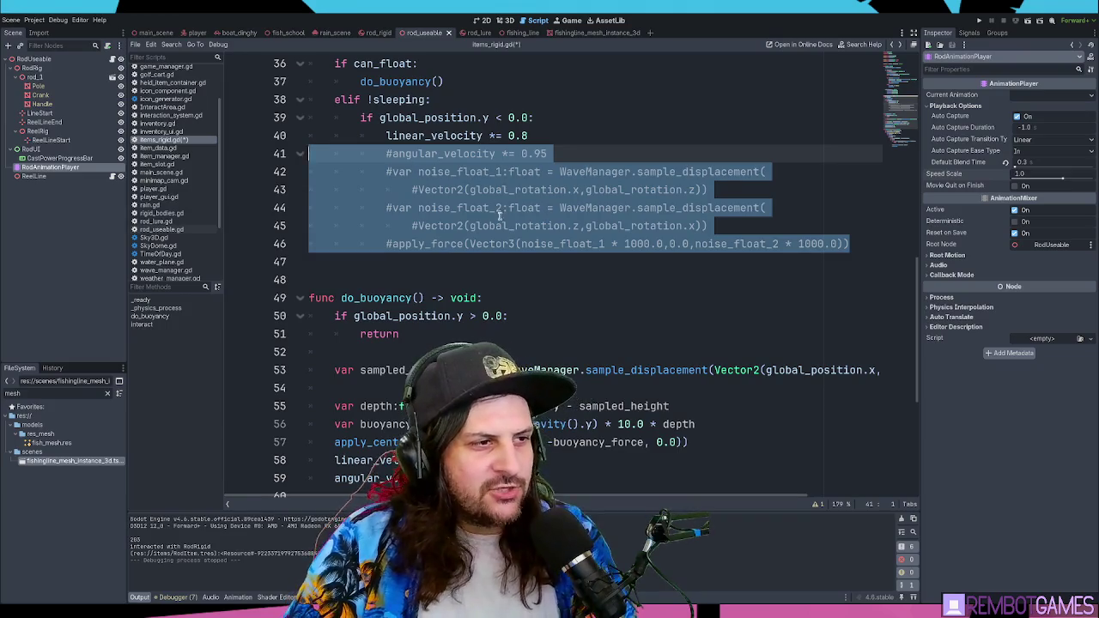
{"action": "left_click", "coordinate": [495, 261]}
{"action": "scroll", "coordinate": [493, 261], "scroll_direction": "down", "scroll_amount": 3}
Step: Delete the blank line above do_buoyancy, check lines 51 and 58, then switch to the Reddit post
{"action": "left_click", "coordinate": [418, 135]}
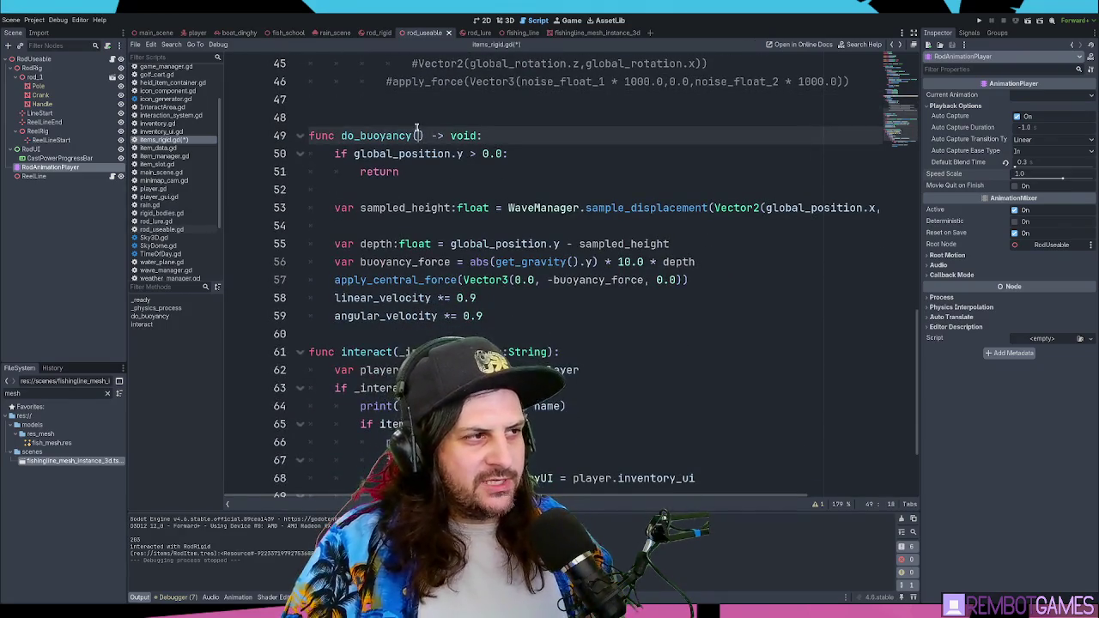
{"action": "left_click", "coordinate": [416, 125]}
{"action": "key", "text": "BackSpace"}
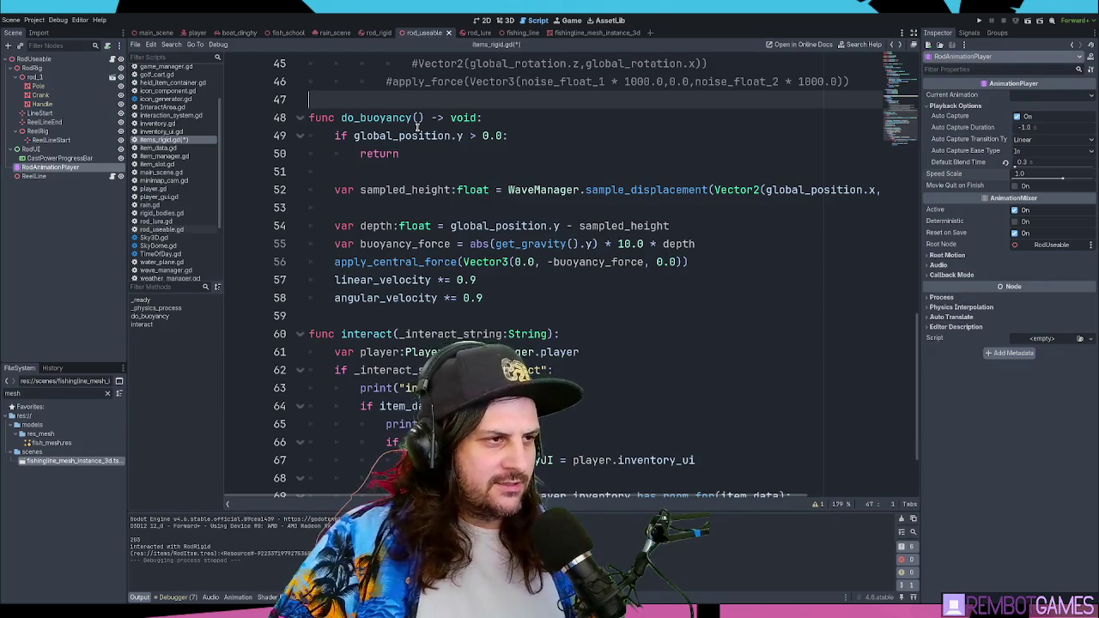
{"action": "left_click", "coordinate": [388, 174]}
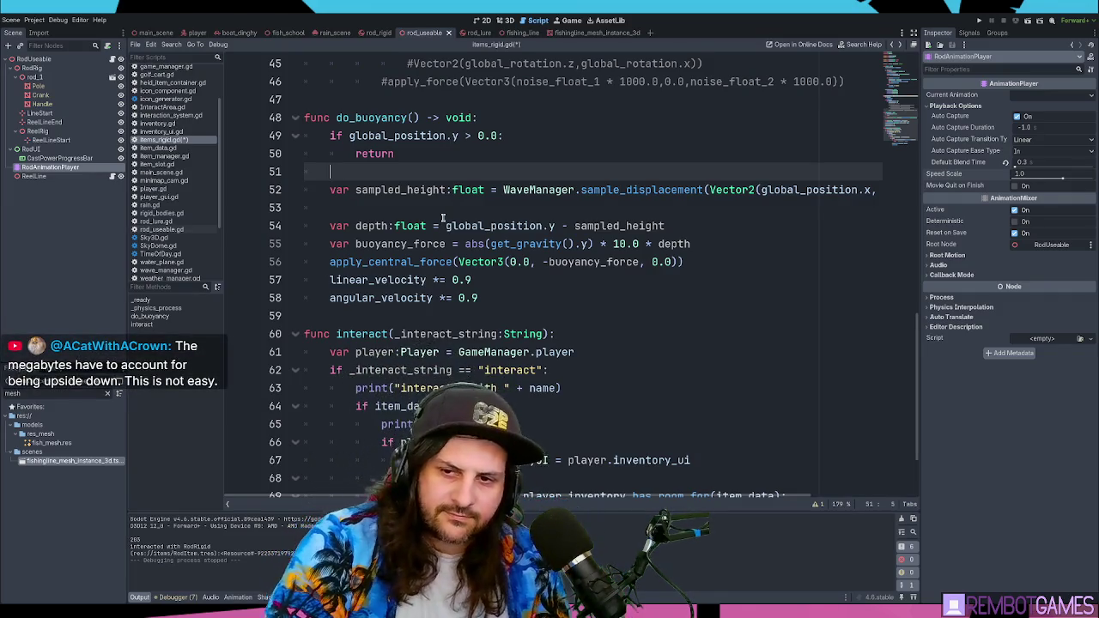
{"action": "left_click", "coordinate": [682, 318]}
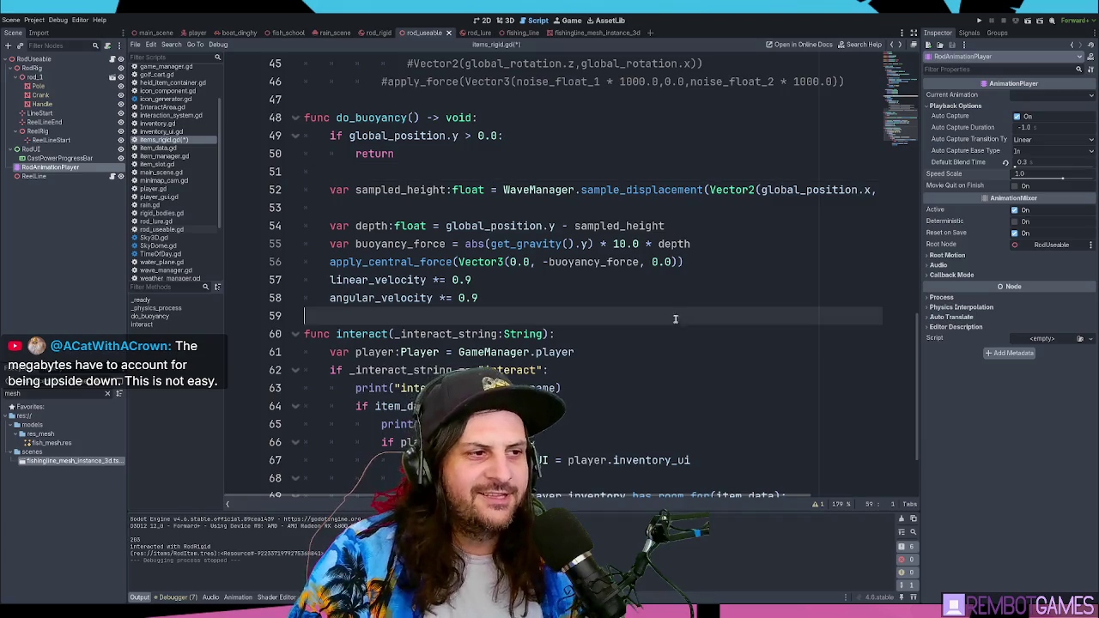
{"action": "left_click", "coordinate": [562, 300]}
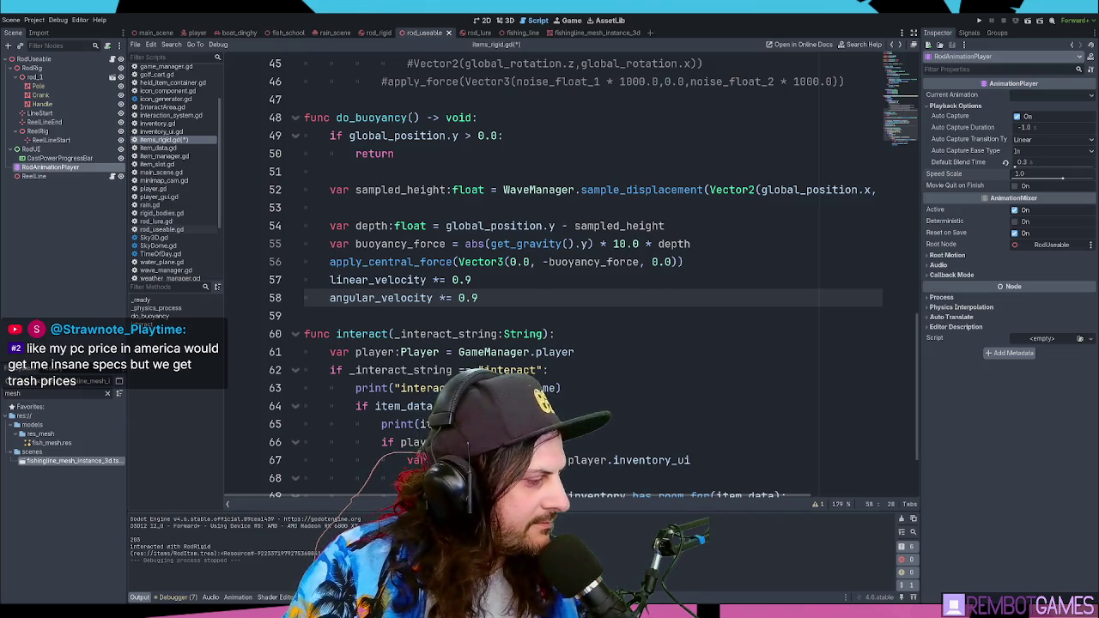
{"action": "key", "text": "alt+Tab"}
Step: Highlight the Reddit post's 'TIL' title and scroll down through the comments
{"action": "double_click", "coordinate": [271, 144]}
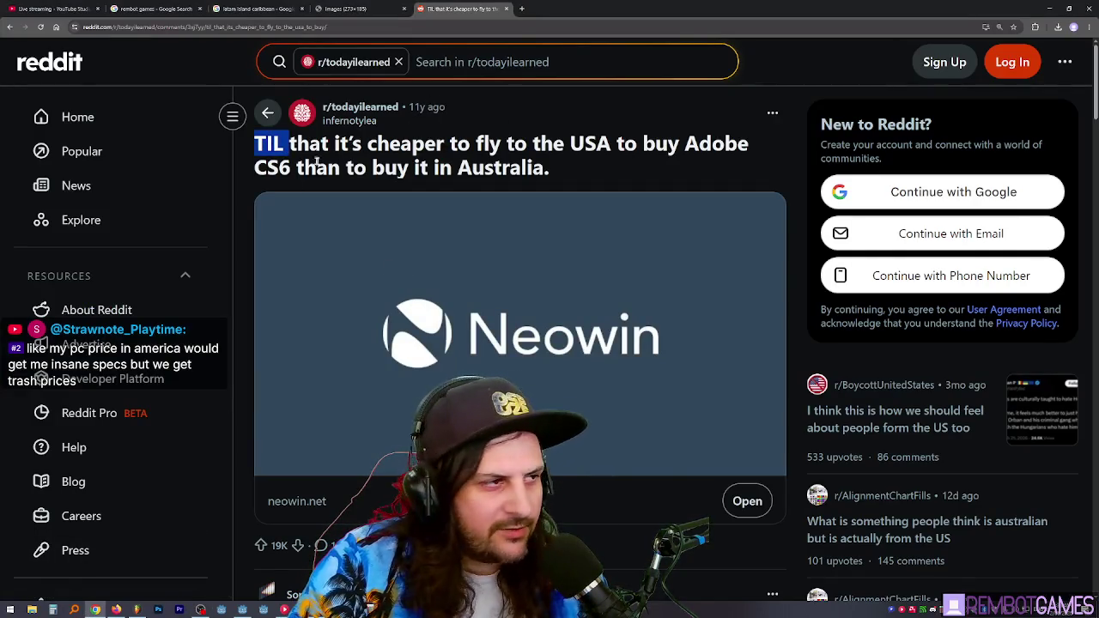
{"action": "mouse_move", "coordinate": [262, 145]}
{"action": "left_mouse_down"}
{"action": "mouse_move", "coordinate": [703, 146]}
{"action": "mouse_move", "coordinate": [293, 168]}
{"action": "mouse_move", "coordinate": [493, 168]}
{"action": "left_mouse_up"}
{"action": "scroll", "coordinate": [493, 167], "scroll_direction": "down", "scroll_amount": 1}
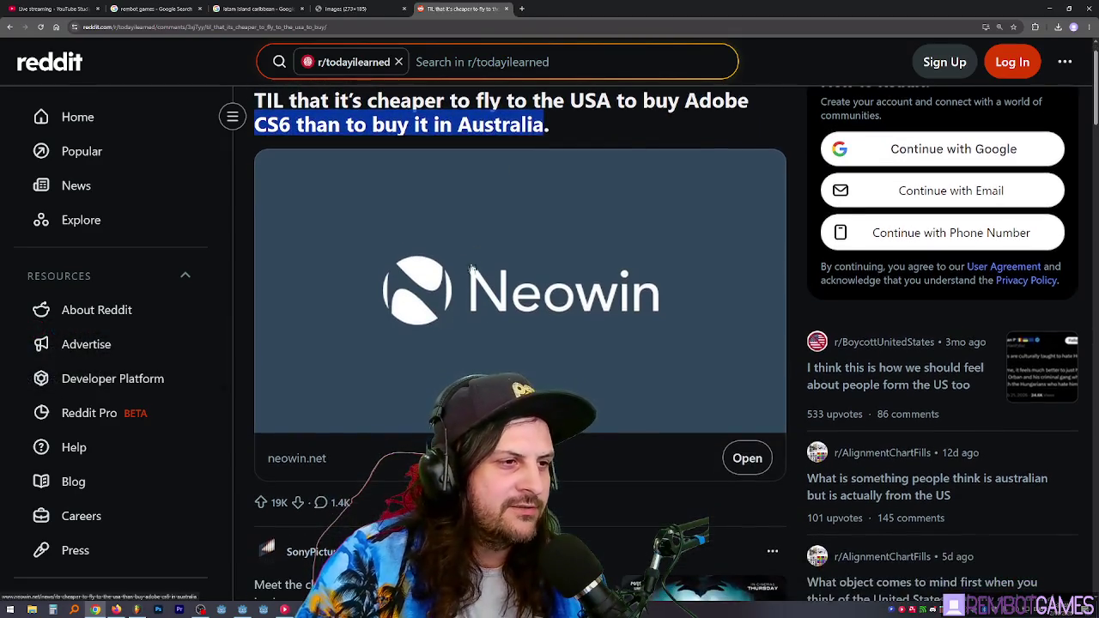
{"action": "scroll", "coordinate": [448, 335], "scroll_direction": "down", "scroll_amount": 3}
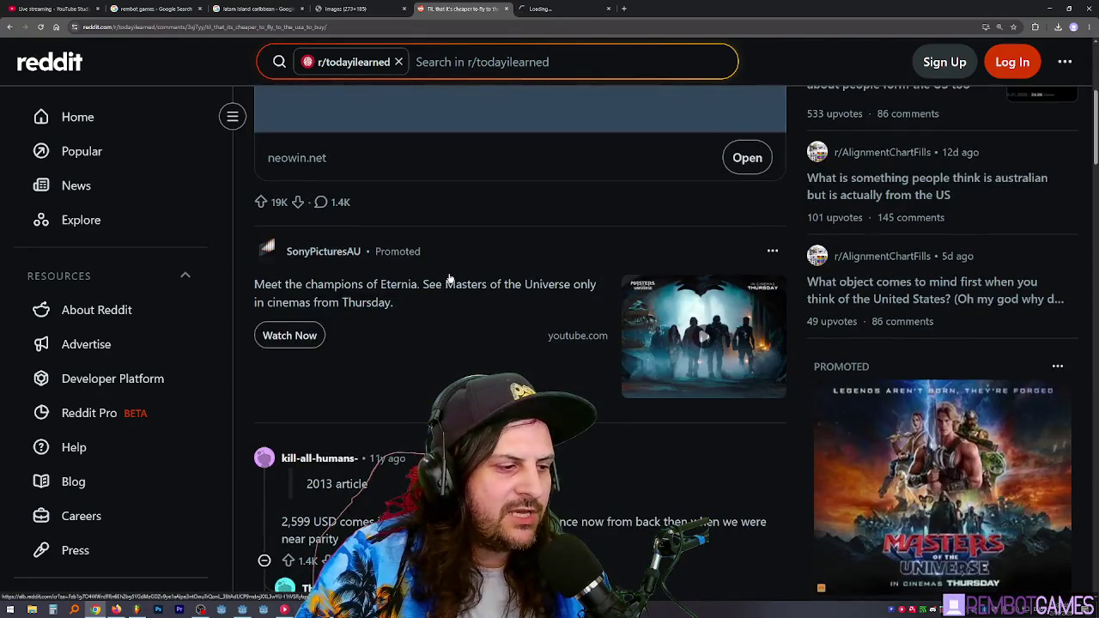
{"action": "scroll", "coordinate": [448, 293], "scroll_direction": "down", "scroll_amount": 2}
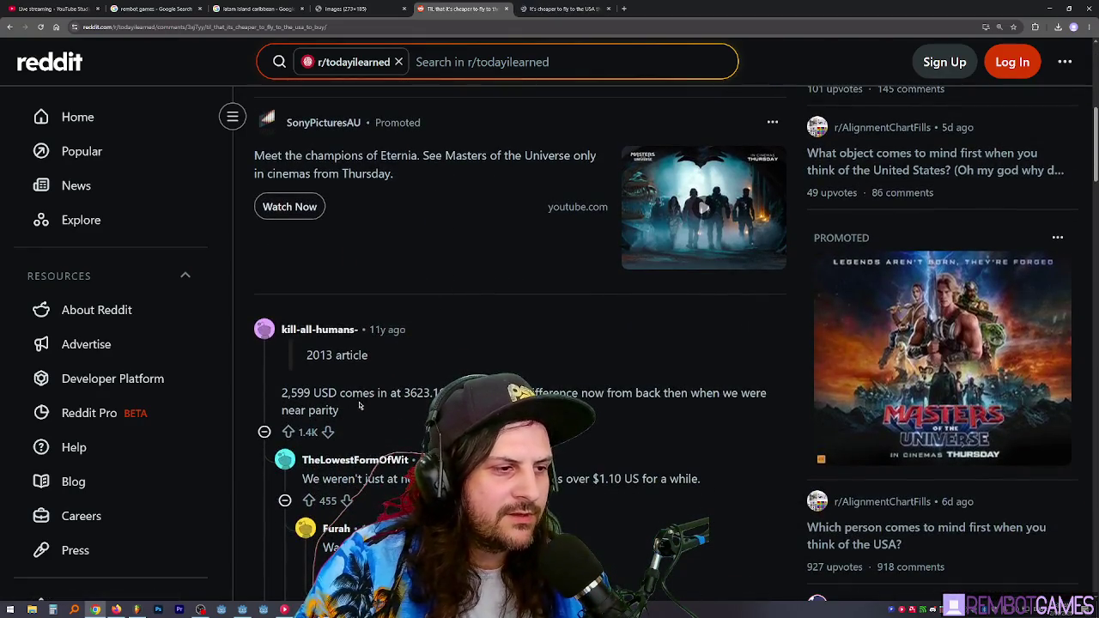
{"action": "scroll", "coordinate": [401, 374], "scroll_direction": "down", "scroll_amount": 1}
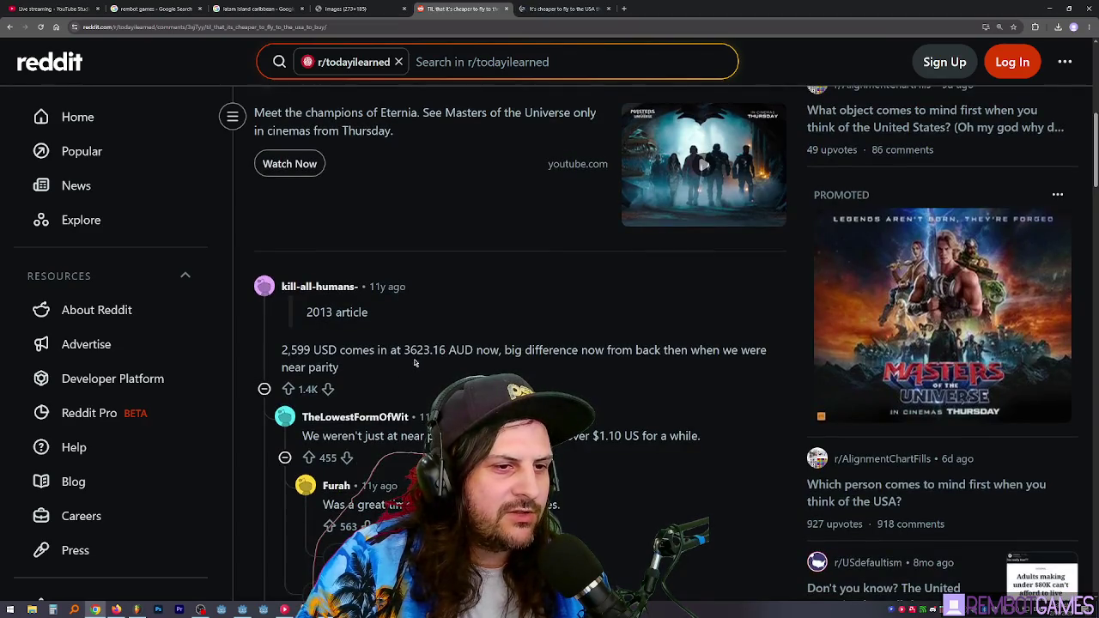
Step: Check the 3623.16 AUD comment figure, then open the Neowin CS6 pricing article
{"action": "double_click", "coordinate": [436, 350]}
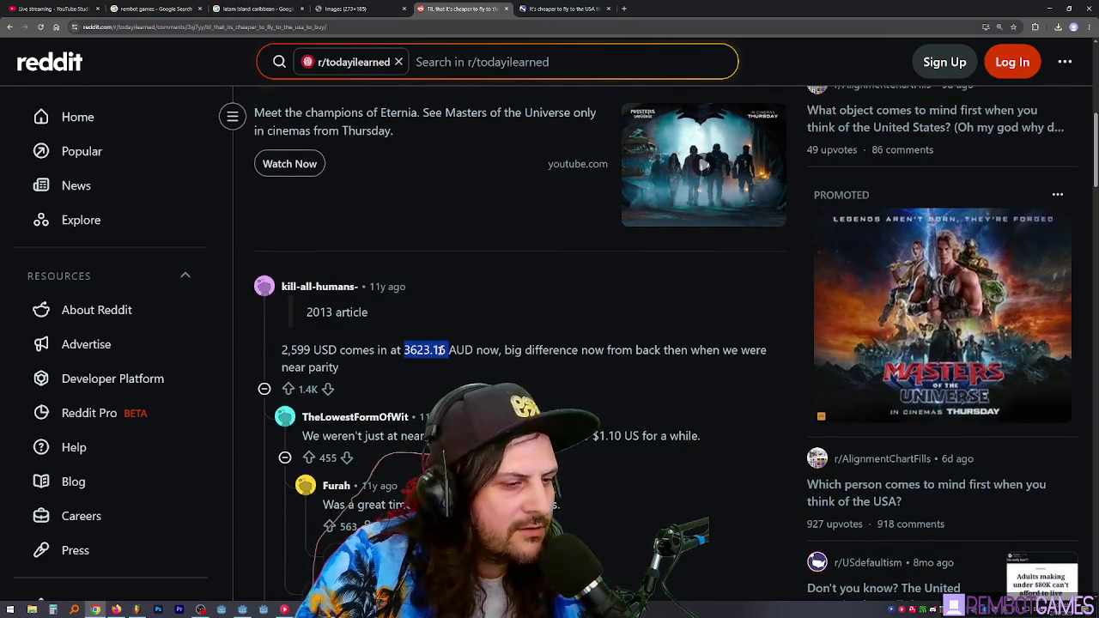
{"action": "left_click", "coordinate": [436, 350]}
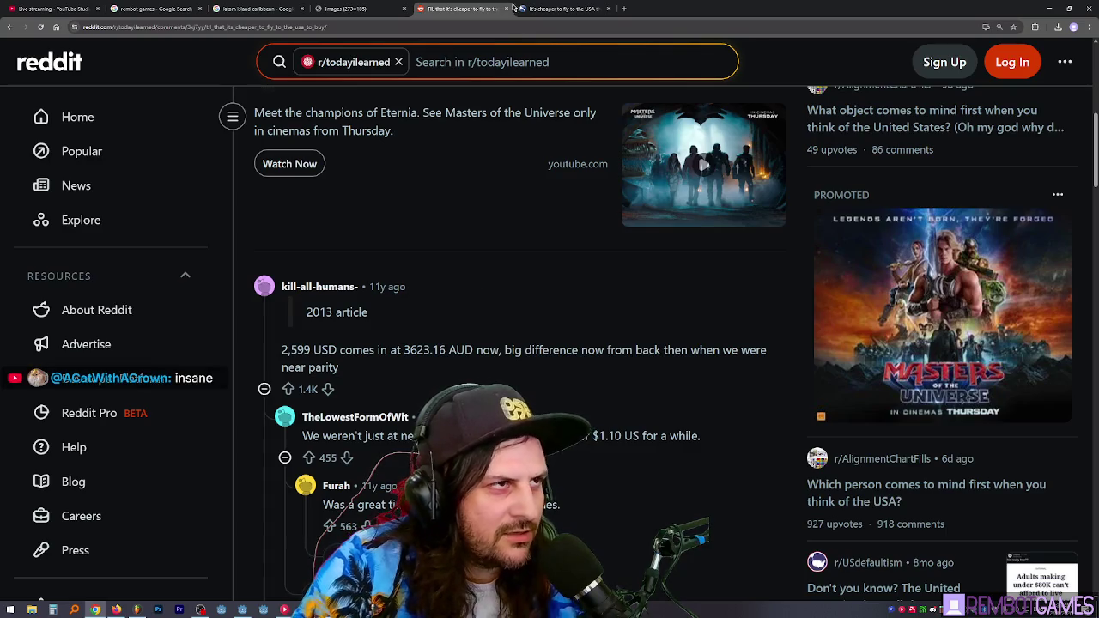
{"action": "left_click", "coordinate": [558, 8]}
{"action": "left_click", "coordinate": [705, 250]}
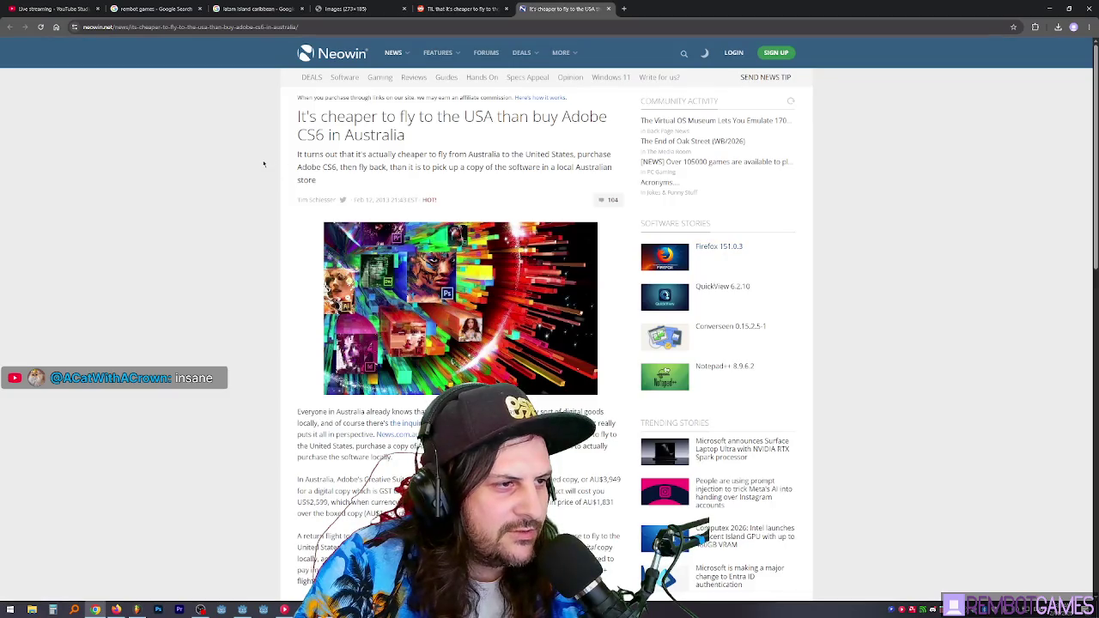
Step: Zoom the Neowin article in with Ctrl+Plus and scroll down through it
{"action": "scroll", "coordinate": [264, 163], "scroll_direction": "down", "scroll_amount": 2}
{"action": "scroll", "coordinate": [267, 158], "scroll_direction": "down", "scroll_amount": 3}
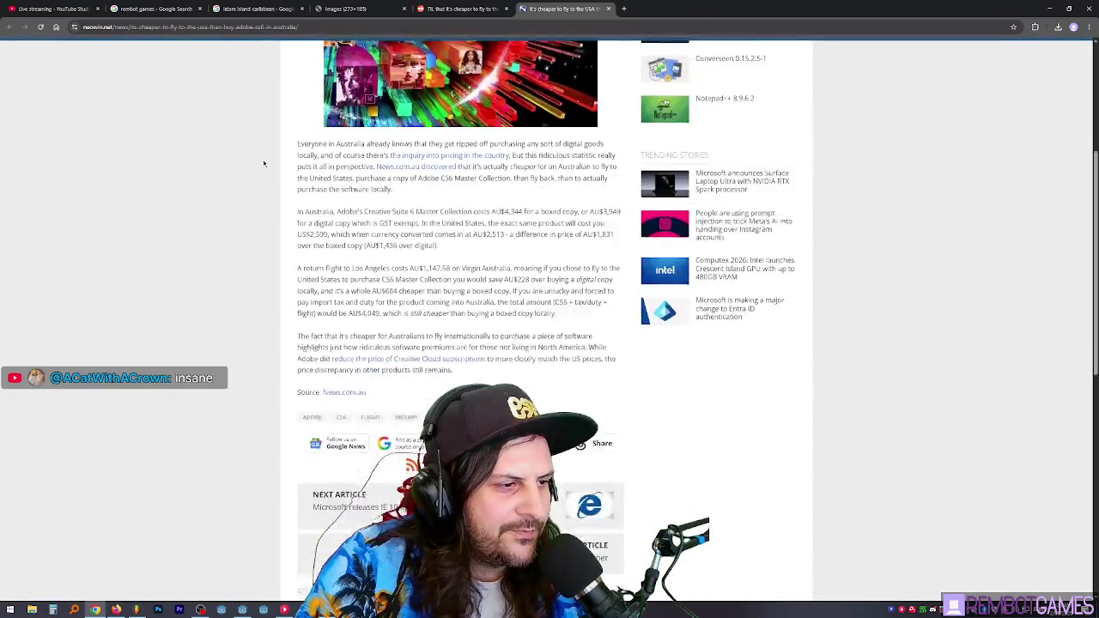
{"action": "scroll", "coordinate": [269, 151], "scroll_direction": "up", "scroll_amount": 2}
{"action": "key", "text": "ctrl+plus"}
{"action": "key", "text": "ctrl+plus"}
{"action": "key", "text": "ctrl+plus"}
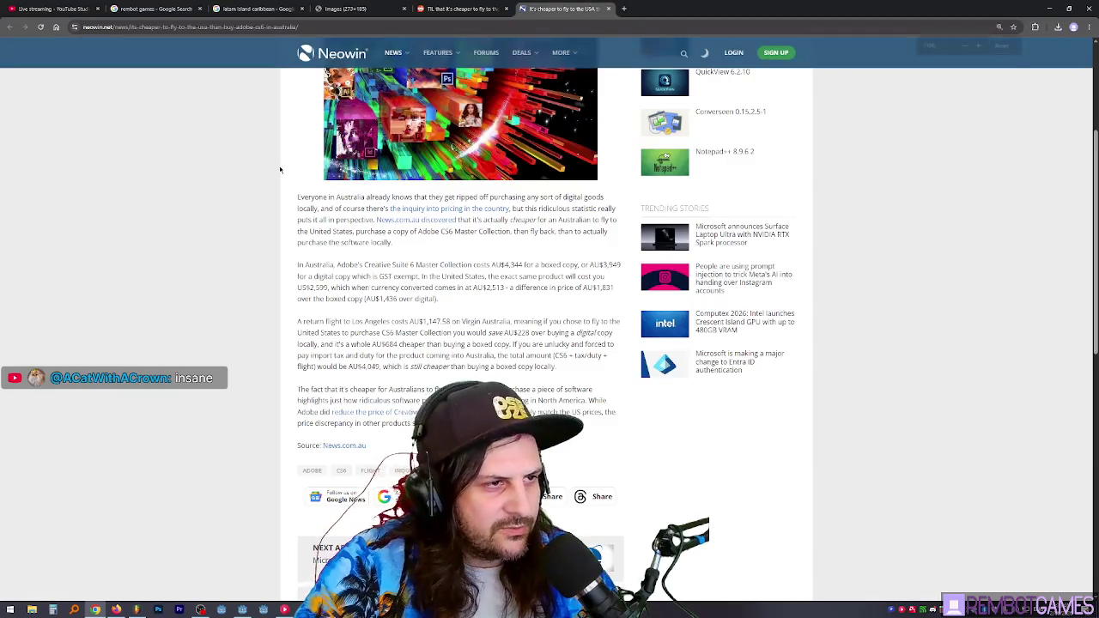
{"action": "scroll", "coordinate": [235, 172], "scroll_direction": "down", "scroll_amount": 2}
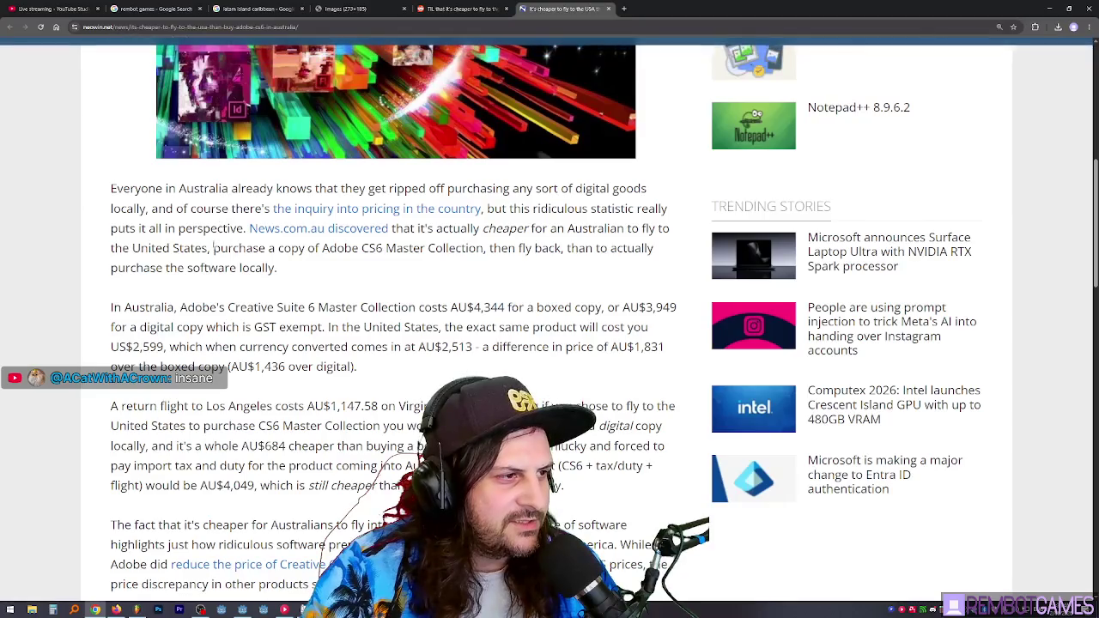
{"action": "scroll", "coordinate": [156, 263], "scroll_direction": "down", "scroll_amount": 1}
{"action": "scroll", "coordinate": [157, 262], "scroll_direction": "down", "scroll_amount": 1}
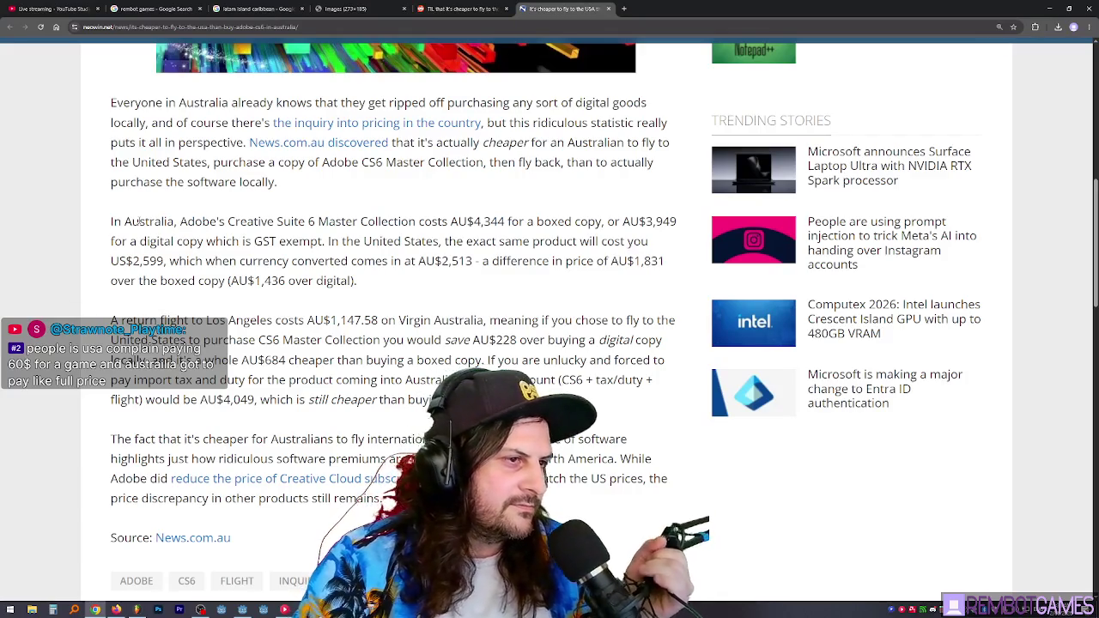
Step: Highlight the US$2,599 price and AU$2,513 conversion in the Australian pricing paragraph
{"action": "double_click", "coordinate": [554, 222]}
{"action": "left_click", "coordinate": [604, 221]}
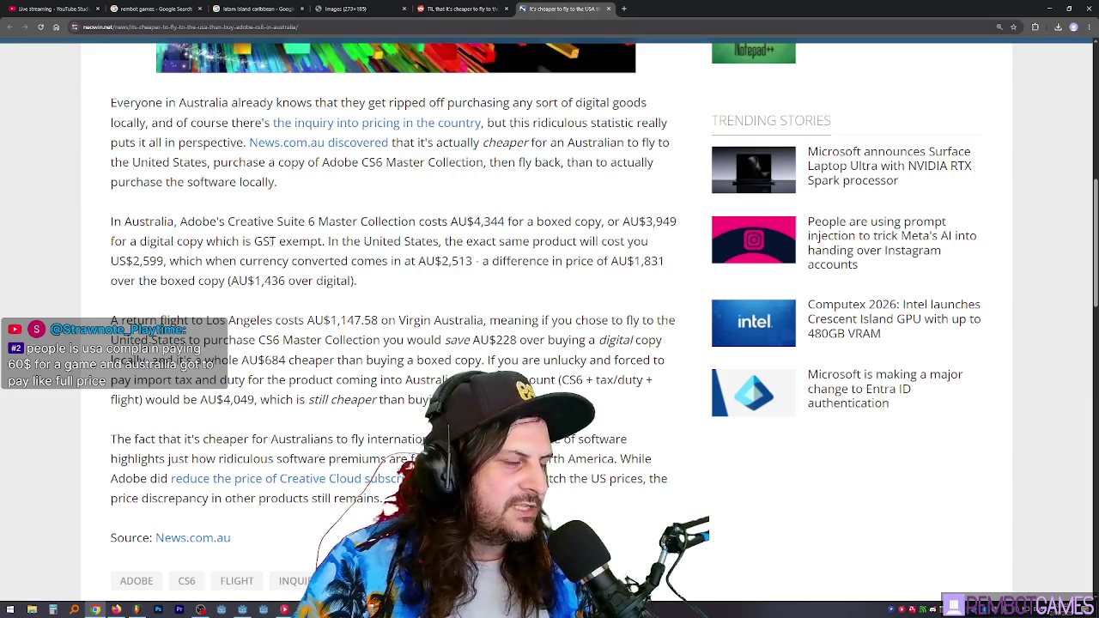
{"action": "left_click_drag", "start_coordinate": [328, 241], "coordinate": [649, 242]}
{"action": "left_click_drag", "start_coordinate": [489, 261], "coordinate": [348, 261]}
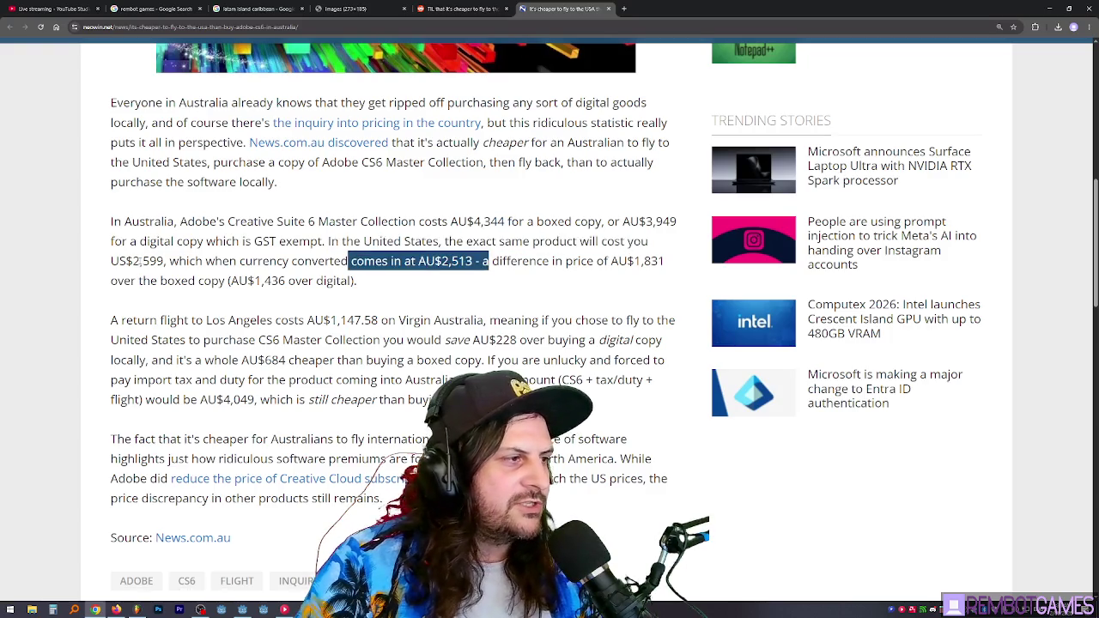
{"action": "left_click", "coordinate": [348, 261]}
{"action": "left_click_drag", "start_coordinate": [140, 261], "coordinate": [159, 261]}
{"action": "left_click", "coordinate": [163, 261]}
{"action": "double_click", "coordinate": [186, 261]}
{"action": "left_click_drag", "start_coordinate": [238, 261], "coordinate": [429, 261]}
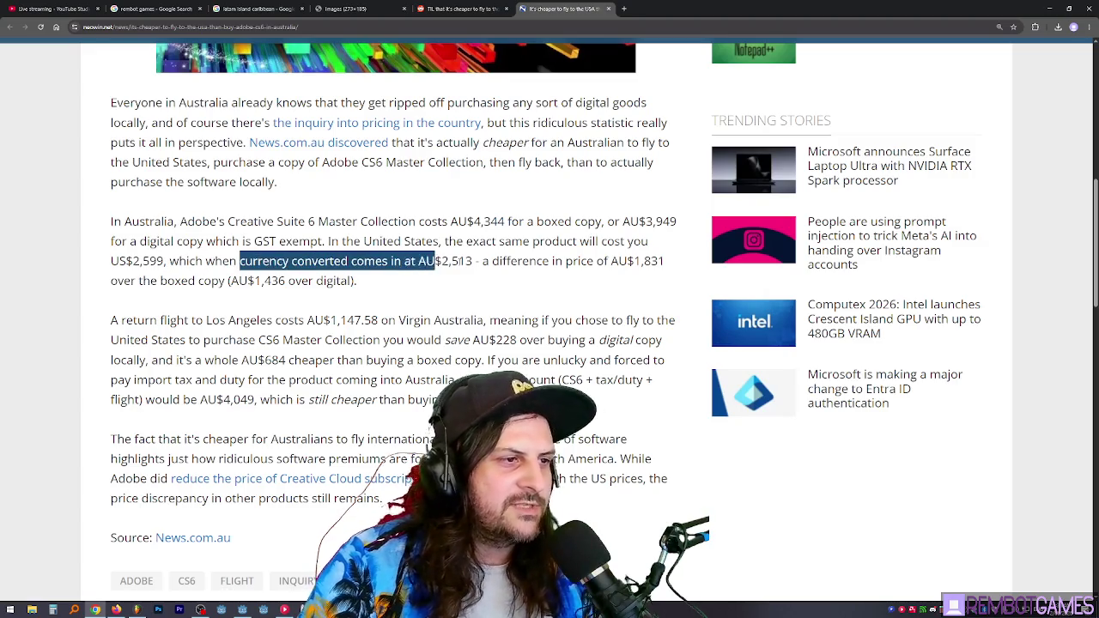
{"action": "left_click", "coordinate": [461, 261]}
{"action": "double_click", "coordinate": [461, 261]}
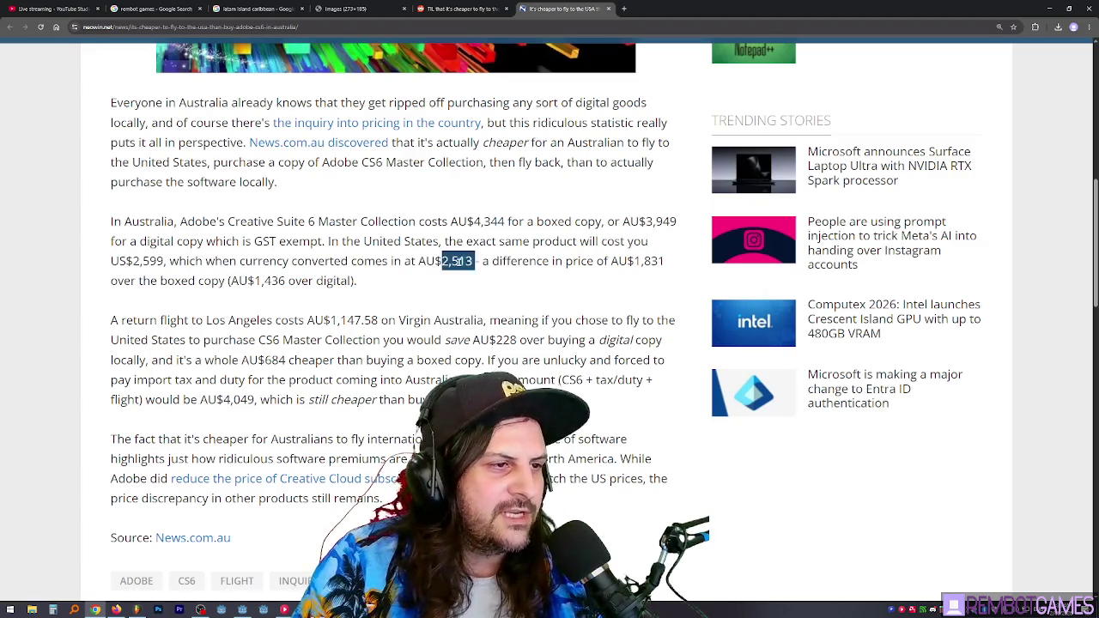
{"action": "triple_click", "coordinate": [549, 261]}
{"action": "left_click", "coordinate": [612, 261]}
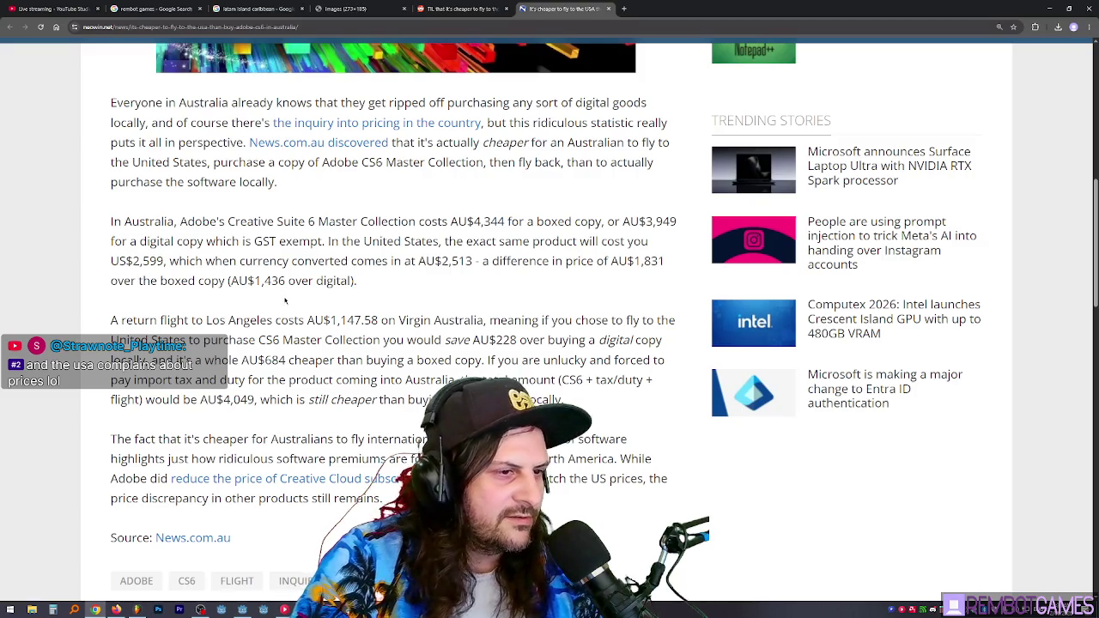
Step: Highlight the AU$1,147.58 return-flight price paragraph
{"action": "left_click_drag", "start_coordinate": [151, 320], "coordinate": [377, 319]}
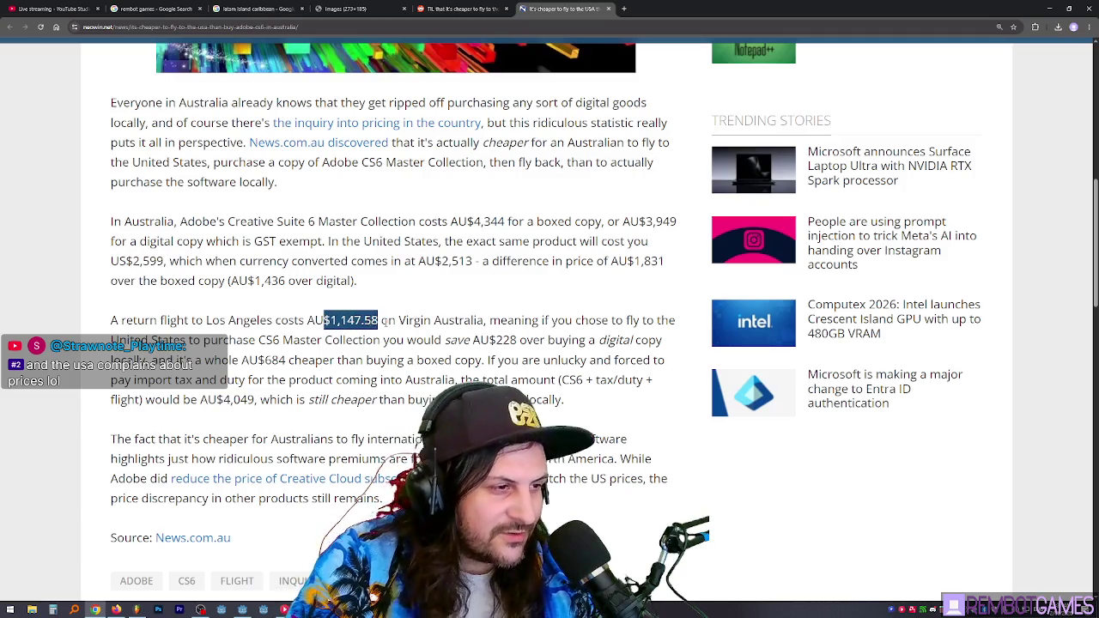
{"action": "left_click", "coordinate": [393, 319]}
{"action": "double_click", "coordinate": [438, 319]}
{"action": "triple_click", "coordinate": [439, 319]}
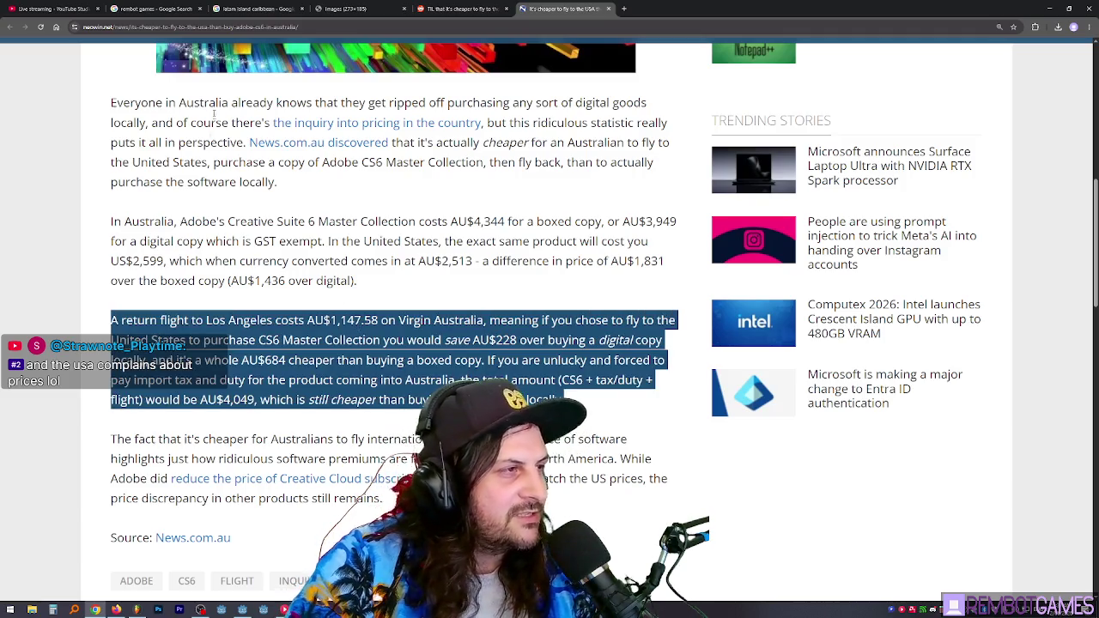
{"action": "left_click", "coordinate": [349, 264]}
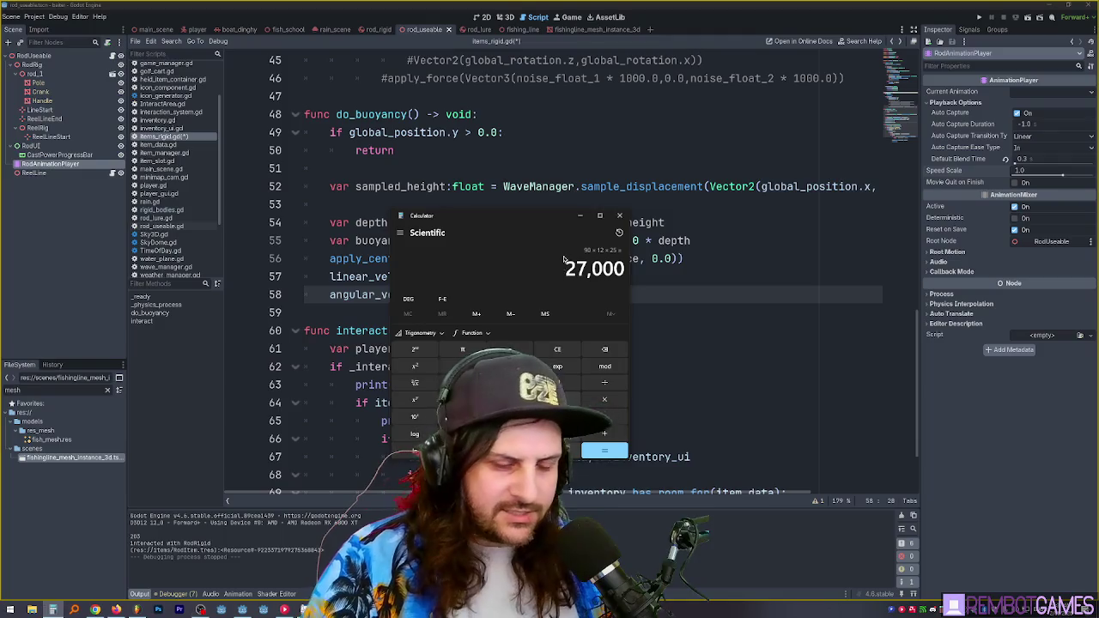
Step: Compute 90 × 12 × 10 = 10,800 in Calculator, copy the result, and close it
{"action": "type", "text": "90*12"}
{"action": "key", "text": "Return"}
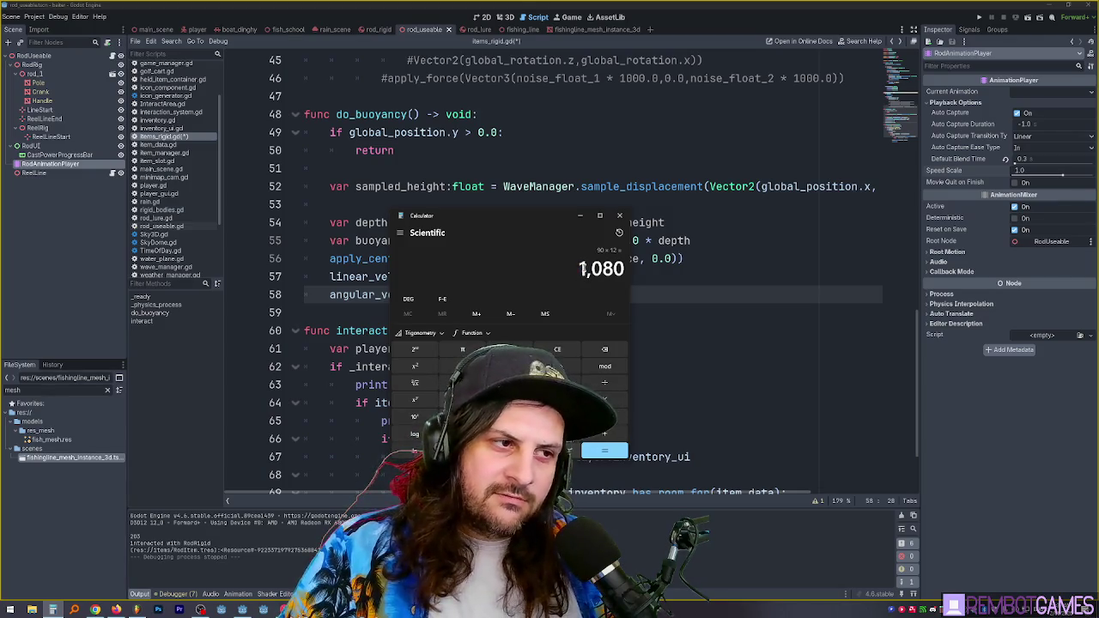
{"action": "left_click_drag", "start_coordinate": [553, 222], "coordinate": [606, 162]}
{"action": "type", "text": "*10"}
{"action": "key", "text": "Return"}
{"action": "key", "text": "ctrl+c"}
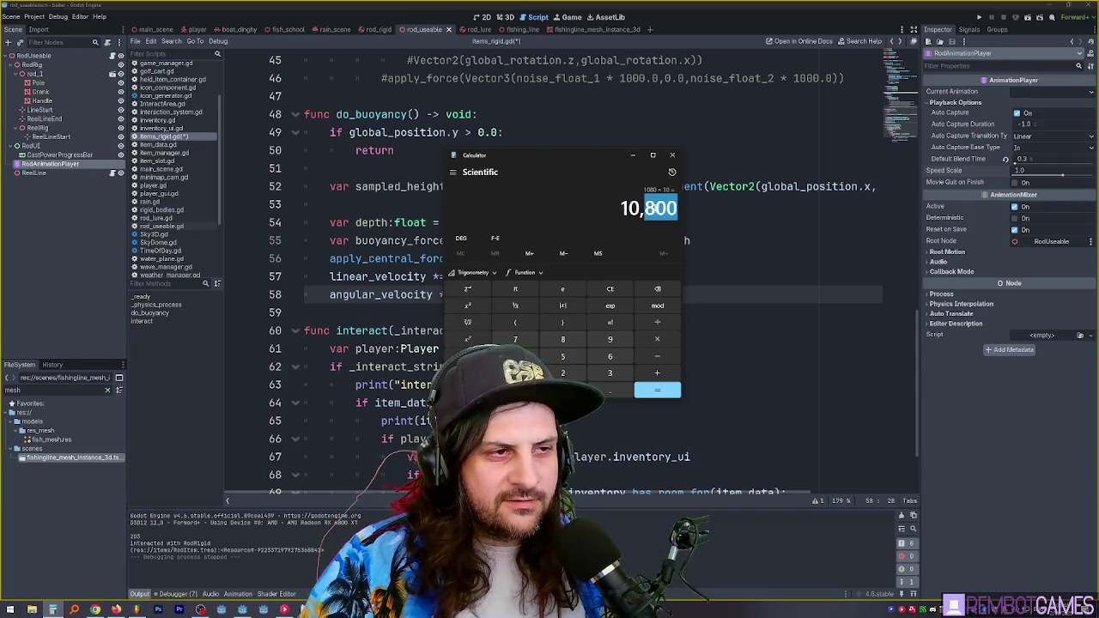
{"action": "left_click_drag", "start_coordinate": [614, 160], "coordinate": [638, 157]}
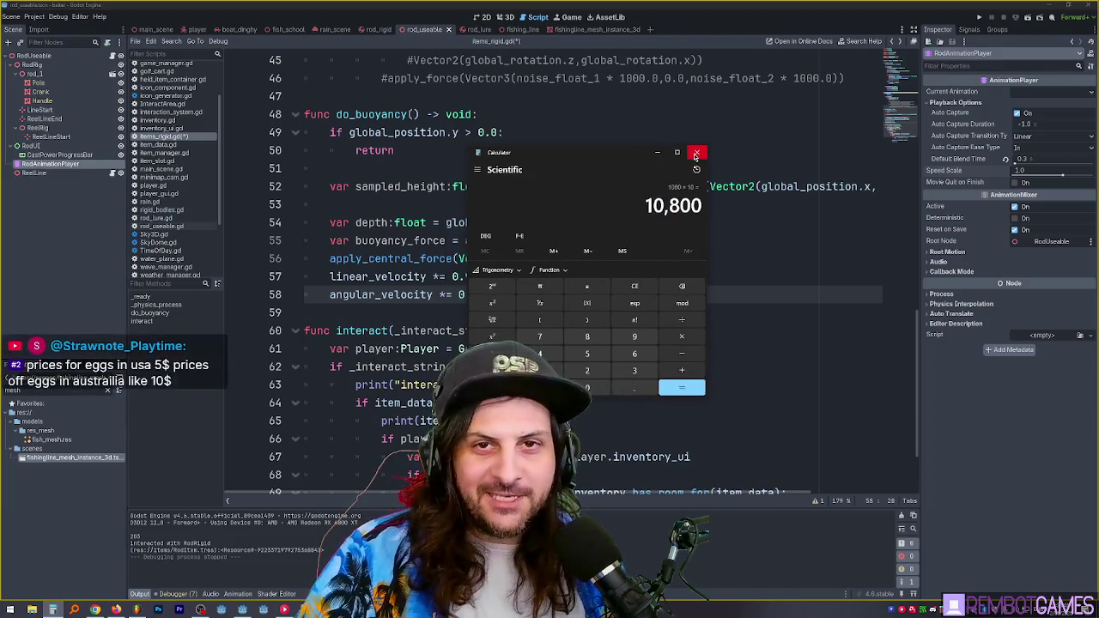
{"action": "left_click", "coordinate": [696, 152]}
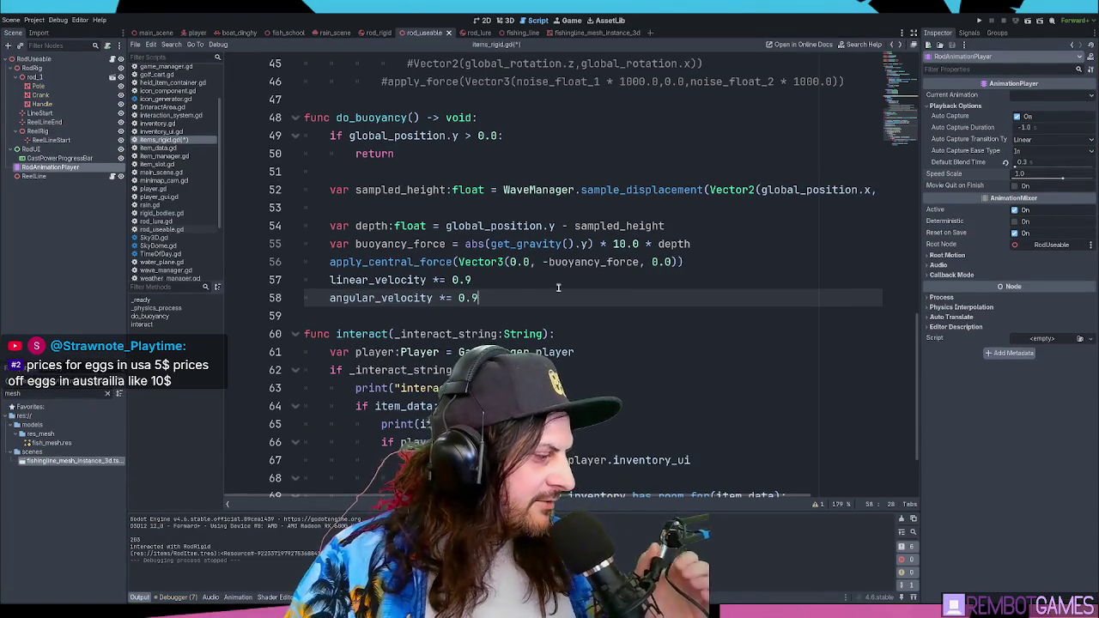
{"action": "left_click", "coordinate": [652, 285]}
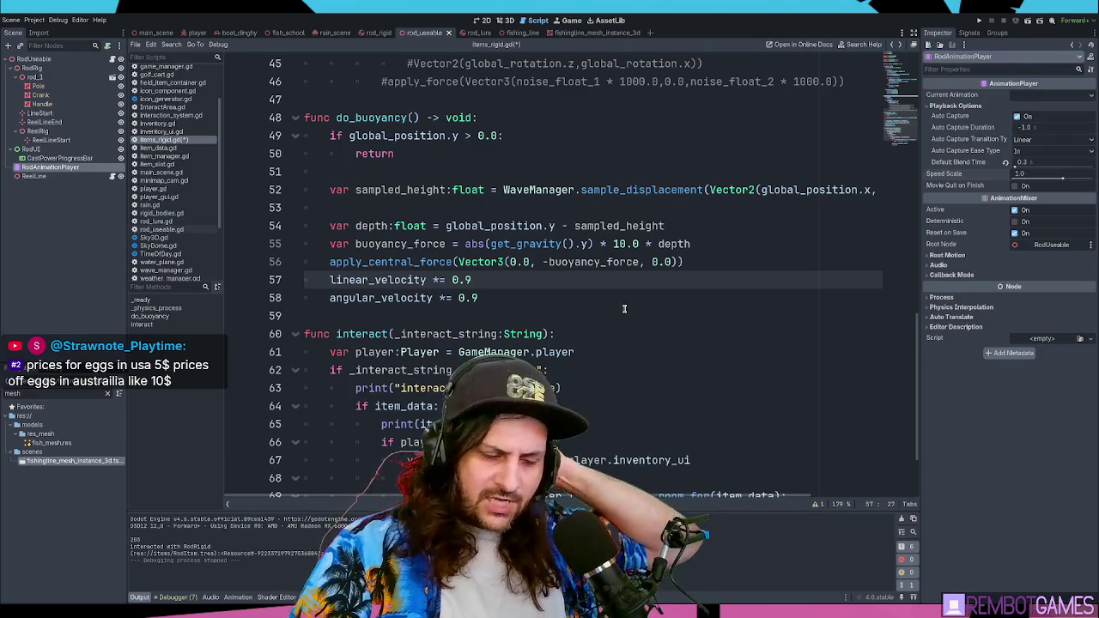
{"action": "left_click", "coordinate": [625, 310]}
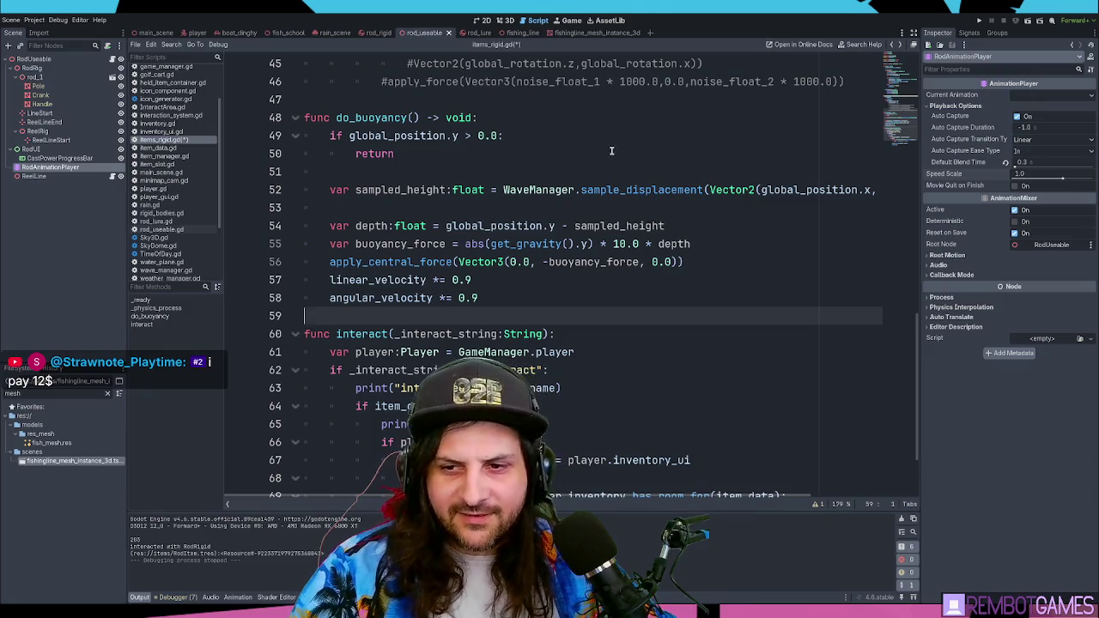
{"action": "left_click", "coordinate": [505, 210]}
{"action": "left_click", "coordinate": [369, 174]}
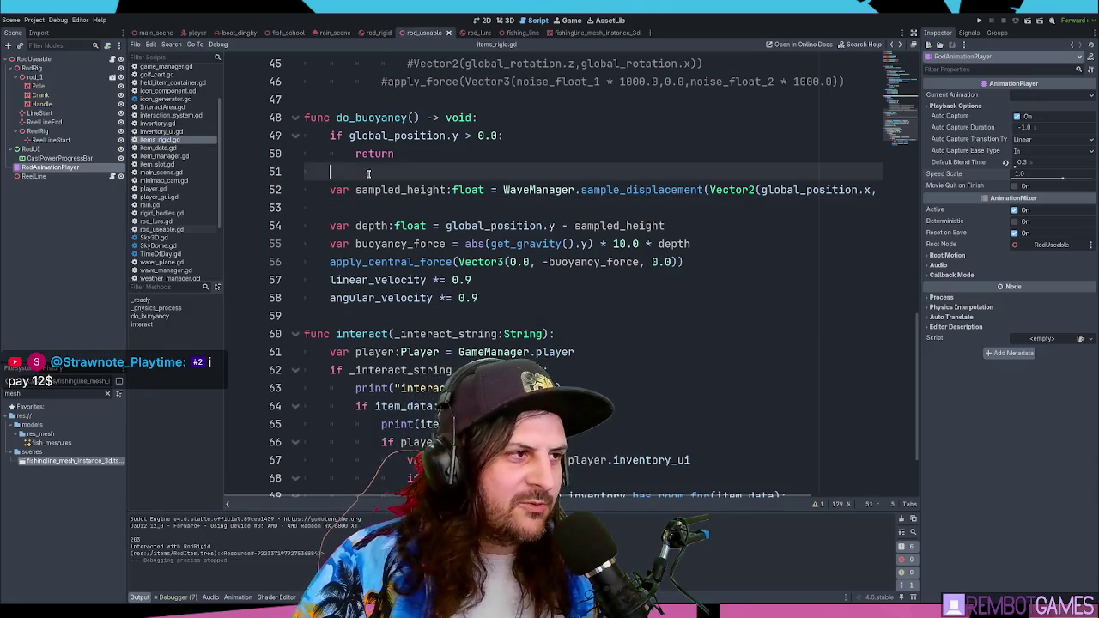
{"action": "left_click", "coordinate": [400, 211]}
{"action": "left_click", "coordinate": [438, 267]}
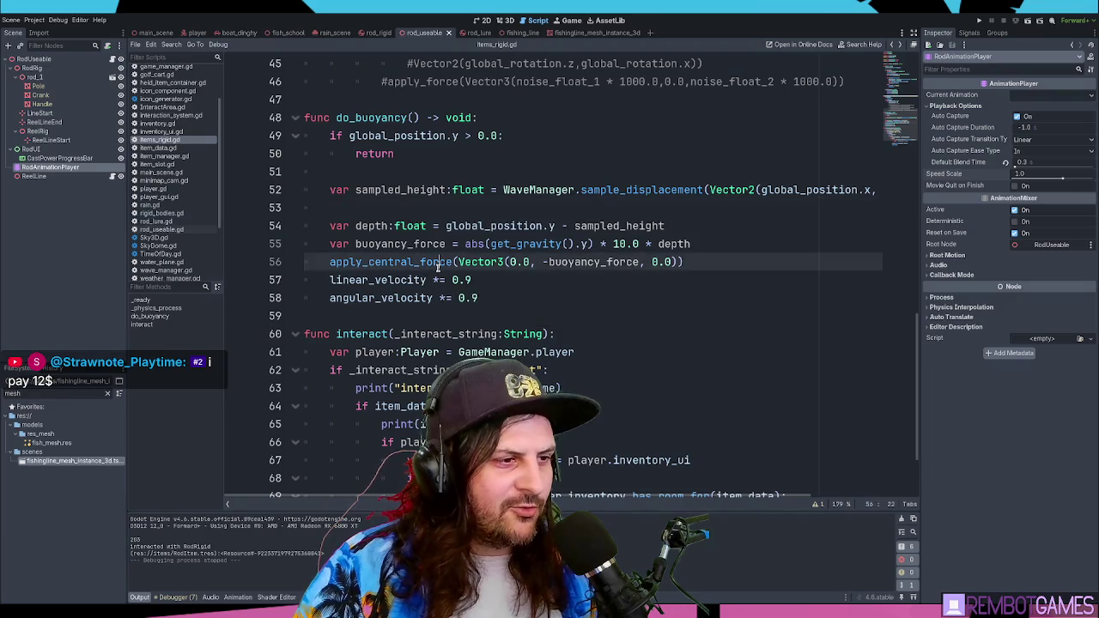
{"action": "scroll", "coordinate": [438, 267], "scroll_direction": "down", "scroll_amount": 2}
{"action": "left_click", "coordinate": [558, 287]}
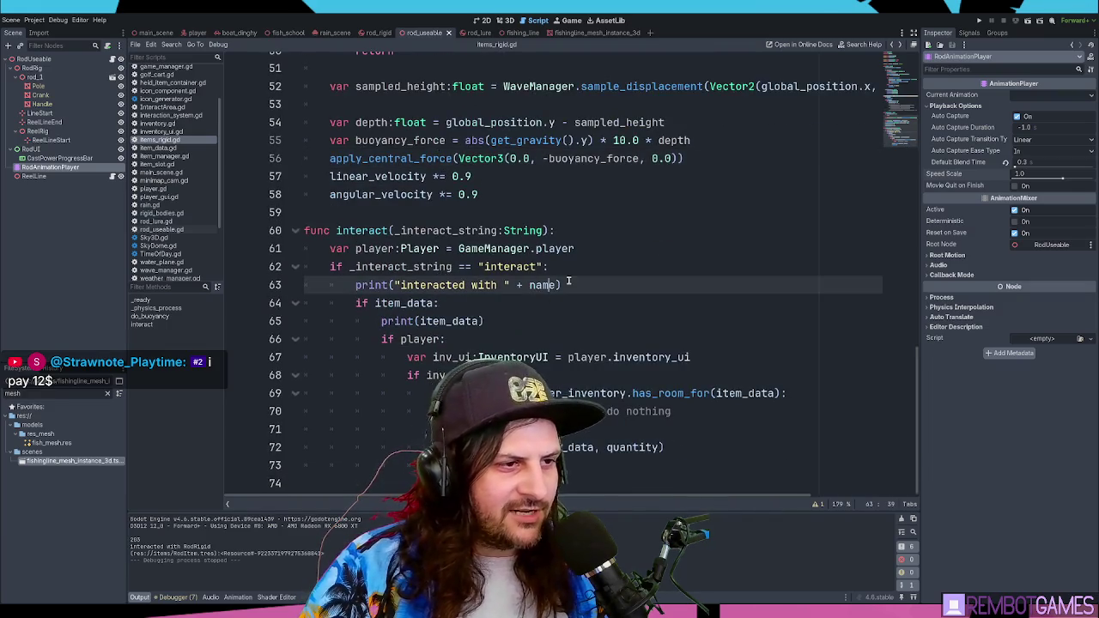
{"action": "left_click", "coordinate": [594, 264]}
{"action": "left_click", "coordinate": [597, 282]}
{"action": "left_click", "coordinate": [594, 266]}
{"action": "left_click", "coordinate": [597, 284]}
{"action": "left_click", "coordinate": [594, 266]}
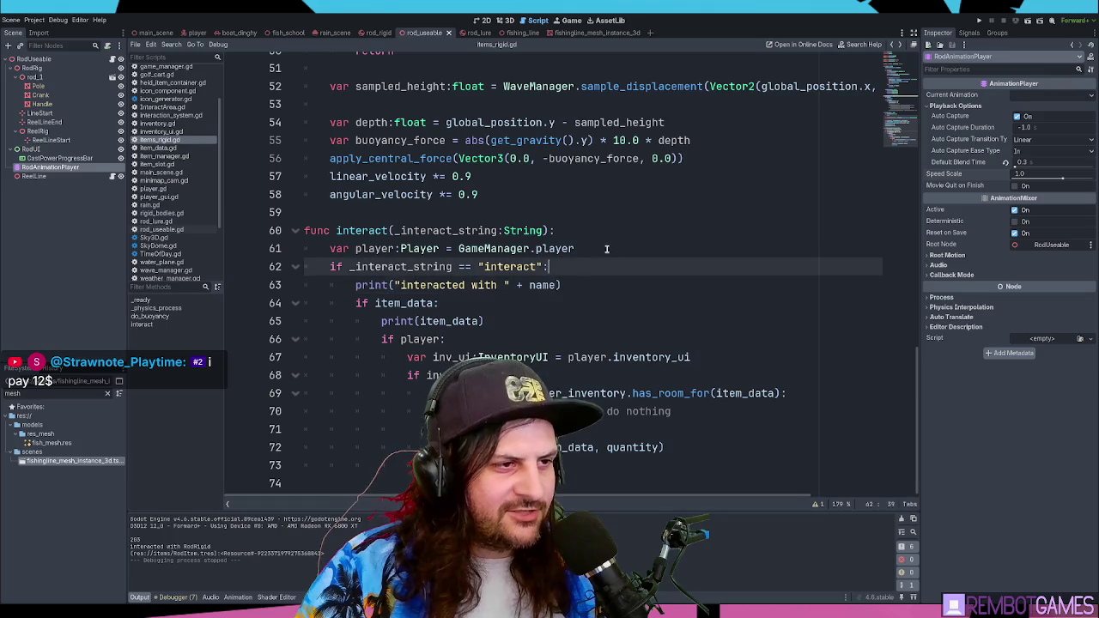
{"action": "left_click", "coordinate": [606, 249]}
{"action": "left_click", "coordinate": [605, 232]}
{"action": "left_click", "coordinate": [600, 248]}
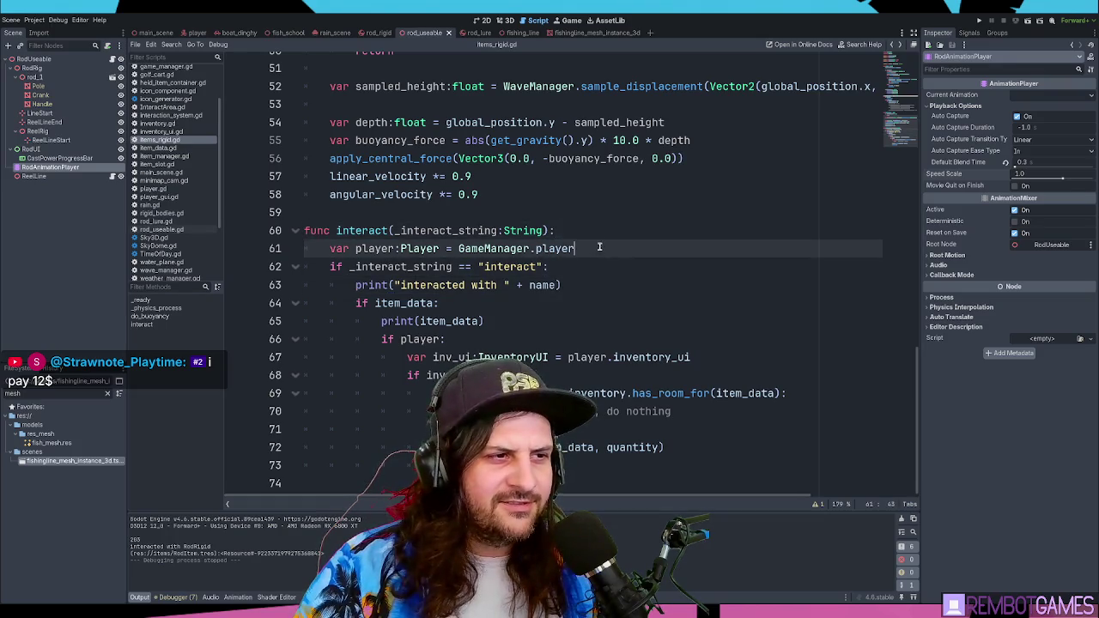
{"action": "scroll", "coordinate": [601, 248], "scroll_direction": "up", "scroll_amount": 15}
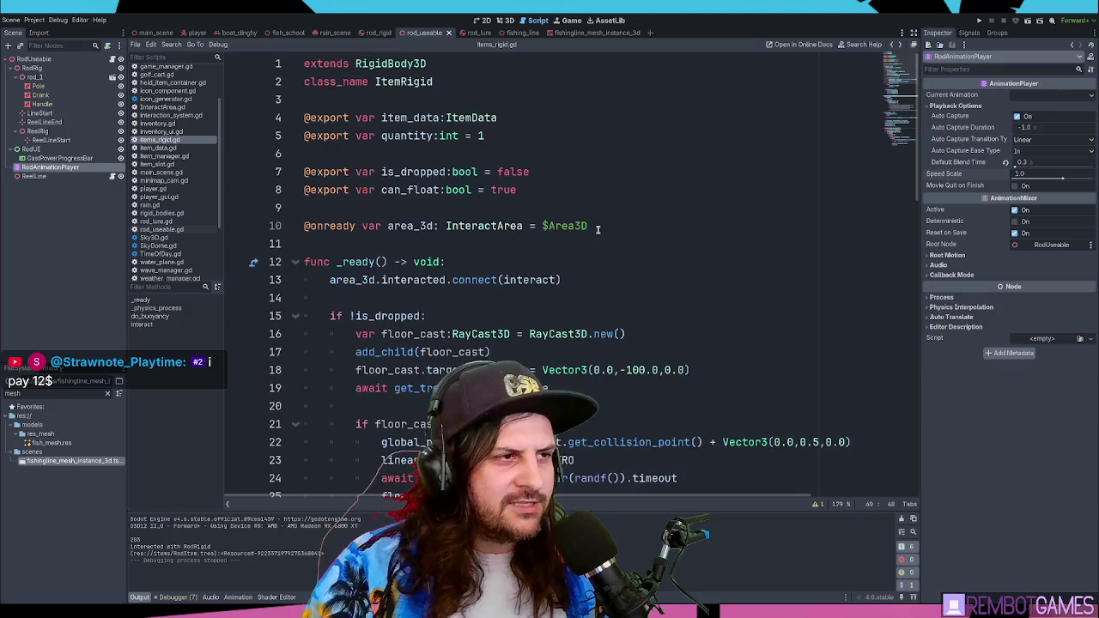
{"action": "left_click", "coordinate": [598, 227]}
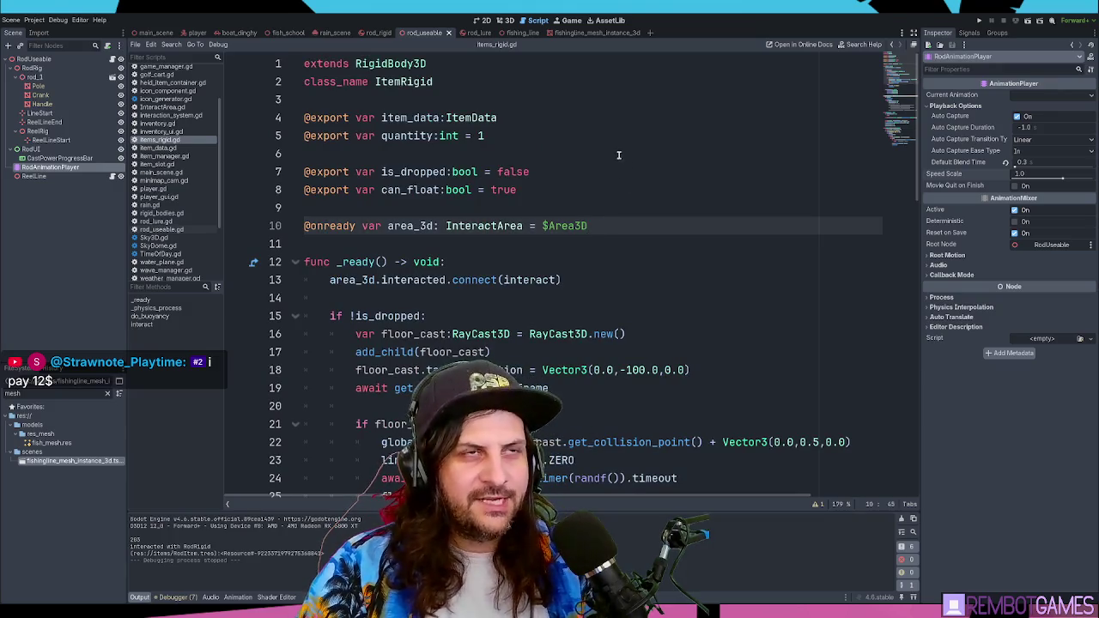
{"action": "left_click", "coordinate": [567, 154]}
{"action": "left_click", "coordinate": [556, 134]}
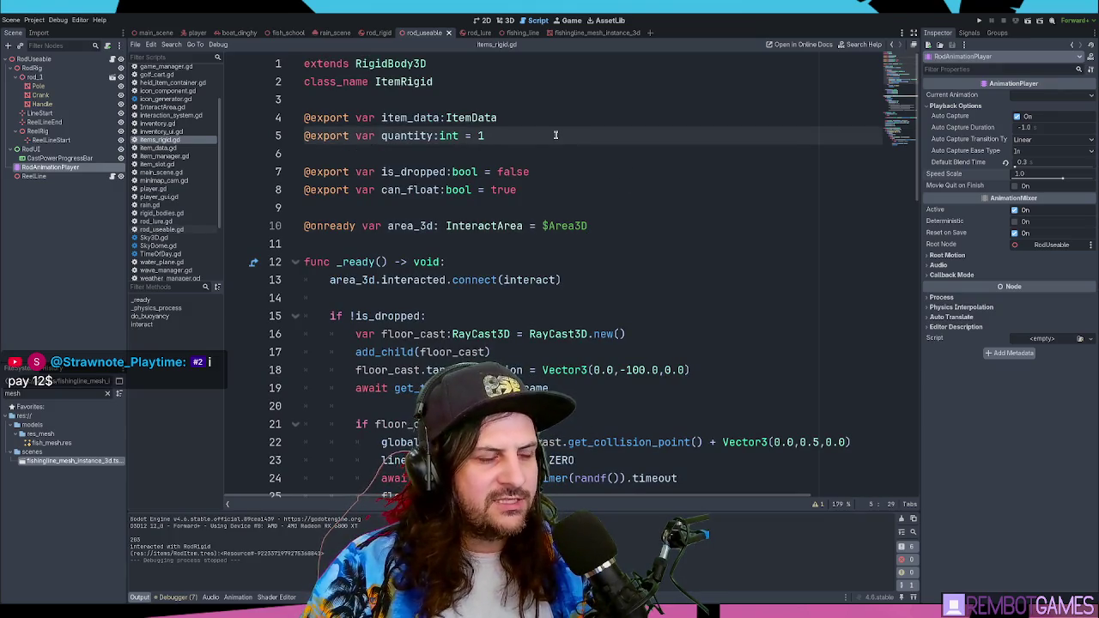
{"action": "left_click", "coordinate": [530, 149]}
{"action": "left_click", "coordinate": [537, 136]}
{"action": "left_click", "coordinate": [550, 149]}
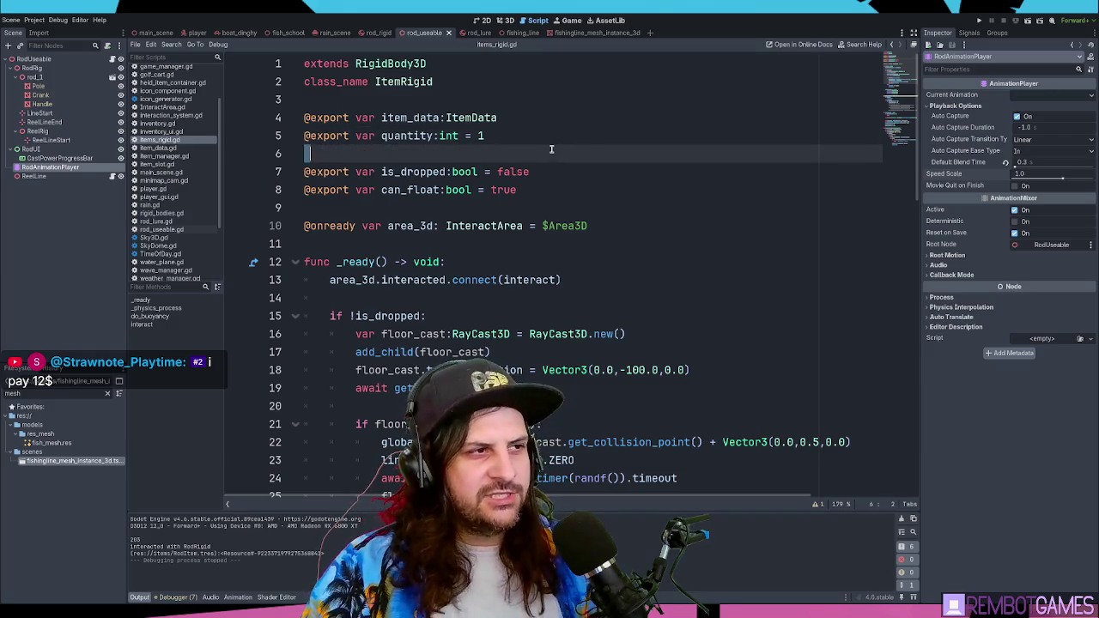
{"action": "key", "text": "Tab"}
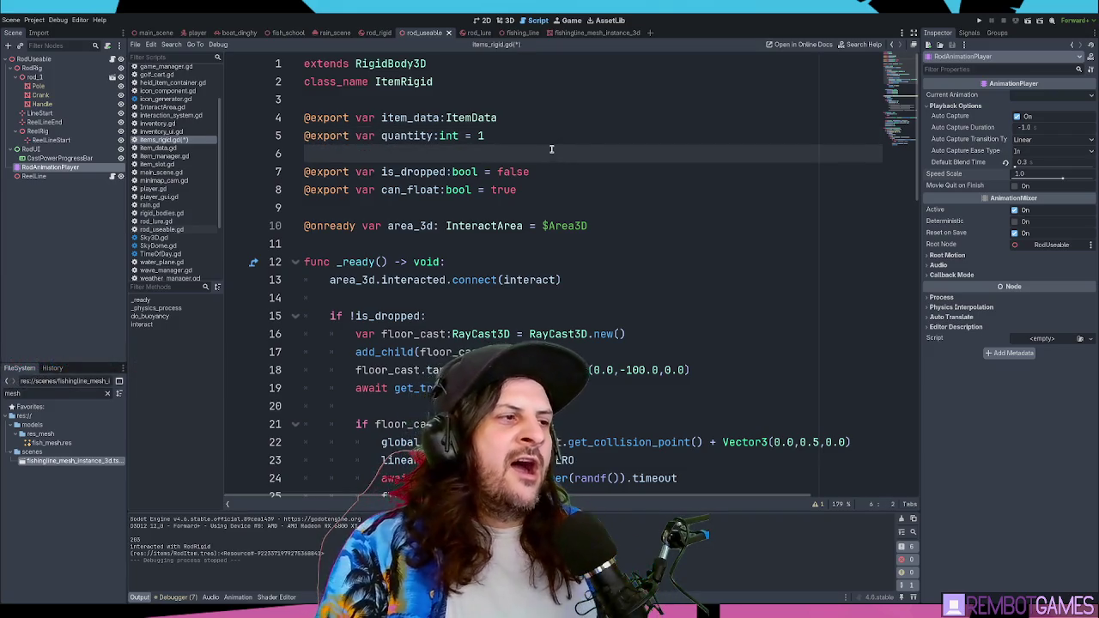
{"action": "key", "text": "BackSpace"}
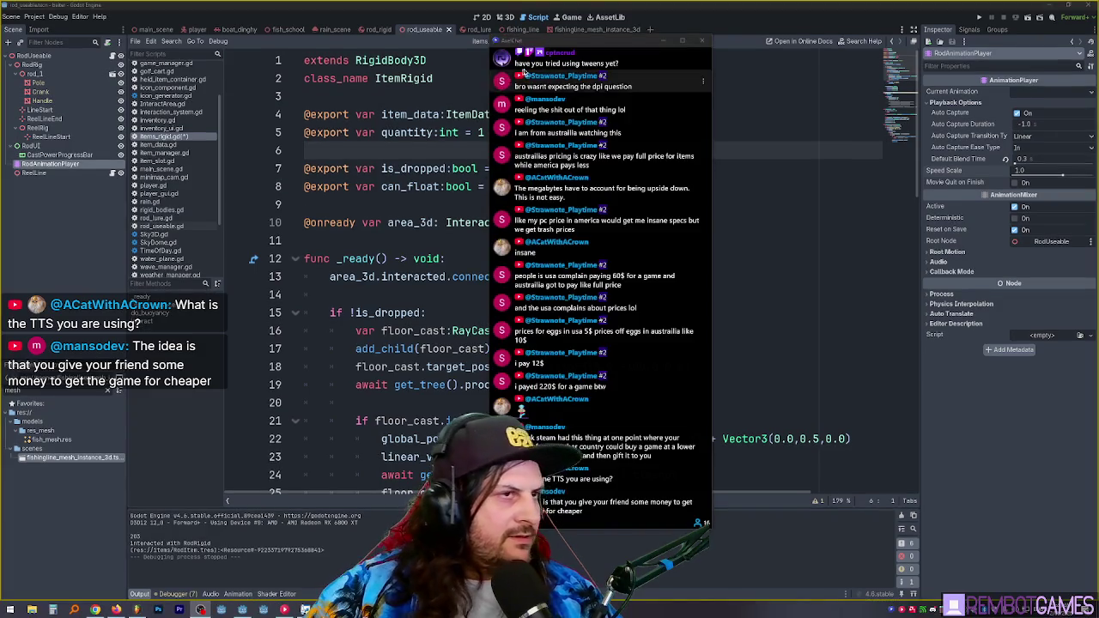
Step: Drag the AxelChat window to the top-right corner, clear of the code
{"action": "mouse_move", "coordinate": [563, 15]}
{"action": "left_mouse_down"}
{"action": "mouse_move", "coordinate": [767, 72]}
{"action": "mouse_move", "coordinate": [721, 73]}
{"action": "left_mouse_up"}
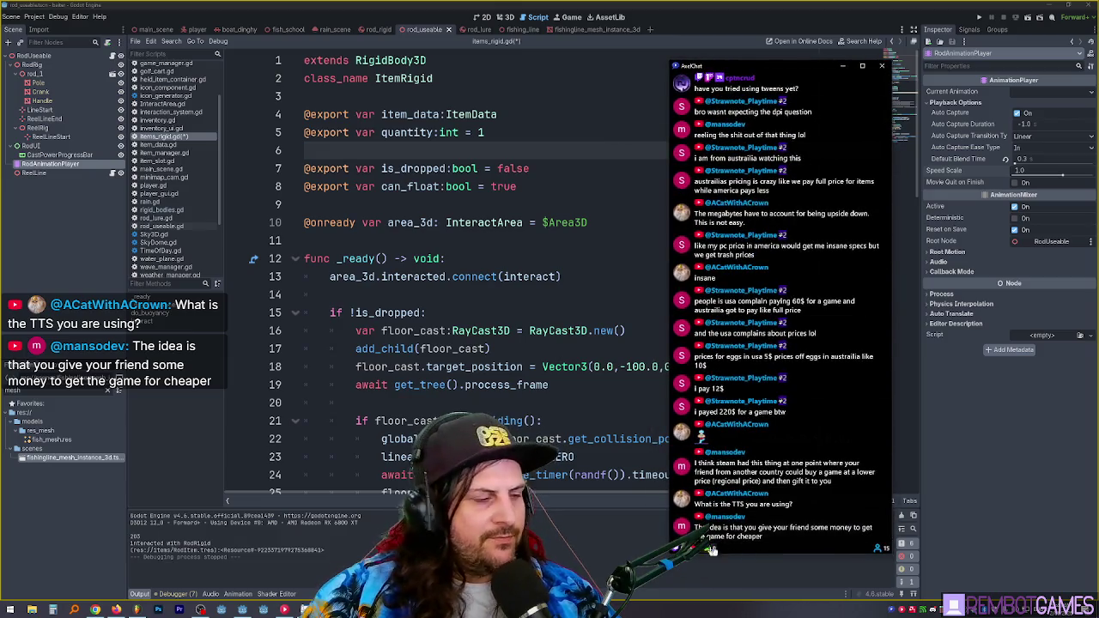
{"action": "mouse_move", "coordinate": [742, 74]}
{"action": "left_mouse_down"}
{"action": "mouse_move", "coordinate": [814, 58]}
{"action": "mouse_move", "coordinate": [1098, 56]}
{"action": "left_mouse_up"}
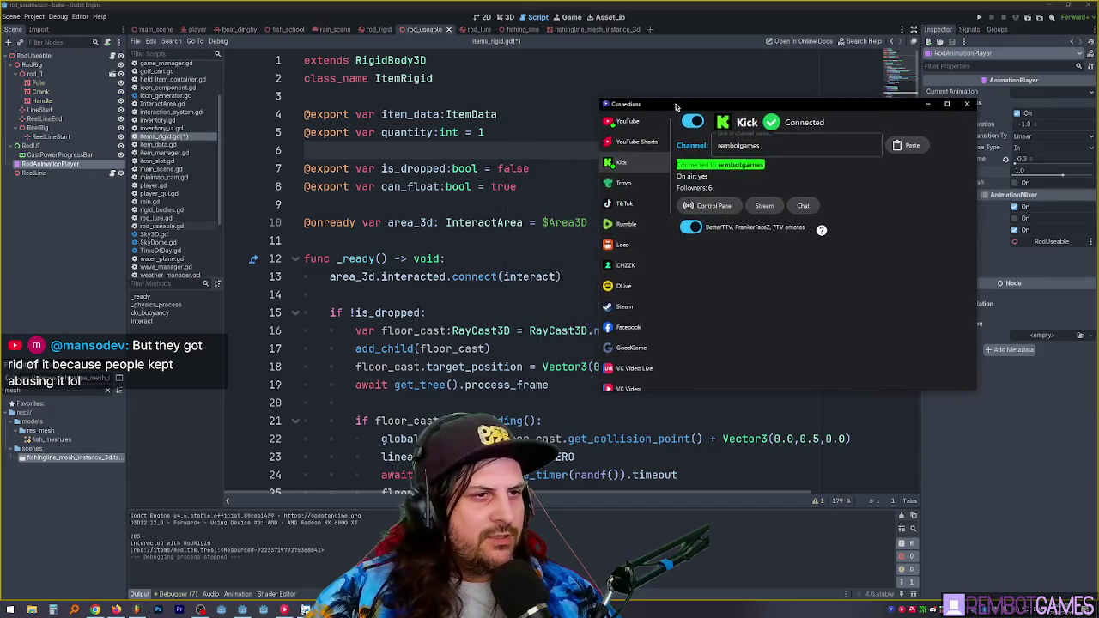
Step: Scroll through AxelChat's supported platforms list, then dismiss the Connections window
{"action": "scroll", "coordinate": [637, 129], "scroll_direction": "up", "scroll_amount": 2}
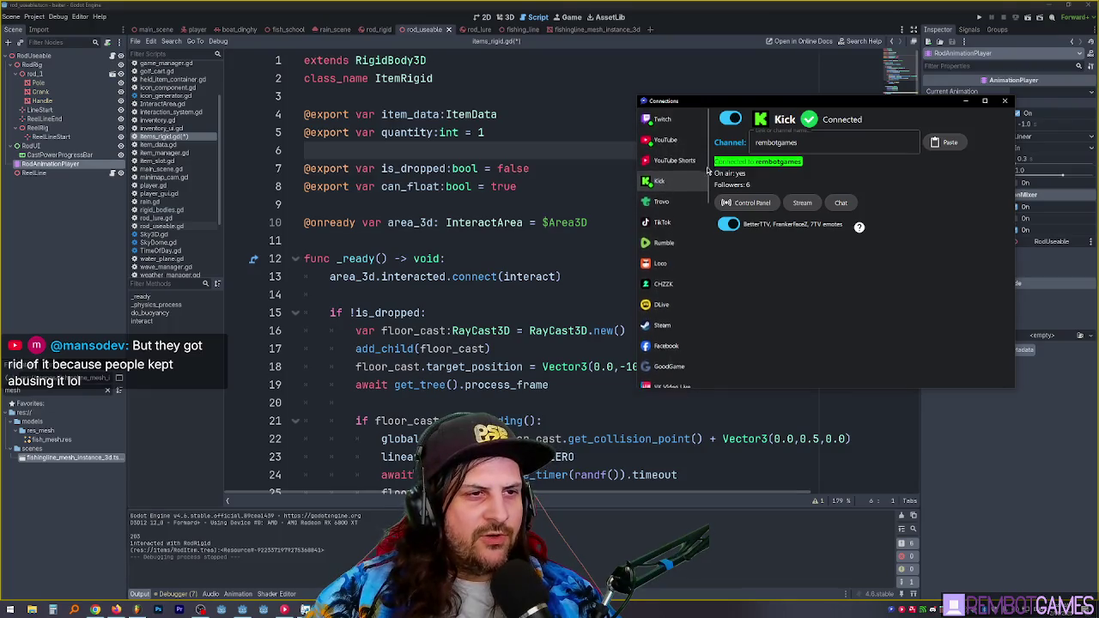
{"action": "scroll", "coordinate": [696, 172], "scroll_direction": "down", "scroll_amount": 4}
{"action": "scroll", "coordinate": [687, 180], "scroll_direction": "down", "scroll_amount": 2}
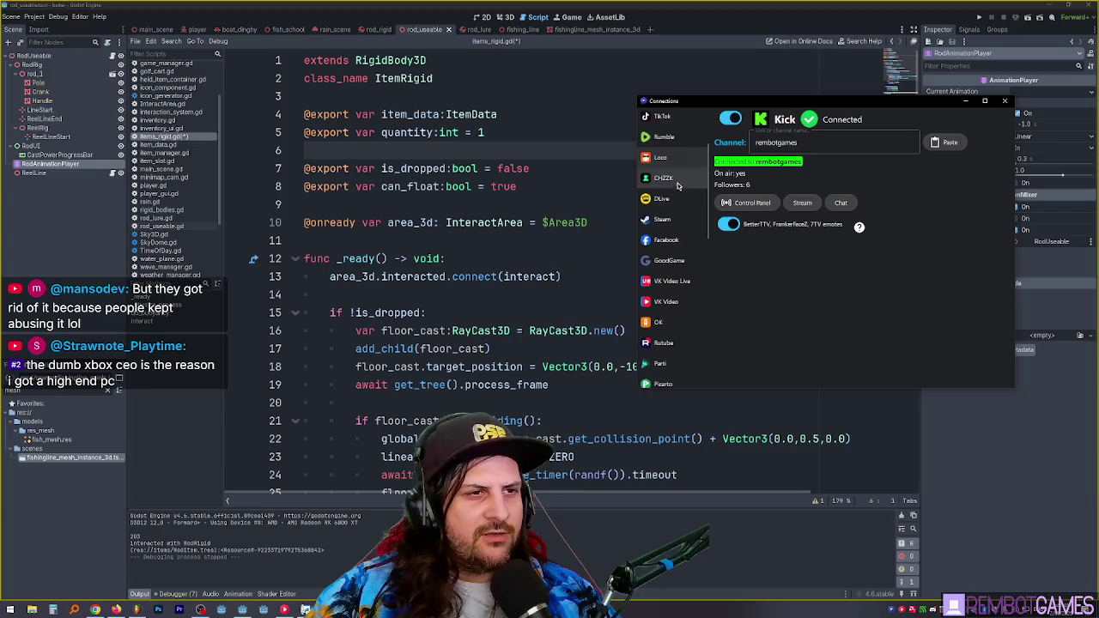
{"action": "scroll", "coordinate": [687, 184], "scroll_direction": "down", "scroll_amount": 1}
{"action": "scroll", "coordinate": [692, 181], "scroll_direction": "down", "scroll_amount": 3}
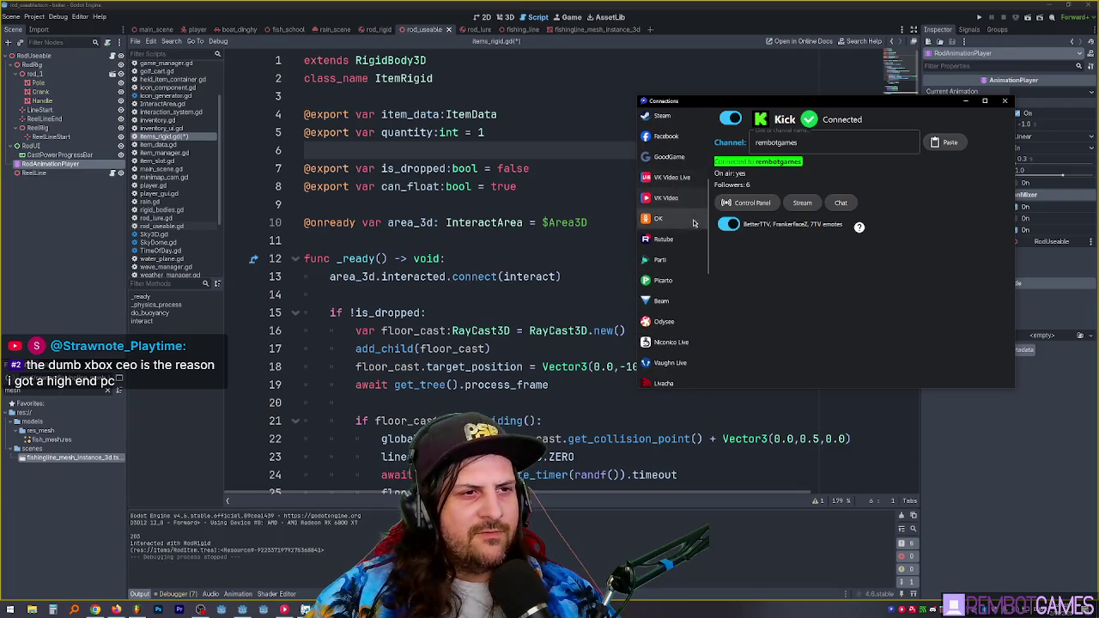
{"action": "scroll", "coordinate": [679, 215], "scroll_direction": "down", "scroll_amount": 2}
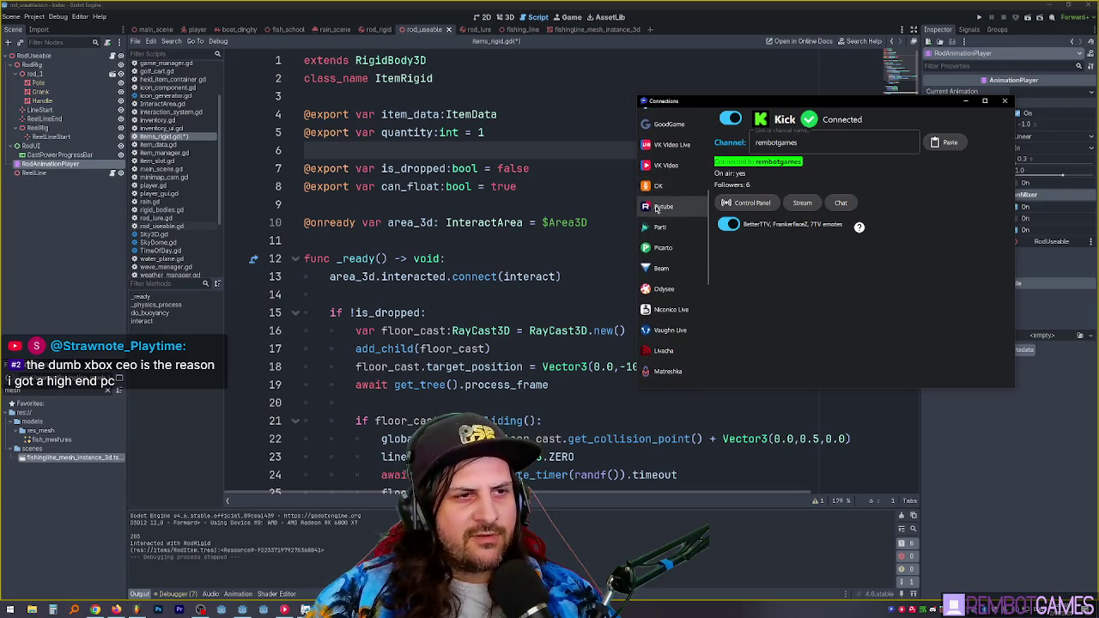
{"action": "scroll", "coordinate": [678, 215], "scroll_direction": "down", "scroll_amount": 2}
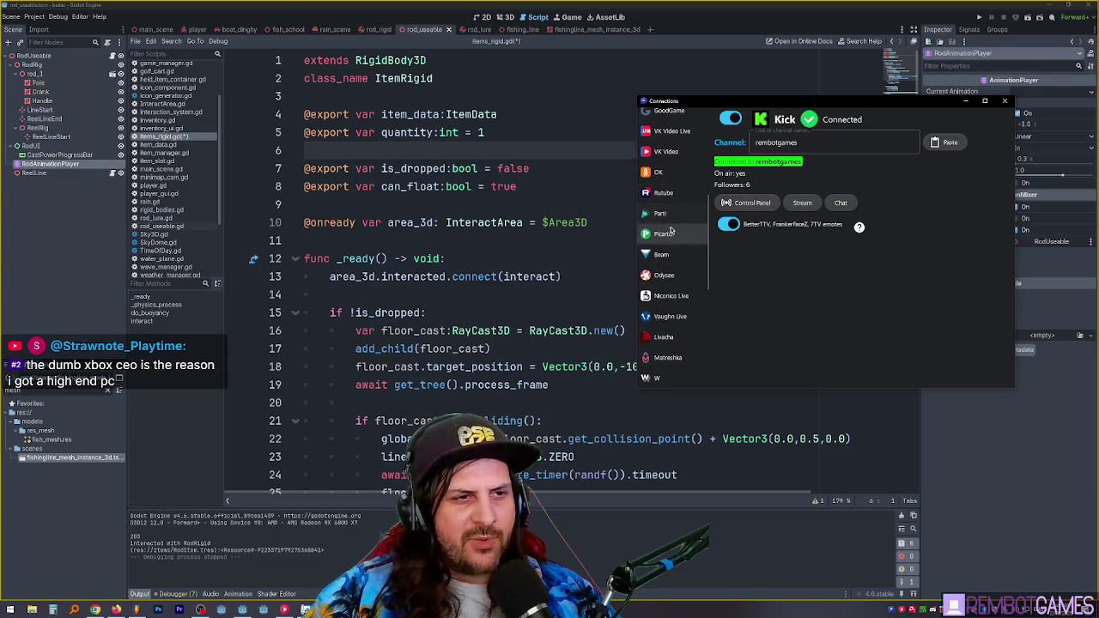
{"action": "scroll", "coordinate": [675, 207], "scroll_direction": "down", "scroll_amount": 1}
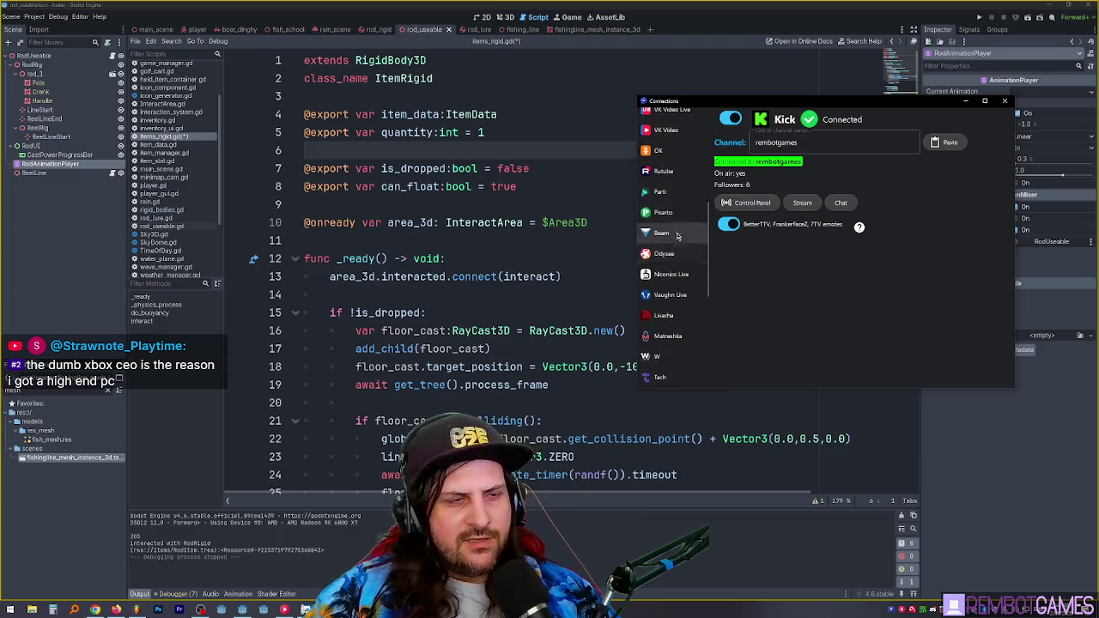
{"action": "scroll", "coordinate": [685, 225], "scroll_direction": "down", "scroll_amount": 4}
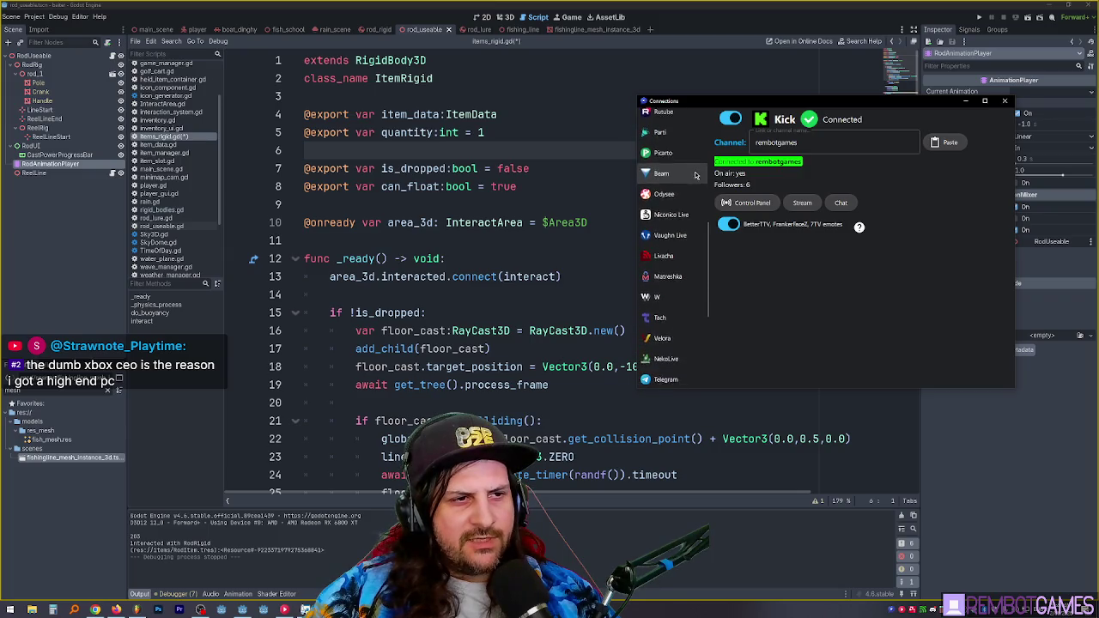
{"action": "scroll", "coordinate": [691, 197], "scroll_direction": "down", "scroll_amount": 5}
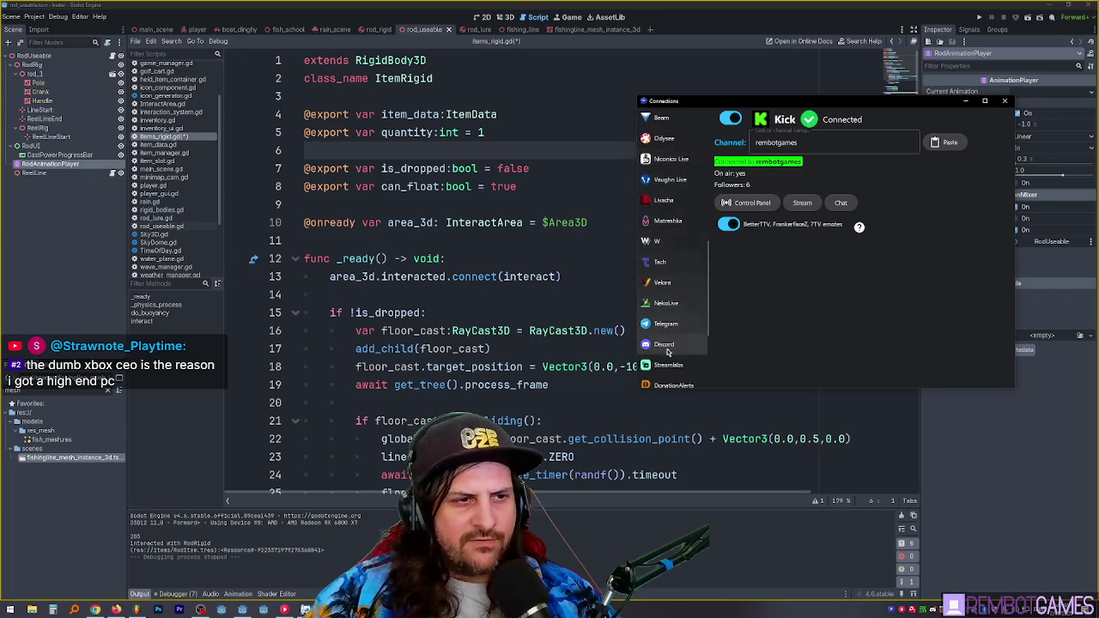
{"action": "scroll", "coordinate": [683, 257], "scroll_direction": "down", "scroll_amount": 1}
{"action": "scroll", "coordinate": [689, 249], "scroll_direction": "down", "scroll_amount": 6}
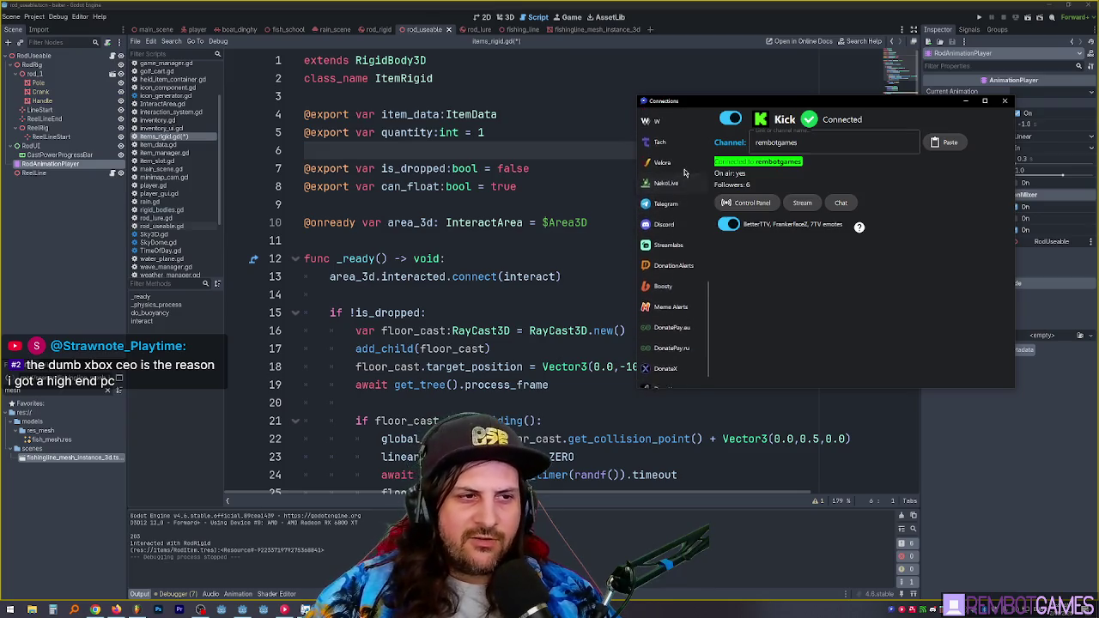
{"action": "scroll", "coordinate": [695, 192], "scroll_direction": "down", "scroll_amount": 1}
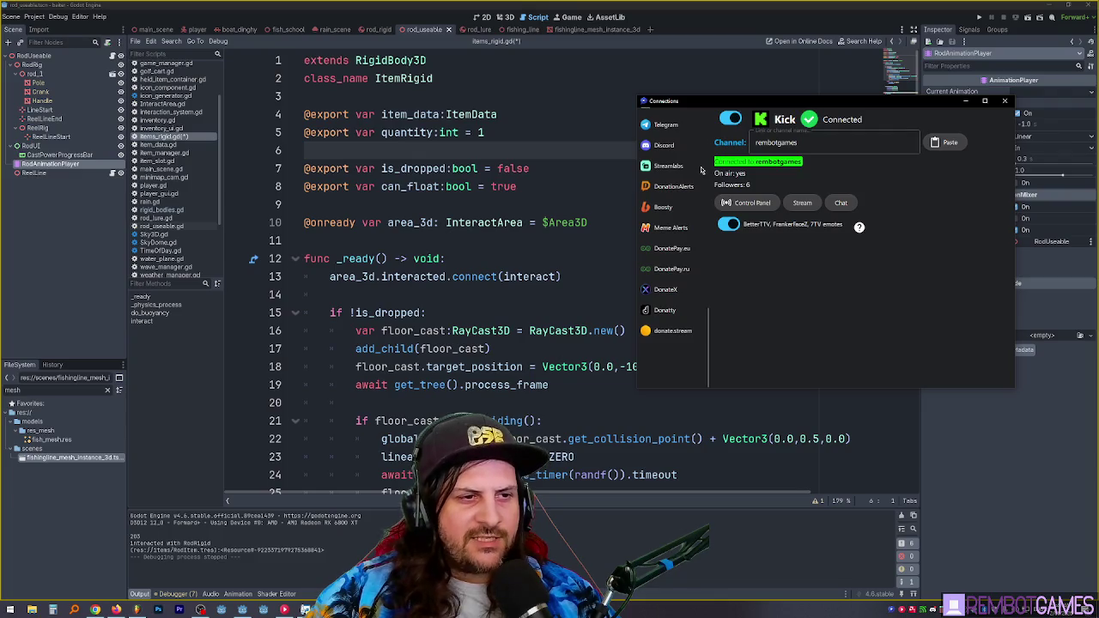
{"action": "scroll", "coordinate": [704, 251], "scroll_direction": "up", "scroll_amount": 2}
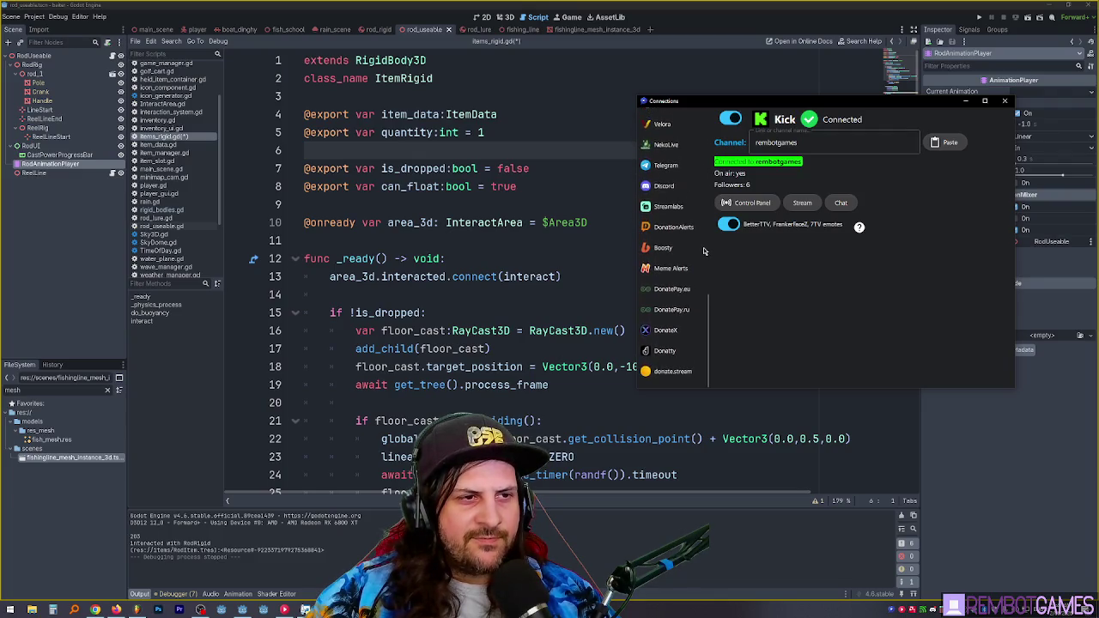
{"action": "scroll", "coordinate": [691, 275], "scroll_direction": "down", "scroll_amount": 10}
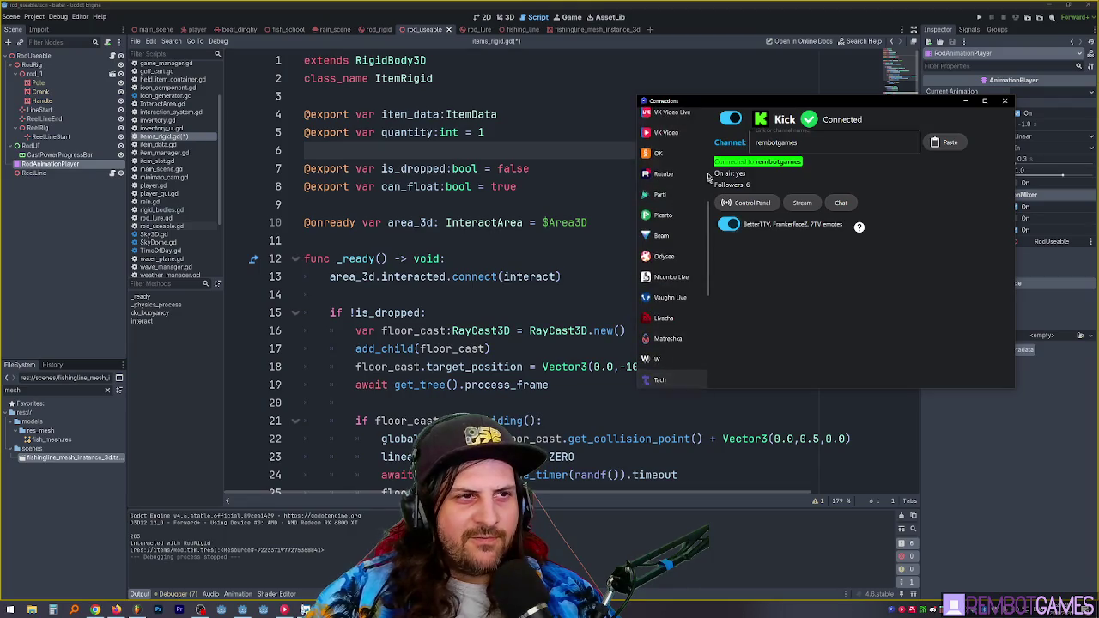
{"action": "key", "text": "alt+Tab"}
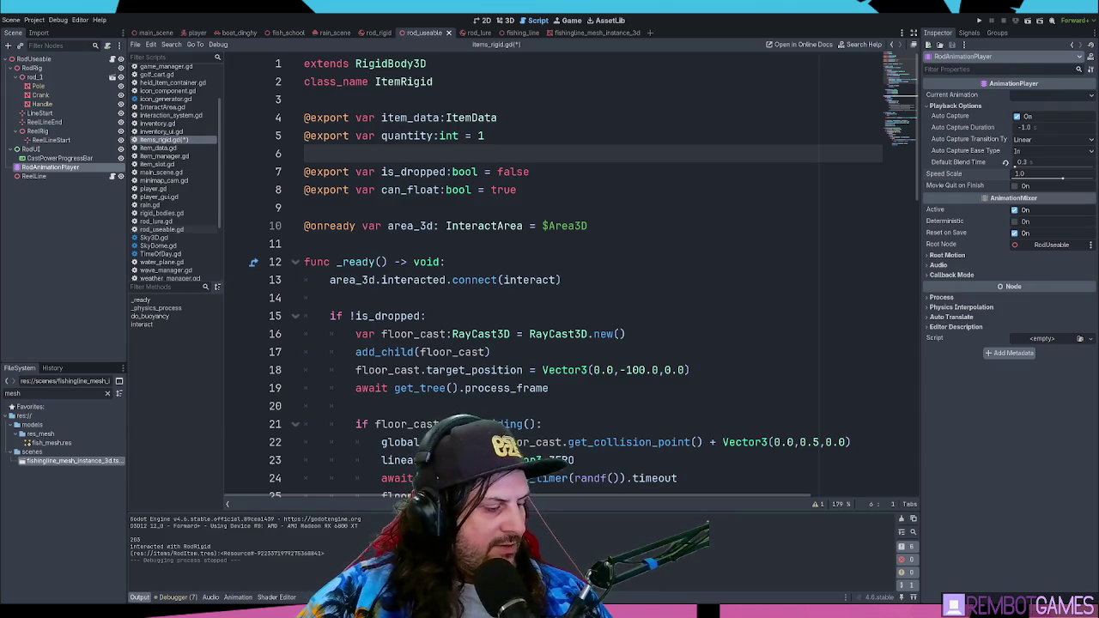
Step: Place the caret around the _ready function lines (interacted.connect, floor_cast) in items_rigid.gd
{"action": "left_click", "coordinate": [614, 303]}
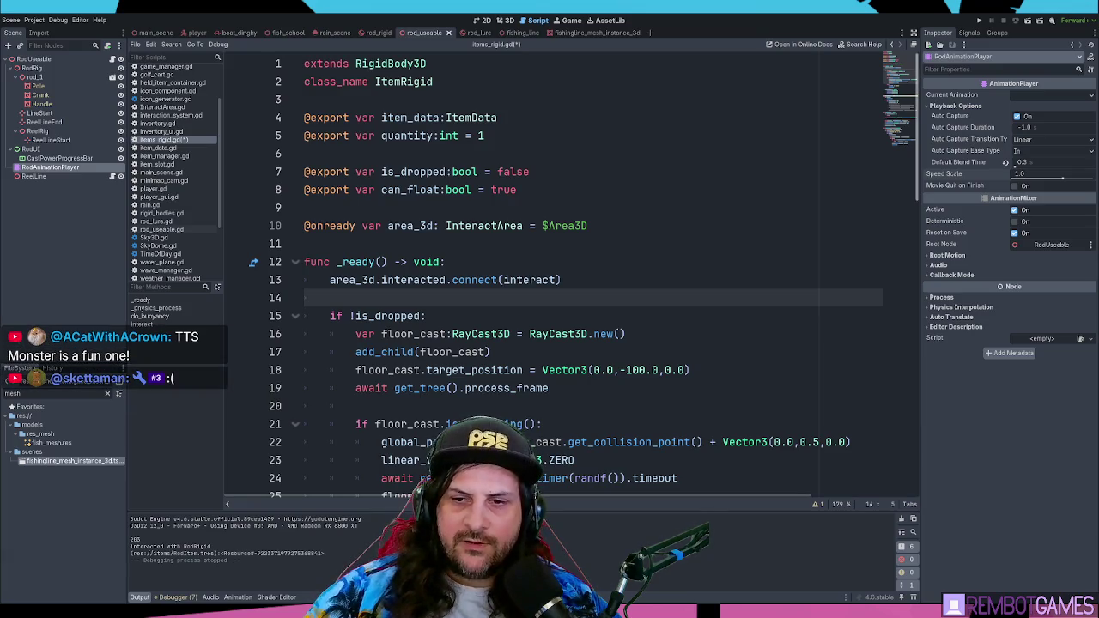
{"action": "left_click", "coordinate": [656, 280]}
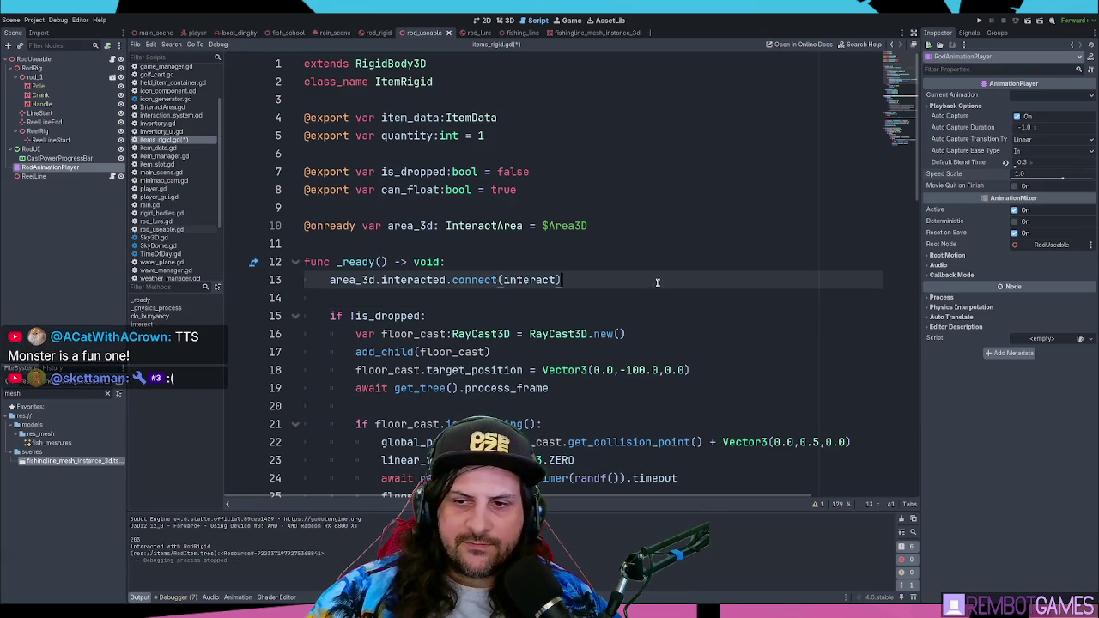
{"action": "left_click", "coordinate": [653, 335]}
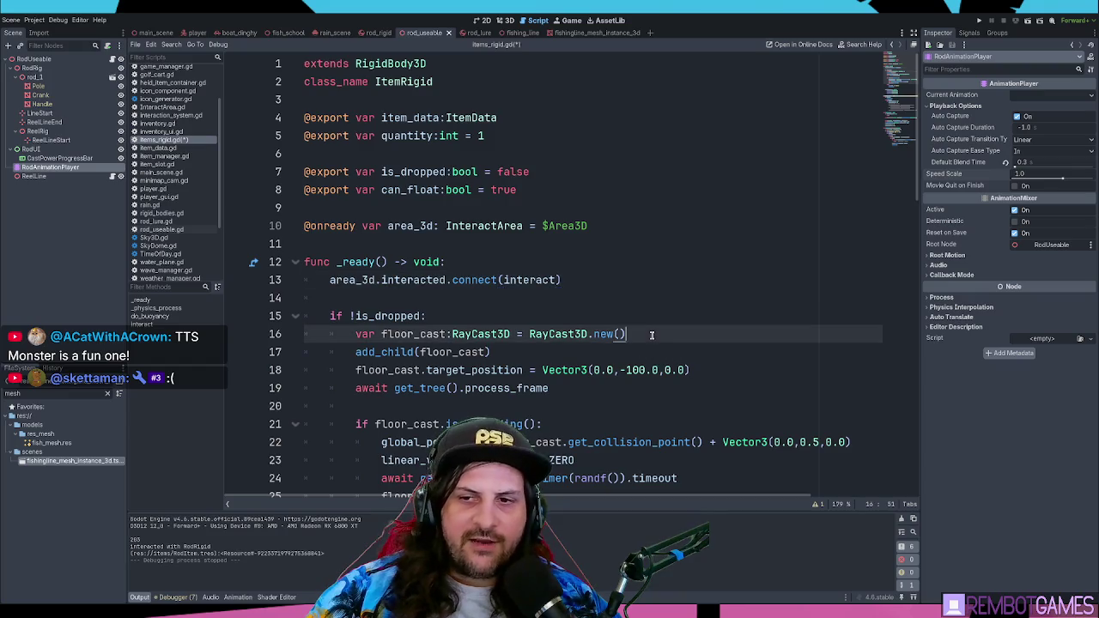
{"action": "left_click", "coordinate": [579, 312]}
{"action": "left_click", "coordinate": [500, 302]}
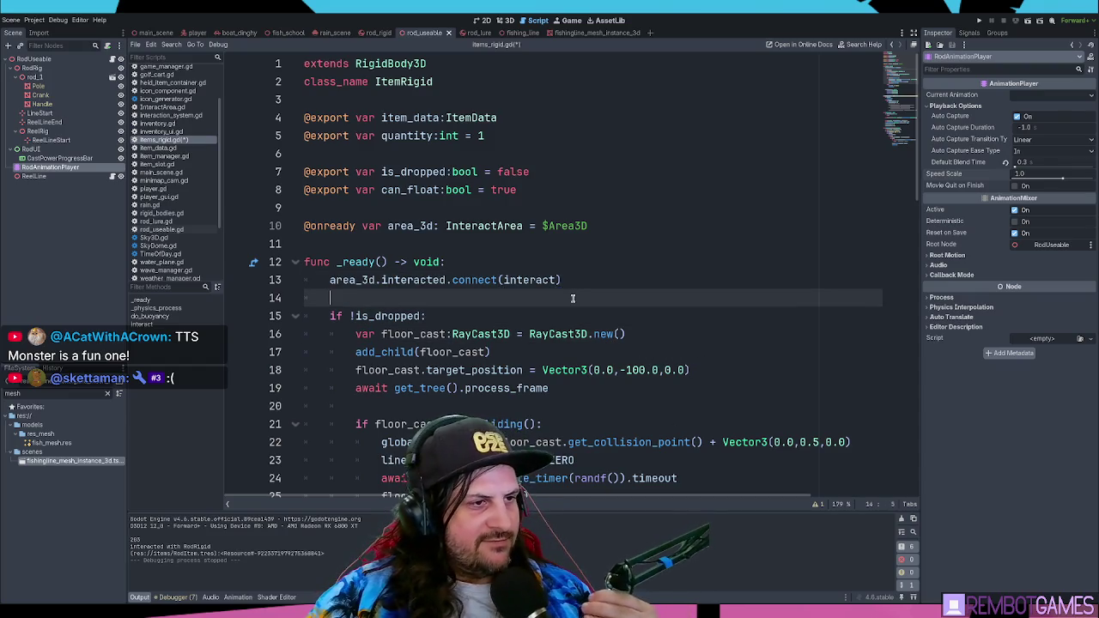
{"action": "left_click", "coordinate": [465, 262]}
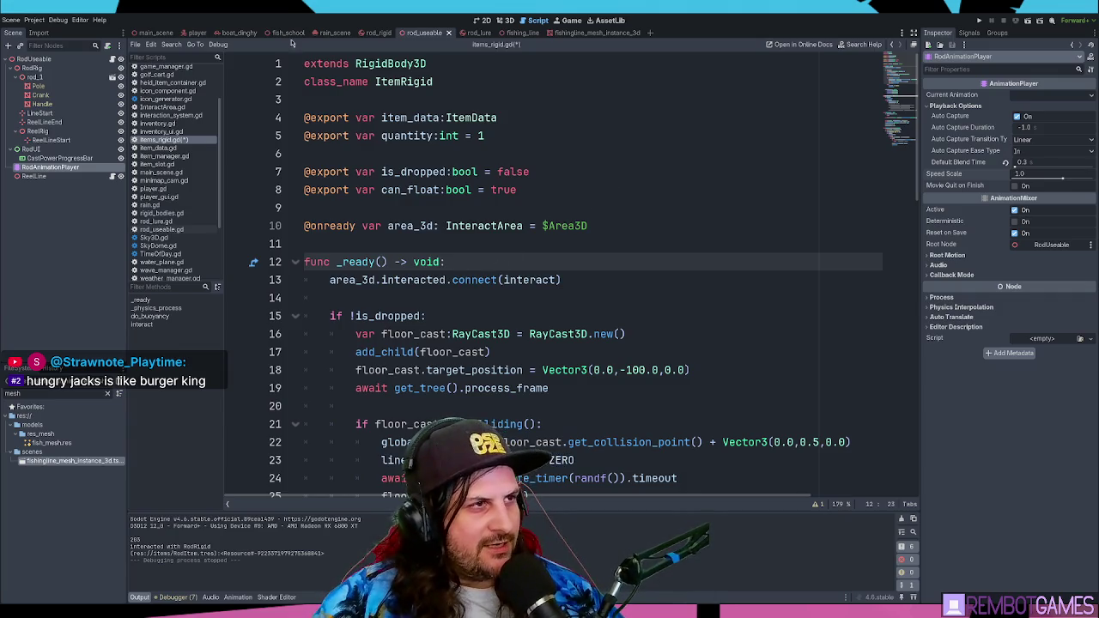
Step: Save items_rigid.gd from the class_name line and review it down to can_float
{"action": "left_click", "coordinate": [371, 121]}
{"action": "left_click", "coordinate": [374, 95]}
{"action": "left_click", "coordinate": [456, 84]}
{"action": "key", "text": "ctrl+s"}
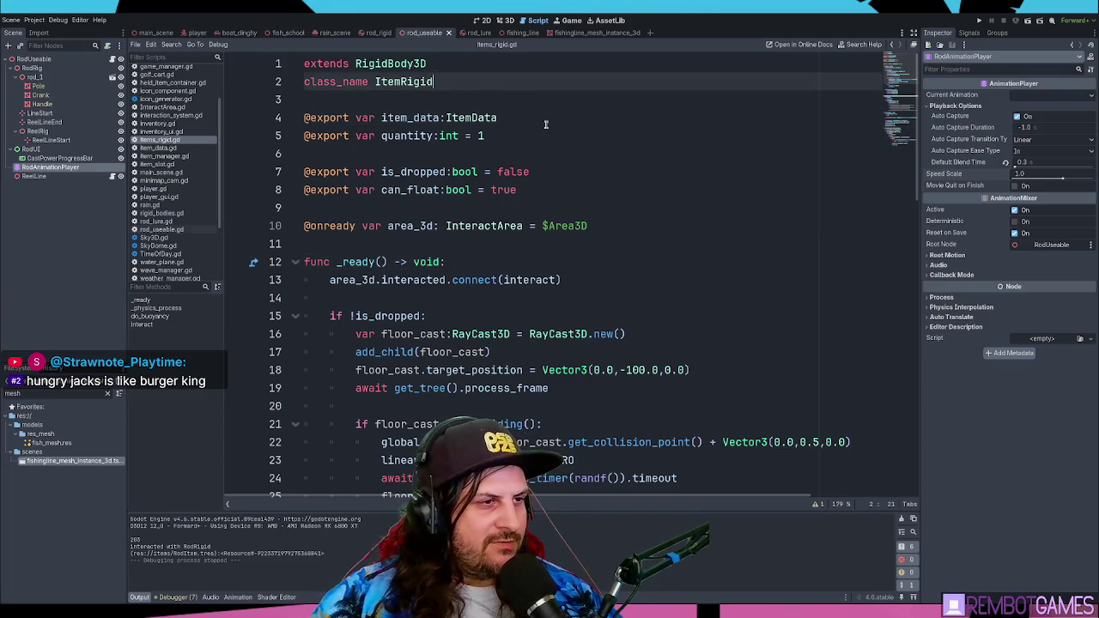
{"action": "scroll", "coordinate": [545, 166], "scroll_direction": "down", "scroll_amount": 2}
{"action": "scroll", "coordinate": [553, 163], "scroll_direction": "down", "scroll_amount": 1}
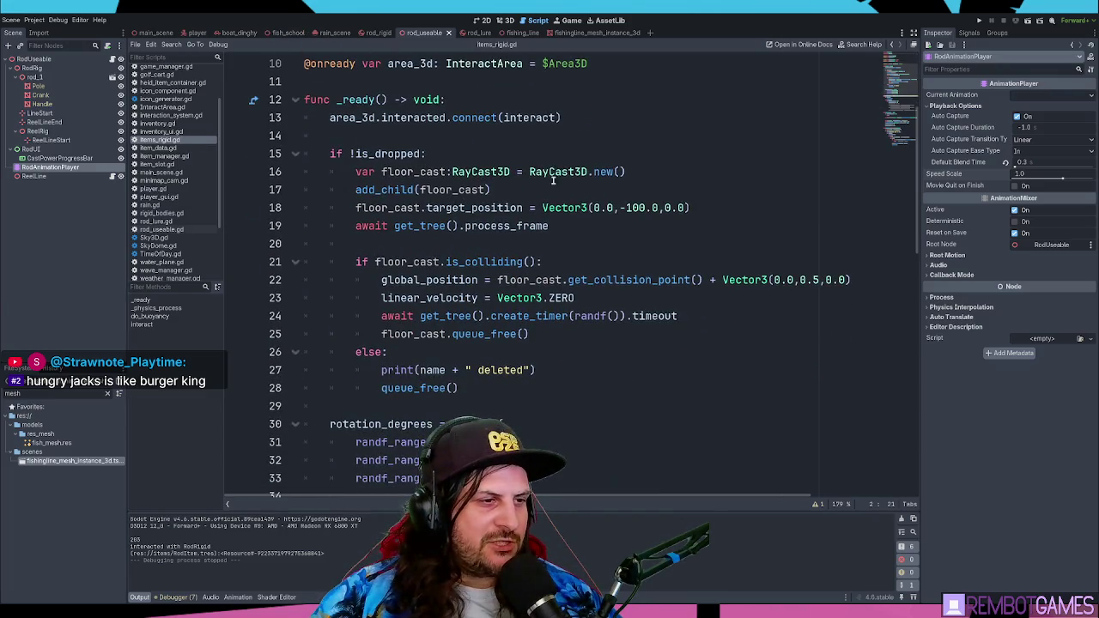
{"action": "scroll", "coordinate": [553, 167], "scroll_direction": "up", "scroll_amount": 3}
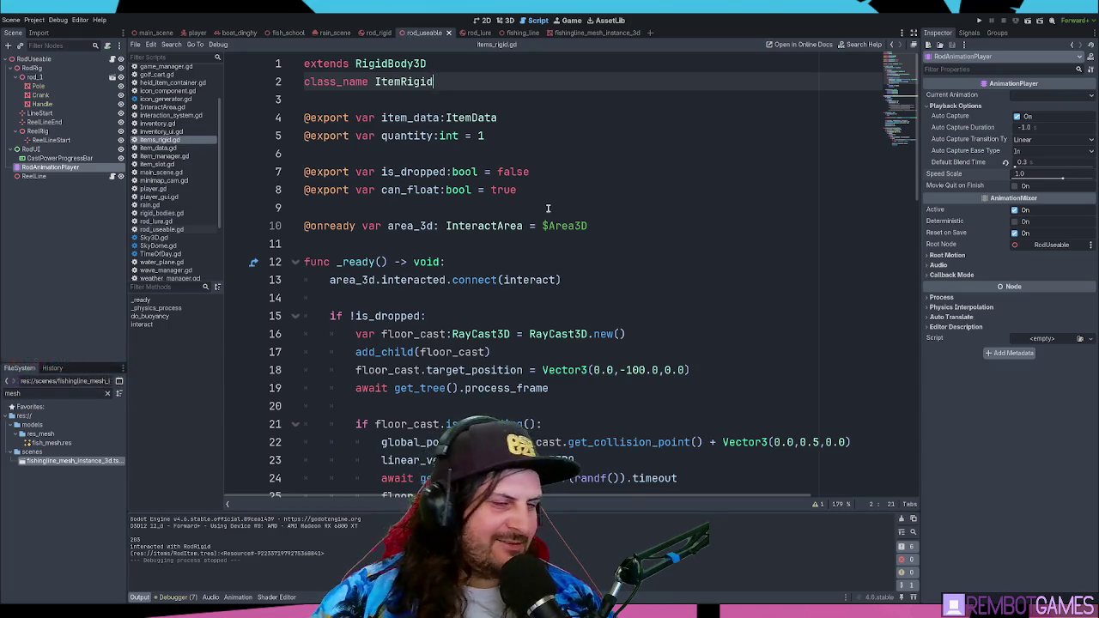
{"action": "left_click", "coordinate": [556, 190]}
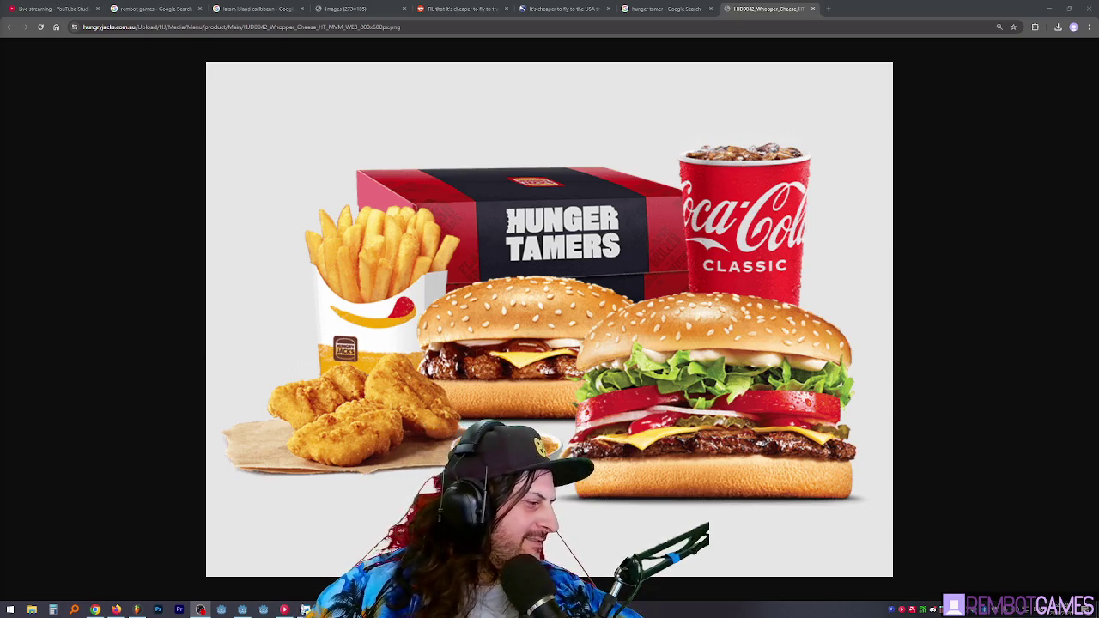
{"action": "left_click", "coordinate": [304, 609]}
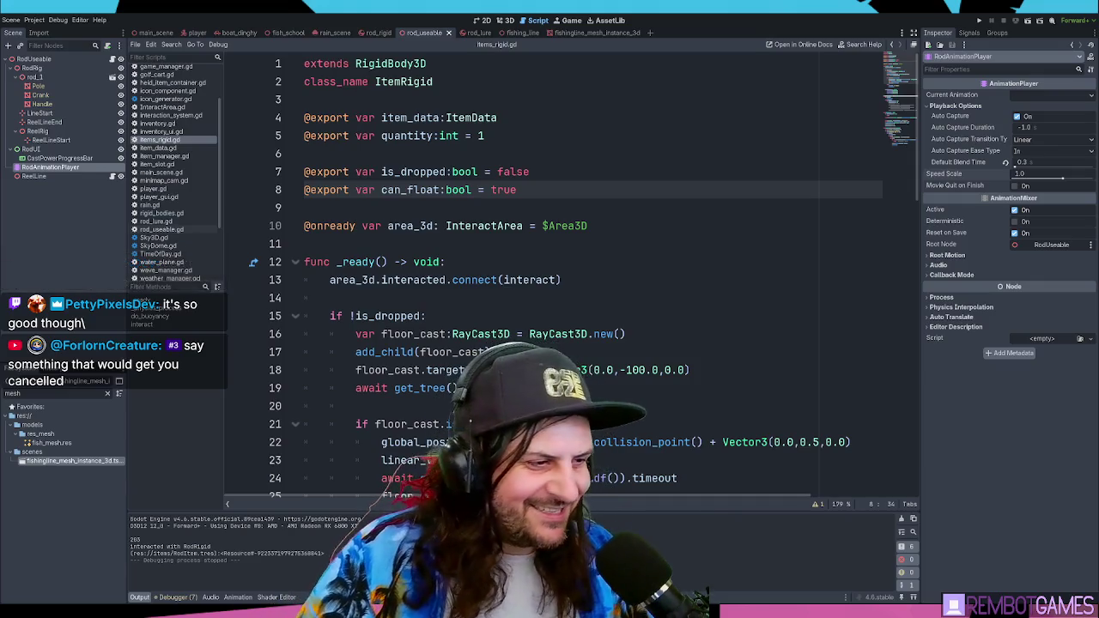
Step: Run the game with F5, cast the rod over the sea, reel in, then stop with F8
{"action": "left_click", "coordinate": [473, 244]}
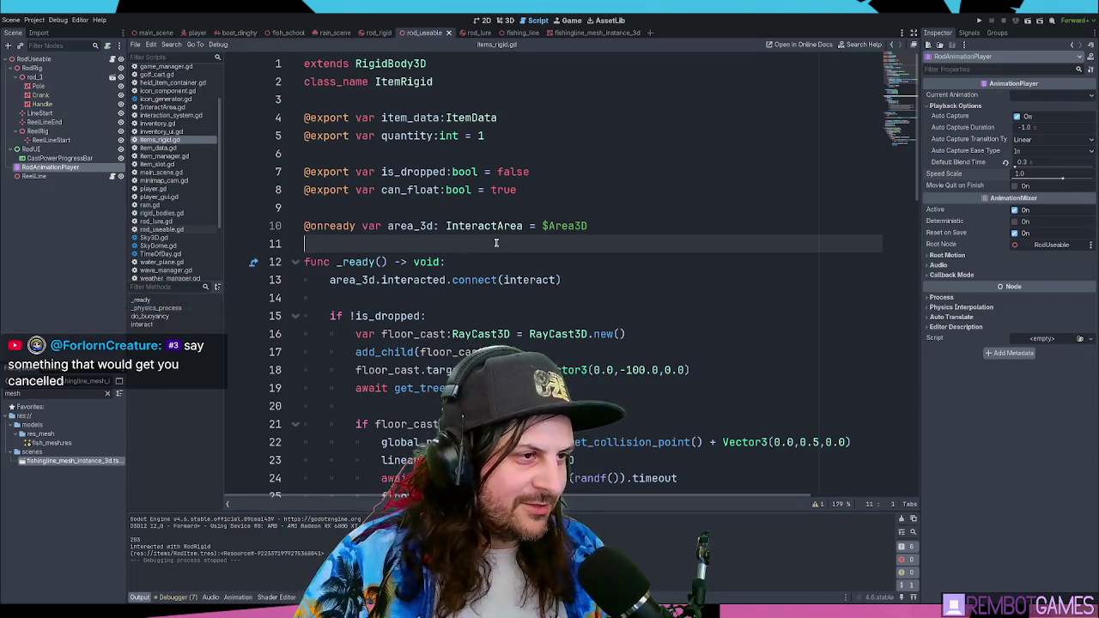
{"action": "key", "text": "F5"}
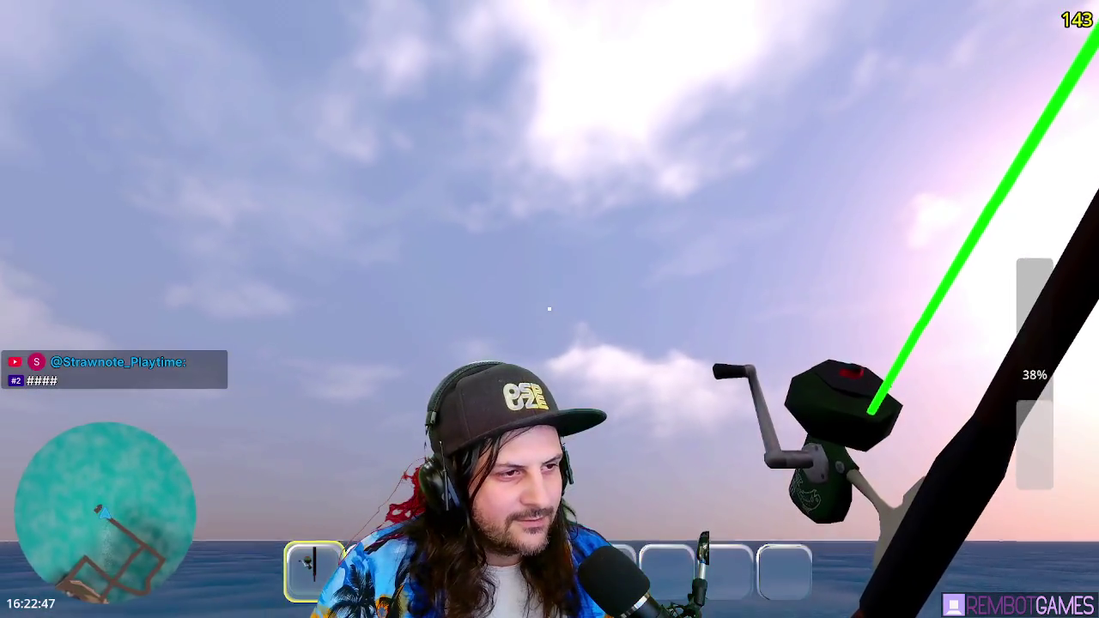
{"action": "left_click_drag", "start_coordinate": [549, 309], "coordinate": [550, 309]}
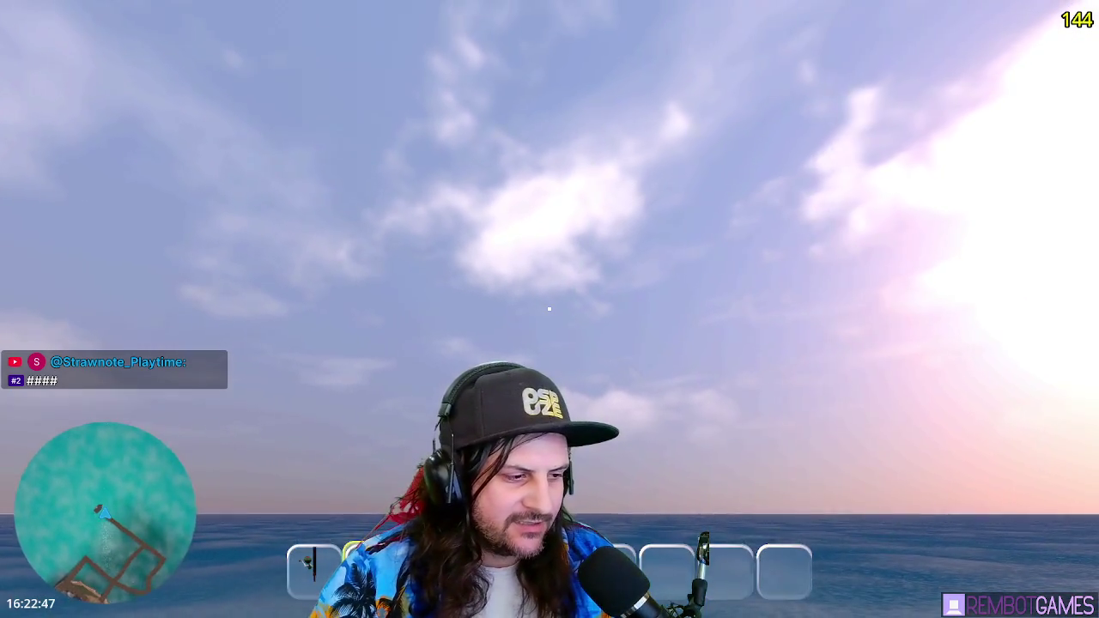
{"action": "left_click", "coordinate": [549, 309]}
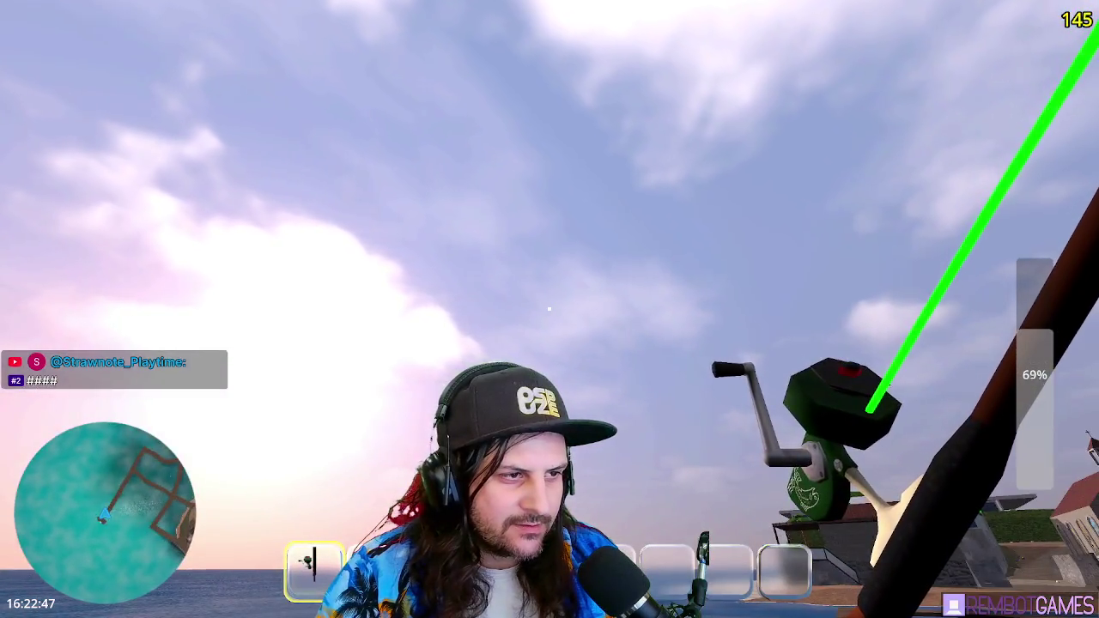
{"action": "left_click", "coordinate": [550, 309]}
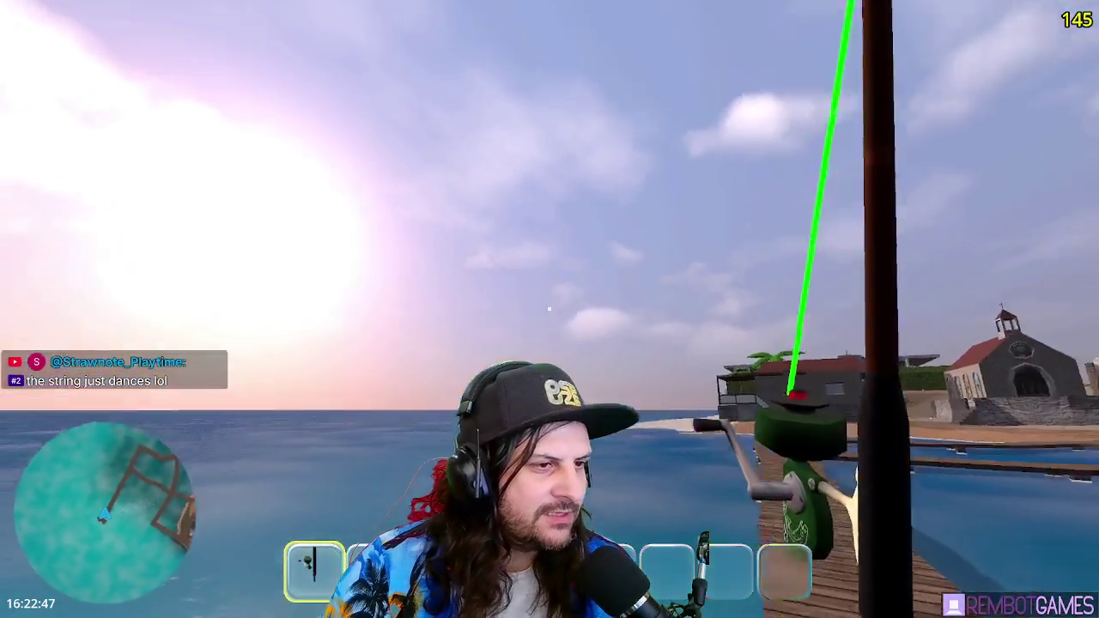
{"action": "left_click_drag", "start_coordinate": [550, 308], "coordinate": [550, 308]}
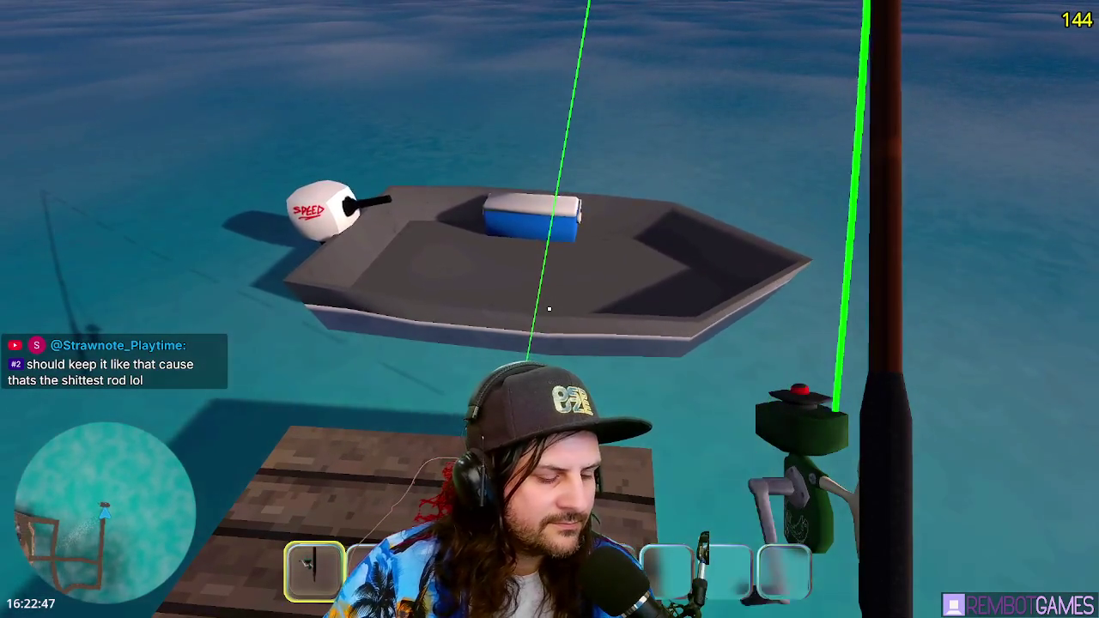
{"action": "key", "text": "F8"}
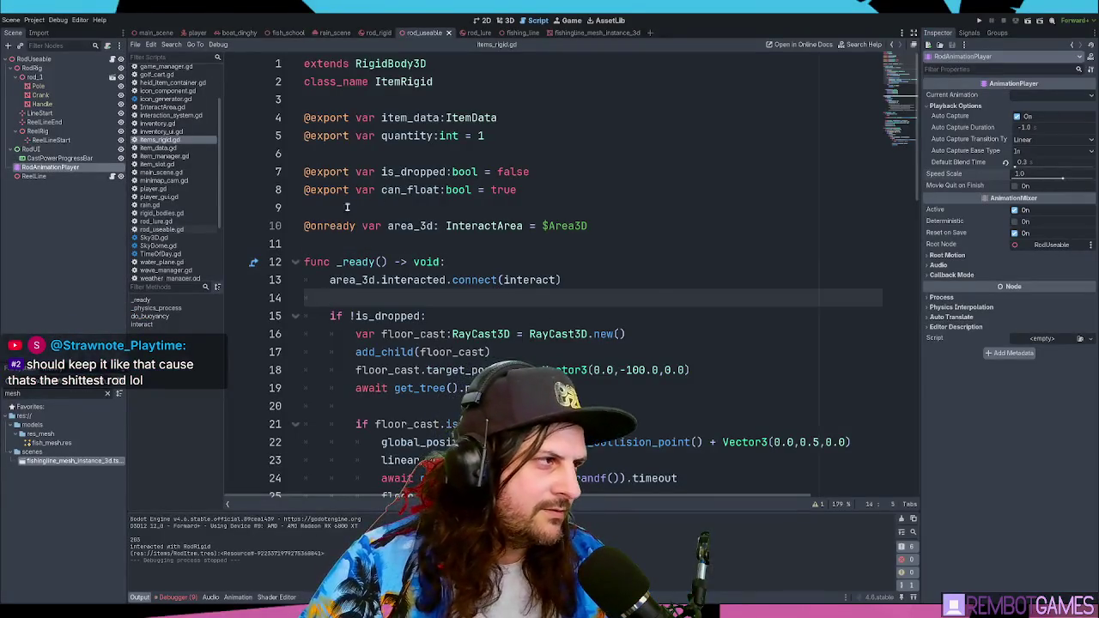
Step: Open rod_useable.gd and scroll to the RodState.DEPLOYED and RodState.REELING match cases
{"action": "left_click", "coordinate": [167, 231]}
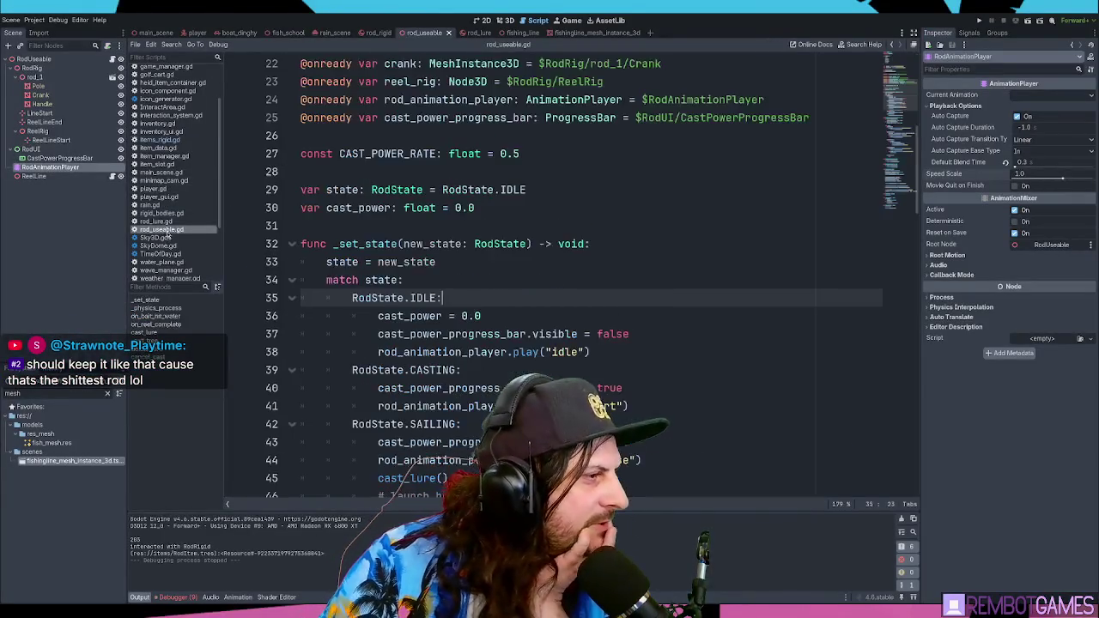
{"action": "scroll", "coordinate": [504, 230], "scroll_direction": "down", "scroll_amount": 5}
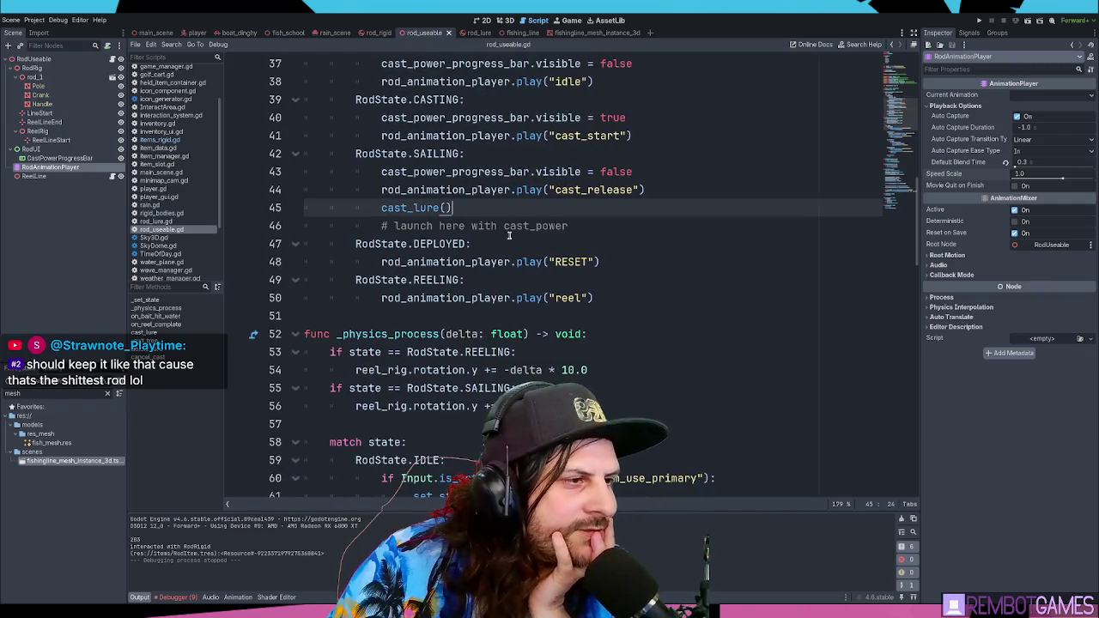
{"action": "scroll", "coordinate": [504, 236], "scroll_direction": "down", "scroll_amount": 1}
{"action": "left_click", "coordinate": [494, 209]}
{"action": "scroll", "coordinate": [515, 227], "scroll_direction": "down", "scroll_amount": 3}
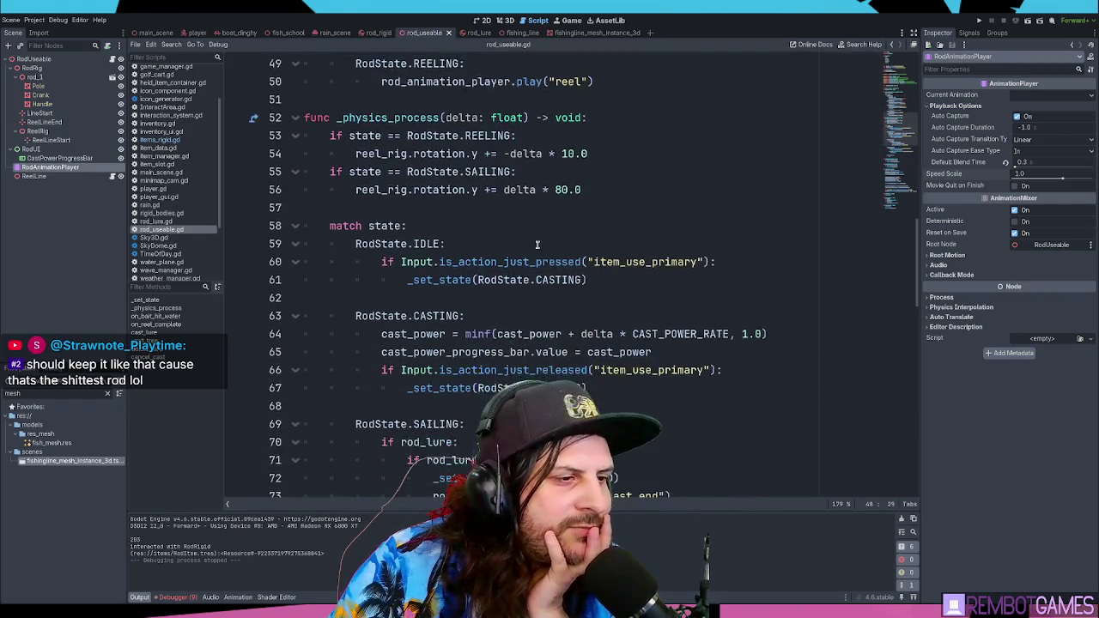
{"action": "scroll", "coordinate": [537, 243], "scroll_direction": "down", "scroll_amount": 7}
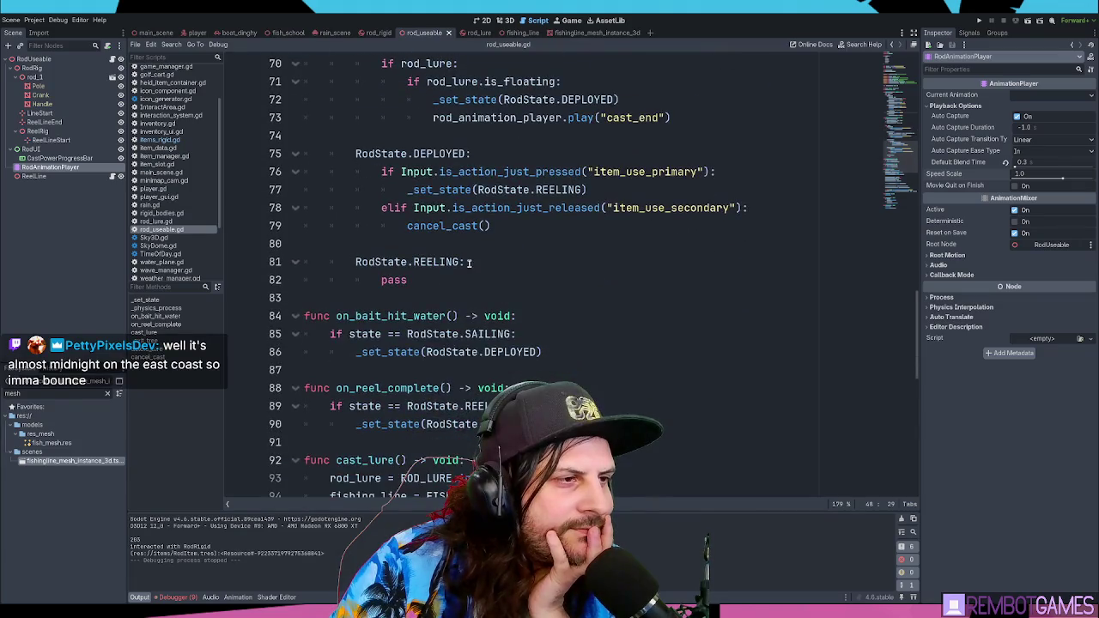
{"action": "left_click", "coordinate": [469, 262]}
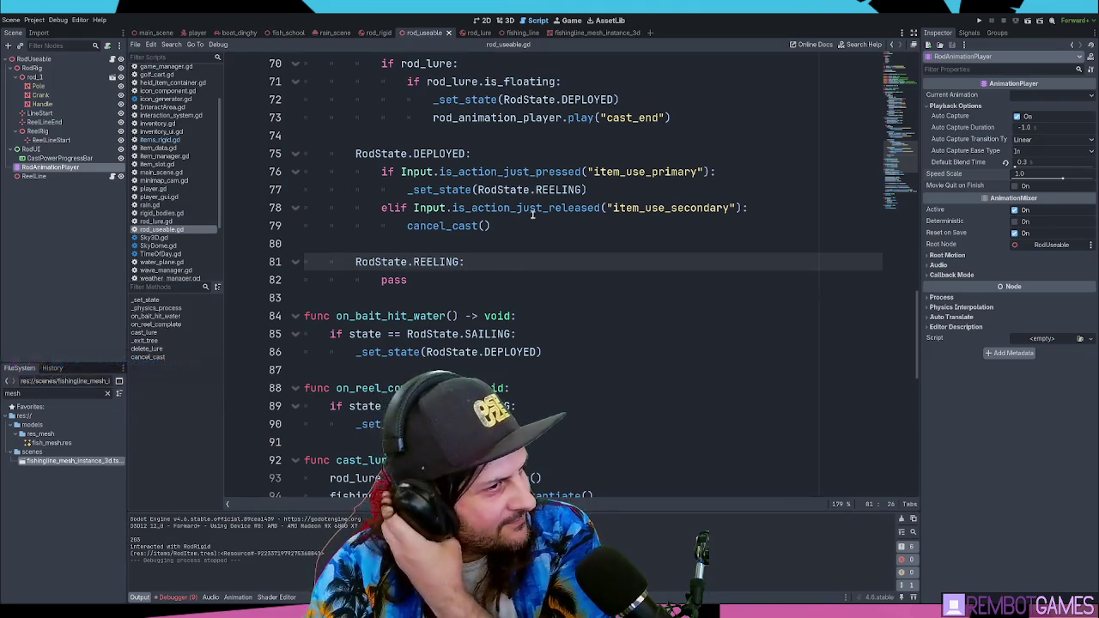
Step: Check line 76's item_use_primary press and select the _set_state(RodState.REELING) call on line 77
{"action": "double_click", "coordinate": [558, 171]}
{"action": "left_click", "coordinate": [572, 184]}
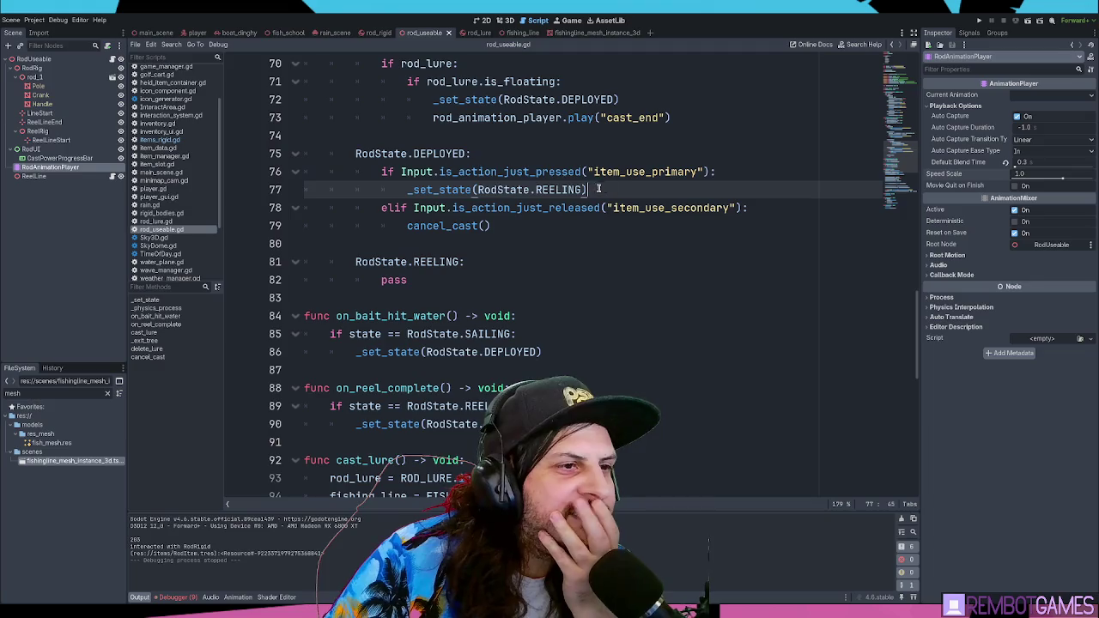
{"action": "double_click", "coordinate": [554, 171]}
{"action": "left_click", "coordinate": [601, 187]}
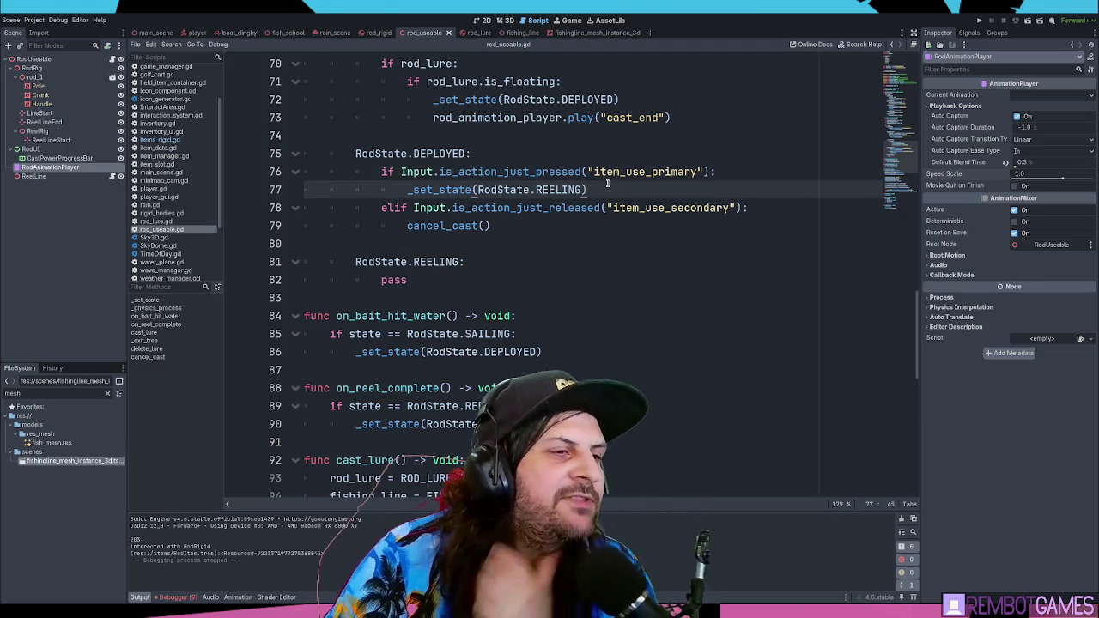
{"action": "left_click_drag", "start_coordinate": [587, 189], "coordinate": [407, 192]}
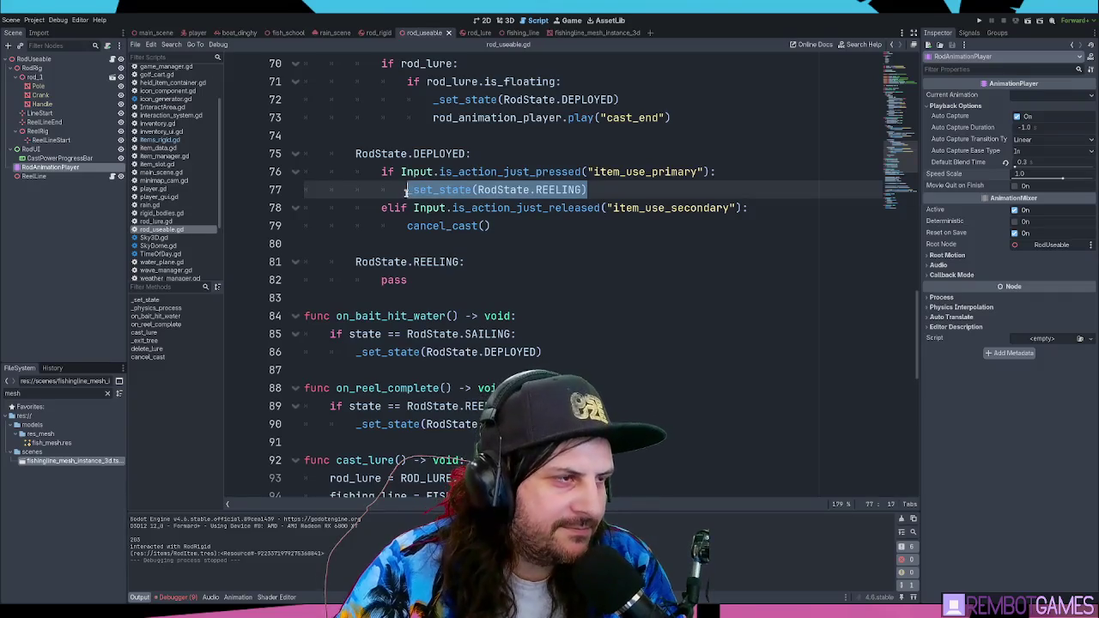
{"action": "left_click", "coordinate": [595, 188]}
{"action": "mouse_move", "coordinate": [589, 189]}
{"action": "left_mouse_down"}
{"action": "mouse_move", "coordinate": [407, 192]}
{"action": "mouse_move", "coordinate": [419, 197]}
{"action": "left_mouse_up"}
Step: Replace the state-change call on line 77 with is_reeling = true
{"action": "key", "text": "BackSpace"}
{"action": "type", "text": "is_"}
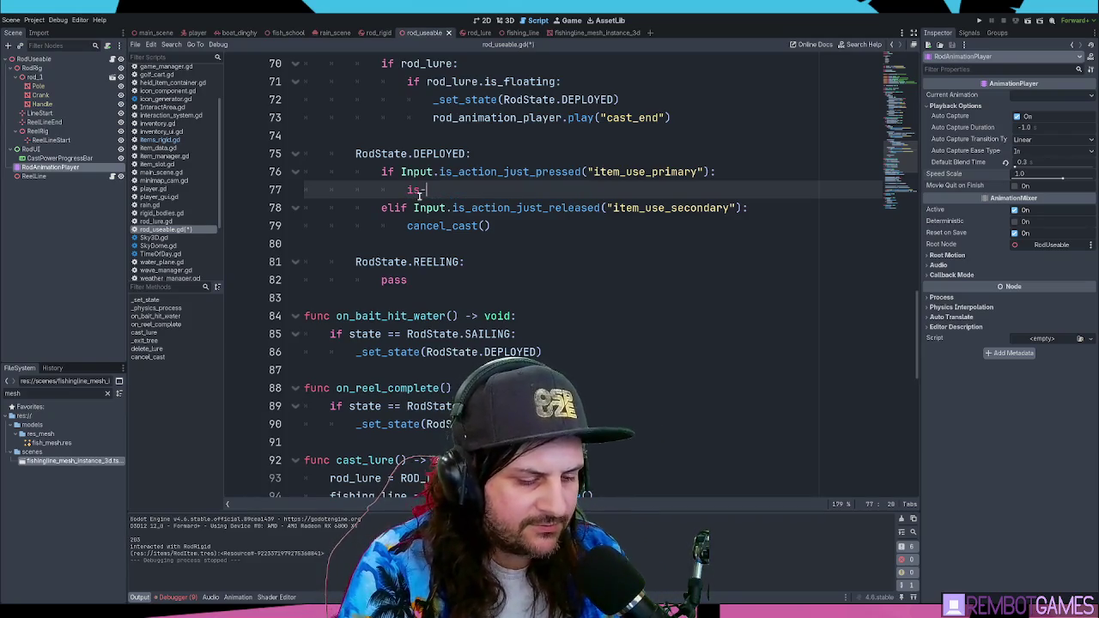
{"action": "type", "text": "_reeling"}
{"action": "key", "text": "ctrl+BackSpace"}
{"action": "type", "text": "is_"}
{"action": "key", "text": "ctrl+z"}
{"action": "key", "text": "ctrl+s"}
{"action": "type", "text": "is_"}
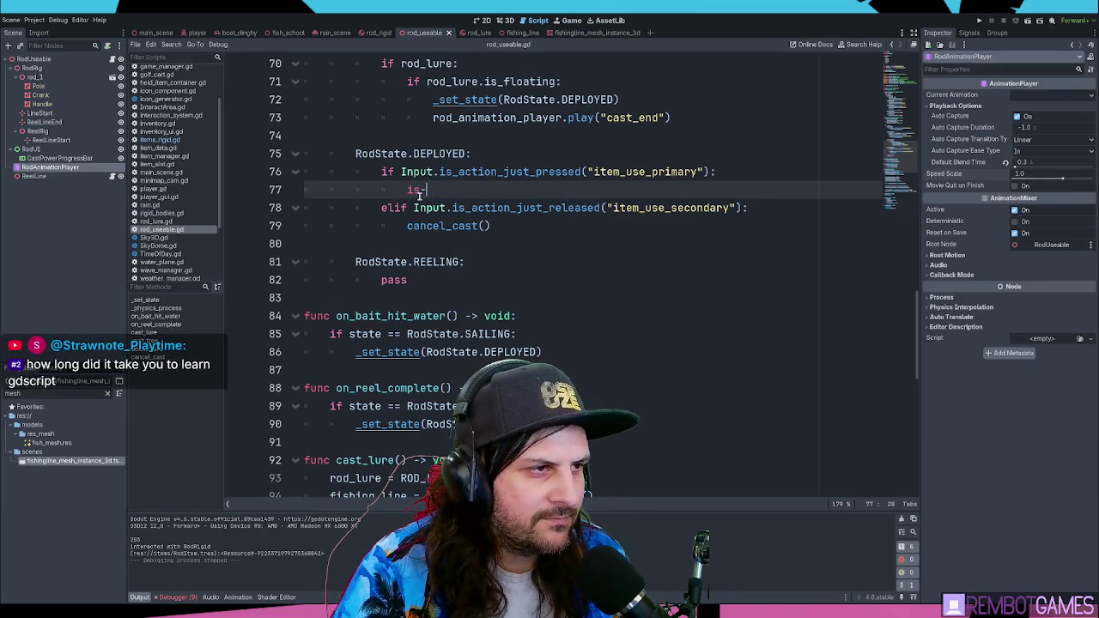
{"action": "type", "text": "_reeling = true"}
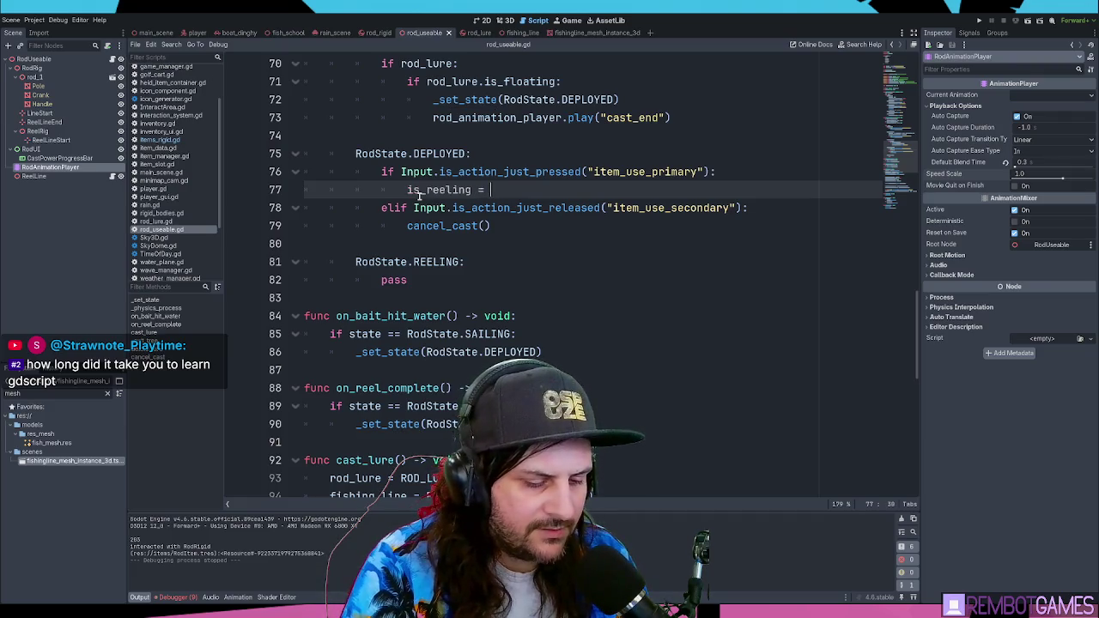
{"action": "left_click", "coordinate": [447, 190]}
Step: Declare var is_reeling:bool = false on a new line 32 below cast_power
{"action": "scroll", "coordinate": [473, 176], "scroll_direction": "up", "scroll_amount": 15}
{"action": "scroll", "coordinate": [493, 164], "scroll_direction": "up", "scroll_amount": 7}
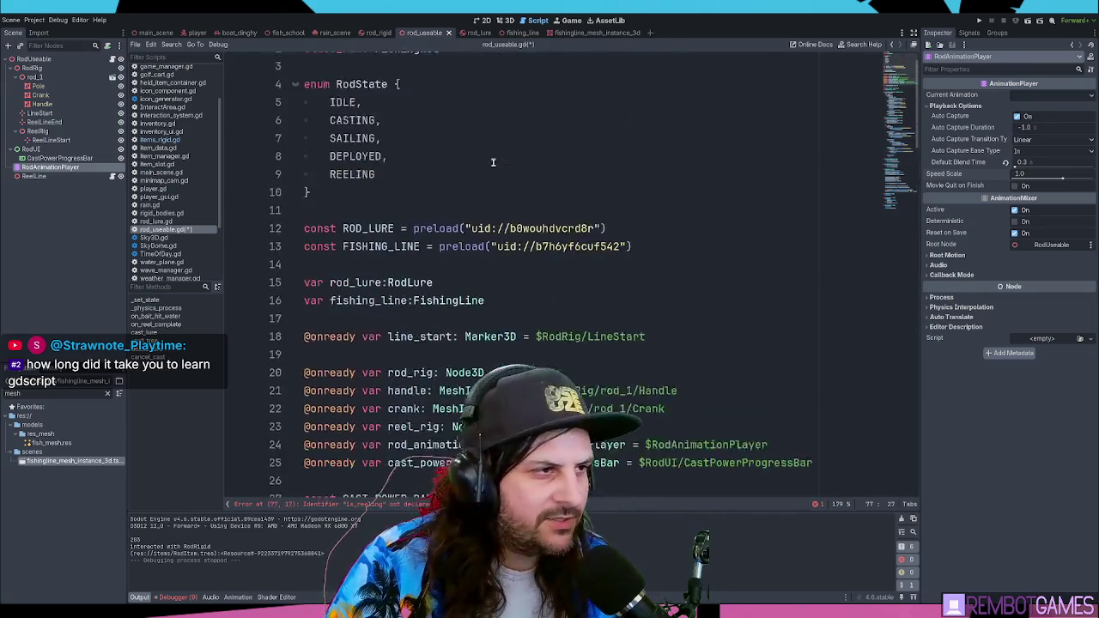
{"action": "left_click", "coordinate": [529, 316]}
{"action": "scroll", "coordinate": [529, 306], "scroll_direction": "down", "scroll_amount": 5}
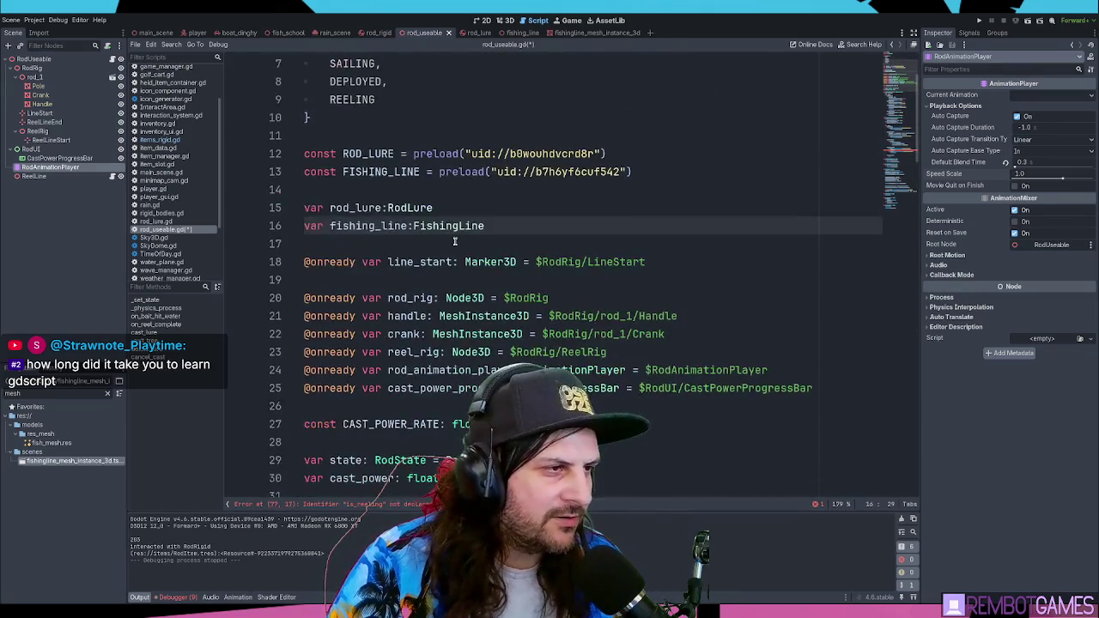
{"action": "left_click", "coordinate": [538, 324]}
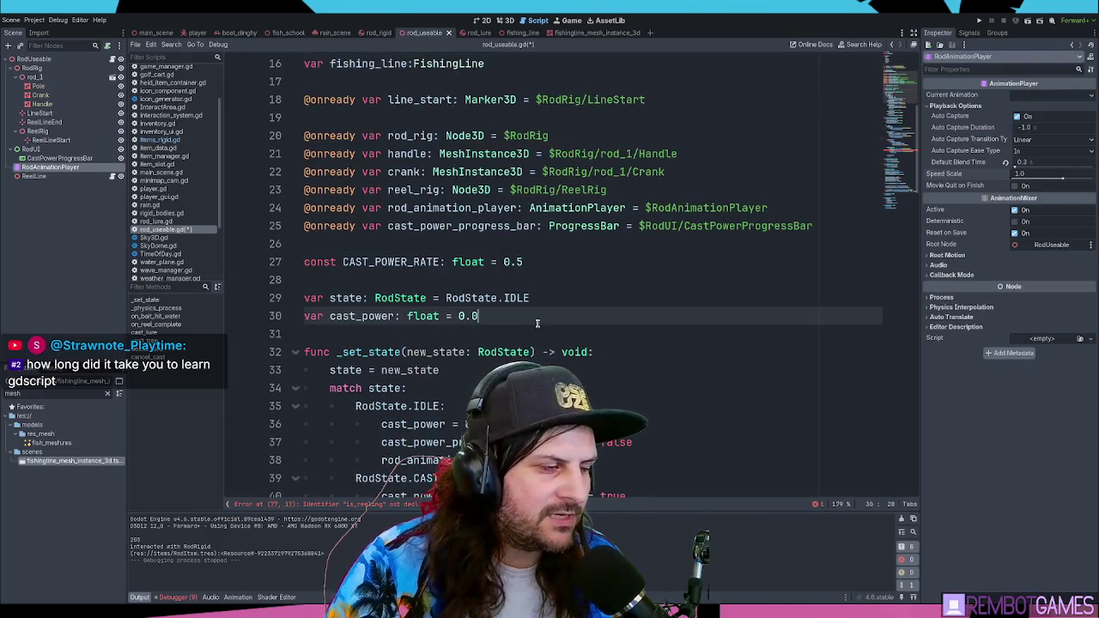
{"action": "key", "text": "Return"}
{"action": "key", "text": "Return"}
{"action": "type", "text": "is_reeling"}
{"action": "key", "text": "ctrl+z"}
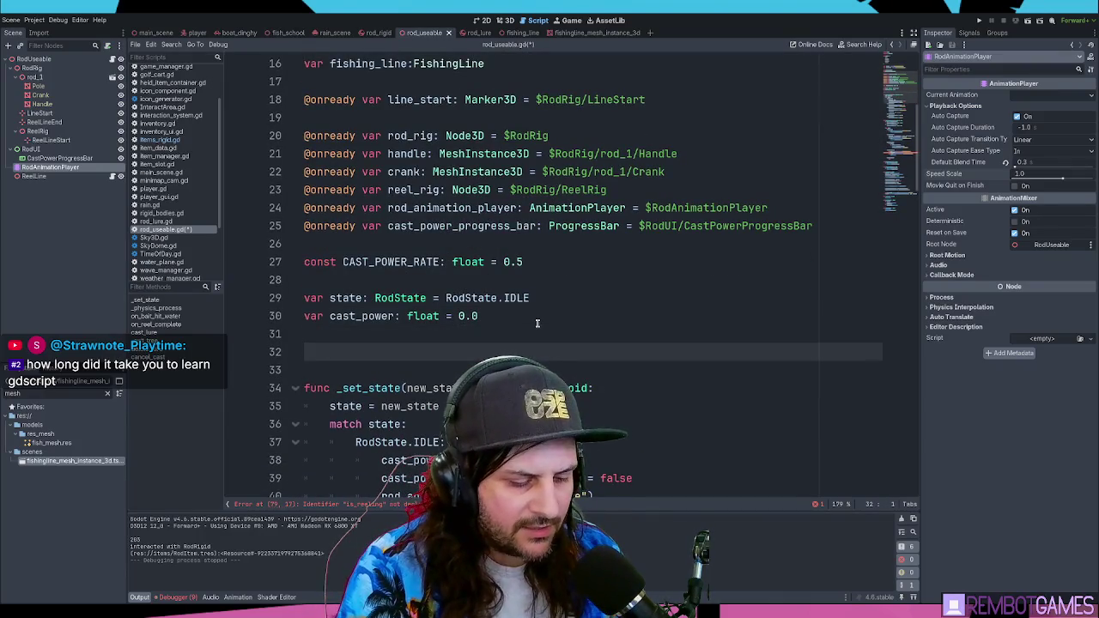
{"action": "type", "text": "f"}
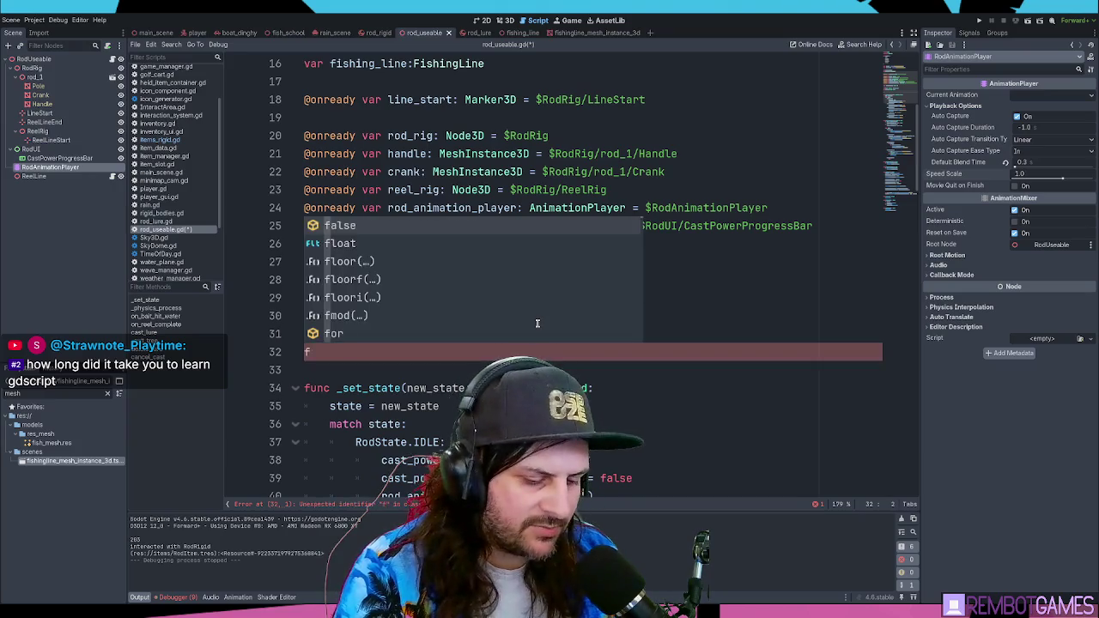
{"action": "key", "text": "BackSpace"}
{"action": "type", "text": "vir"}
{"action": "key", "text": "BackSpace"}
{"action": "key", "text": "BackSpace"}
{"action": "type", "text": "ar is_reeling"}
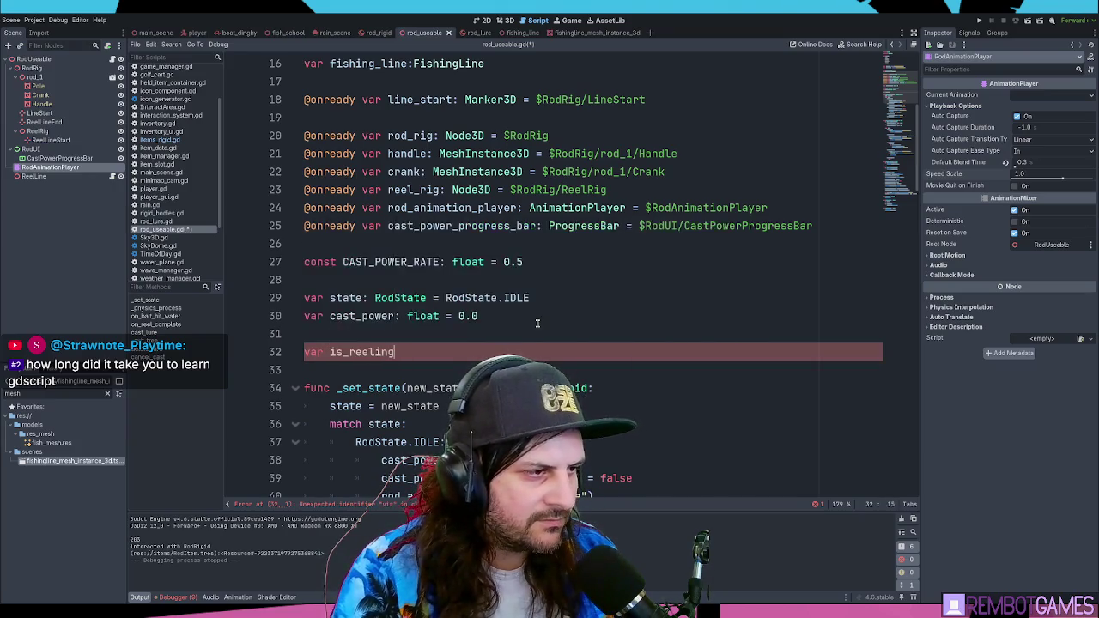
{"action": "type", "text": ":bool = fal"}
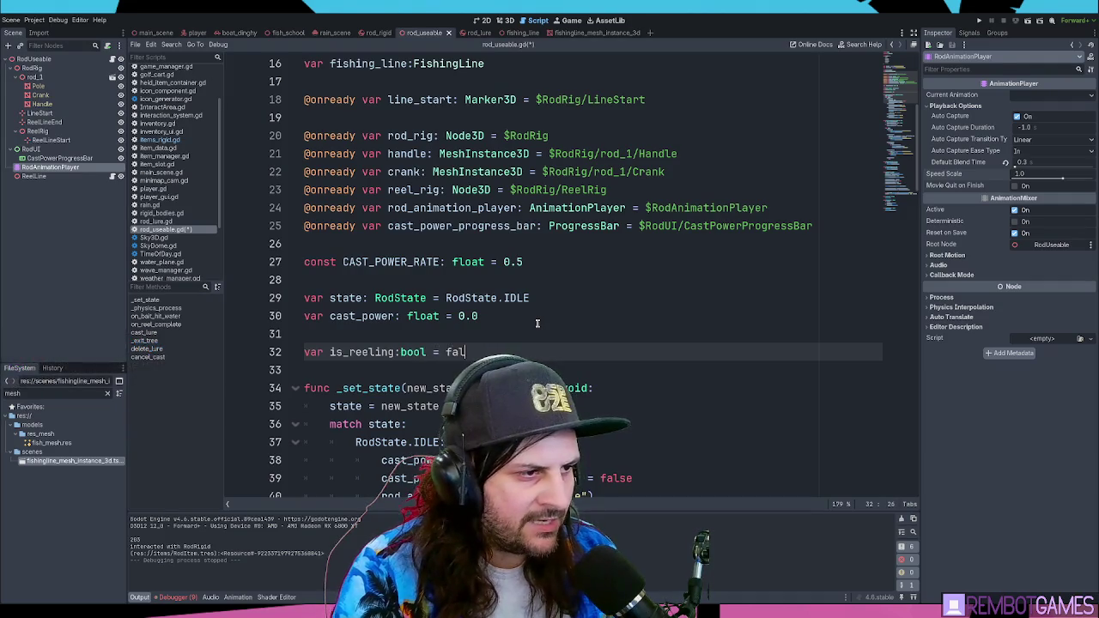
Step: Search the script for is_reeling and jump to its use on line 79
{"action": "scroll", "coordinate": [575, 298], "scroll_direction": "down", "scroll_amount": 3}
{"action": "double_click", "coordinate": [361, 190]}
{"action": "key", "text": "ctrl+f"}
{"action": "key", "text": "Return"}
{"action": "key", "text": "Escape"}
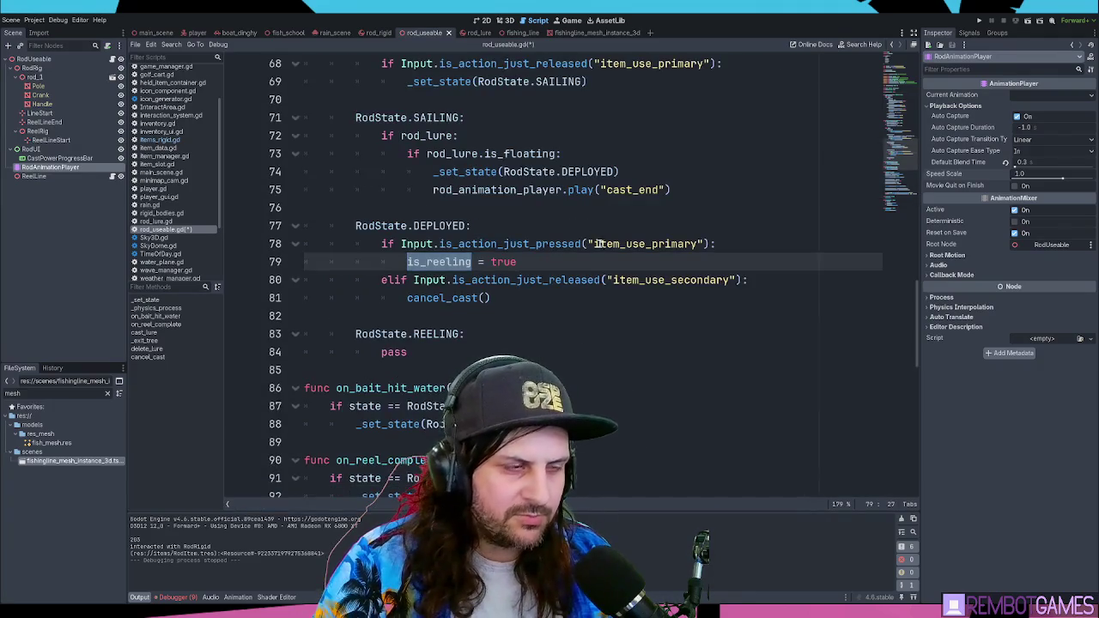
{"action": "left_click", "coordinate": [593, 261]}
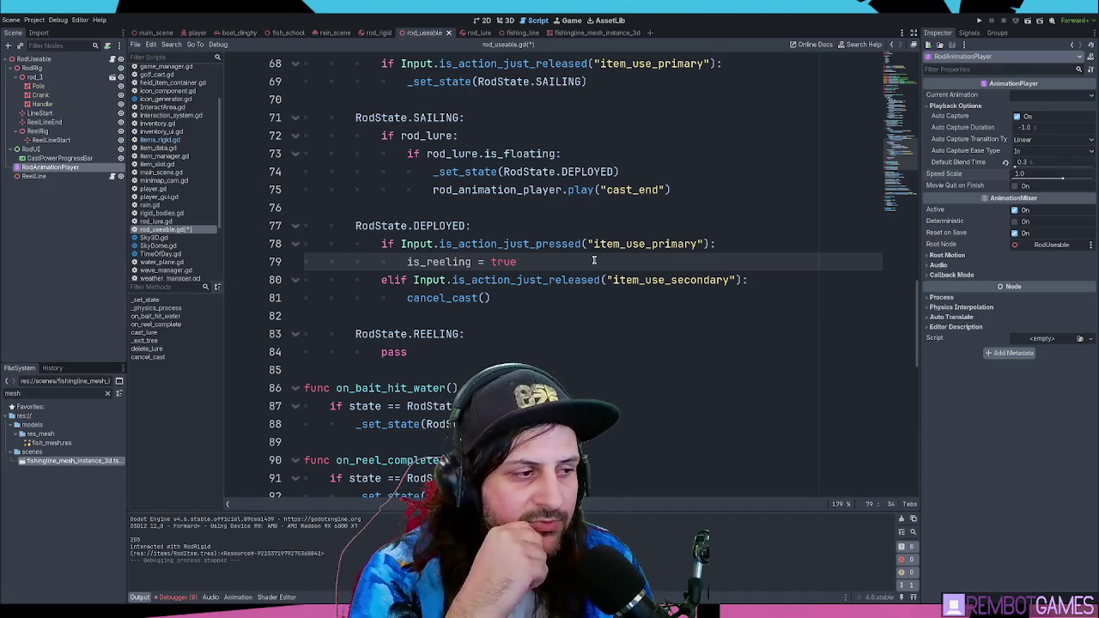
{"action": "scroll", "coordinate": [594, 260], "scroll_direction": "down", "scroll_amount": 4}
{"action": "scroll", "coordinate": [429, 266], "scroll_direction": "up", "scroll_amount": 2}
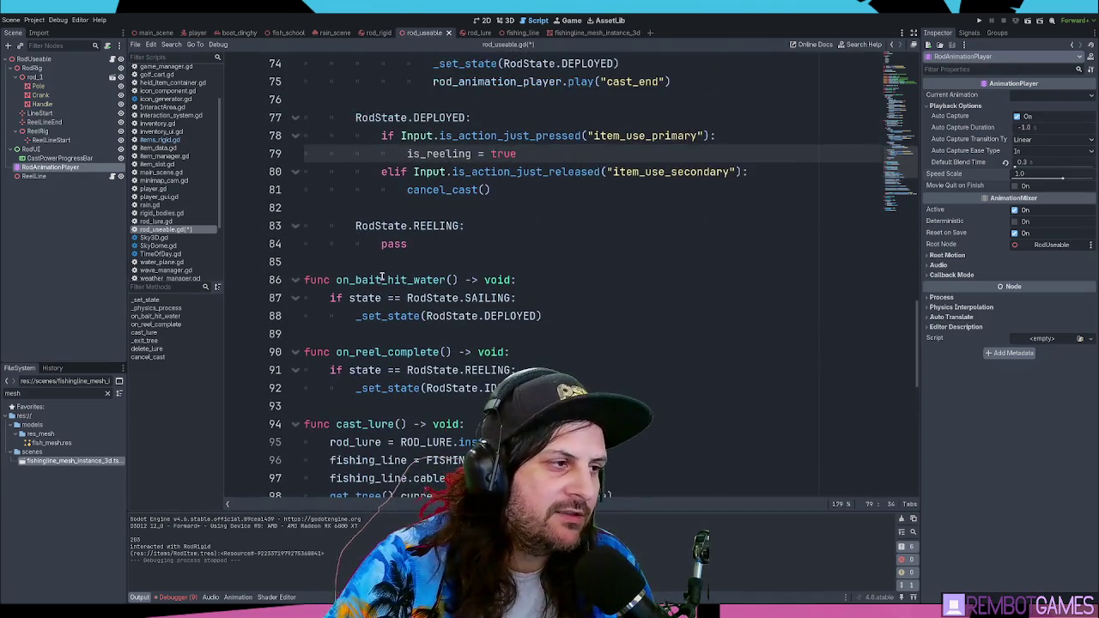
{"action": "left_click", "coordinate": [366, 268]}
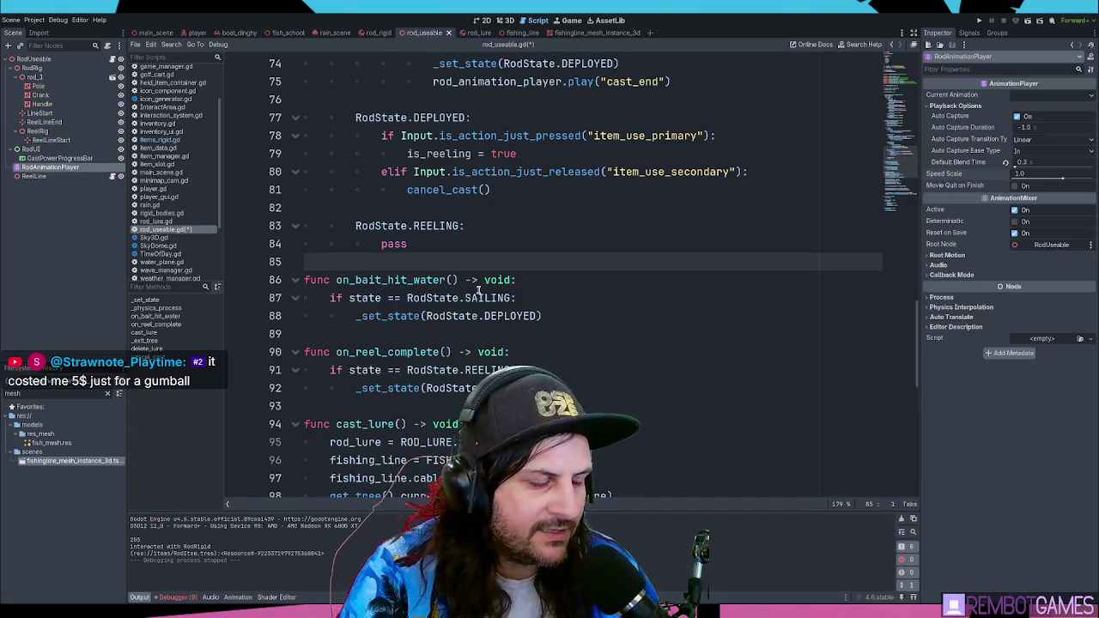
{"action": "type", "text": "def "}
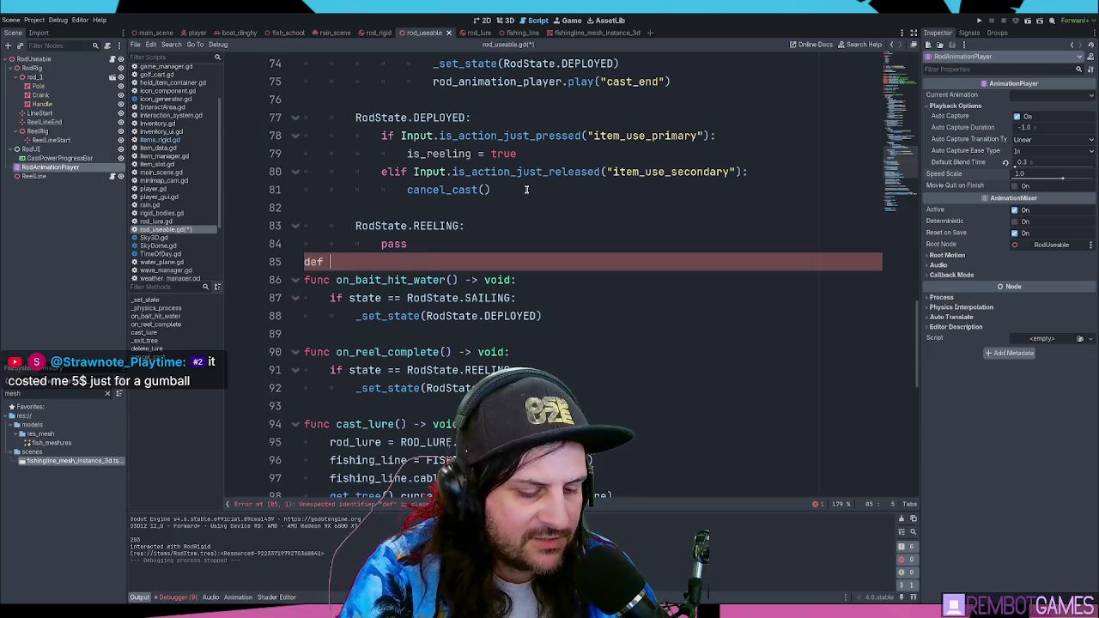
{"action": "type", "text": "hello():"}
{"action": "key", "text": "Return"}
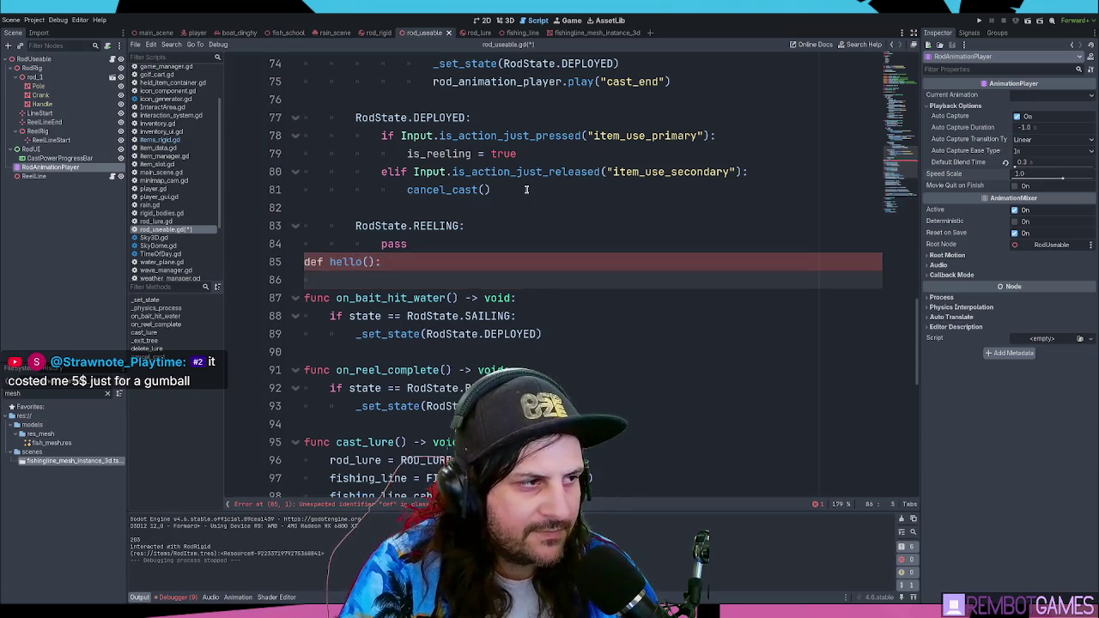
{"action": "type", "text": "print(\"hello"}
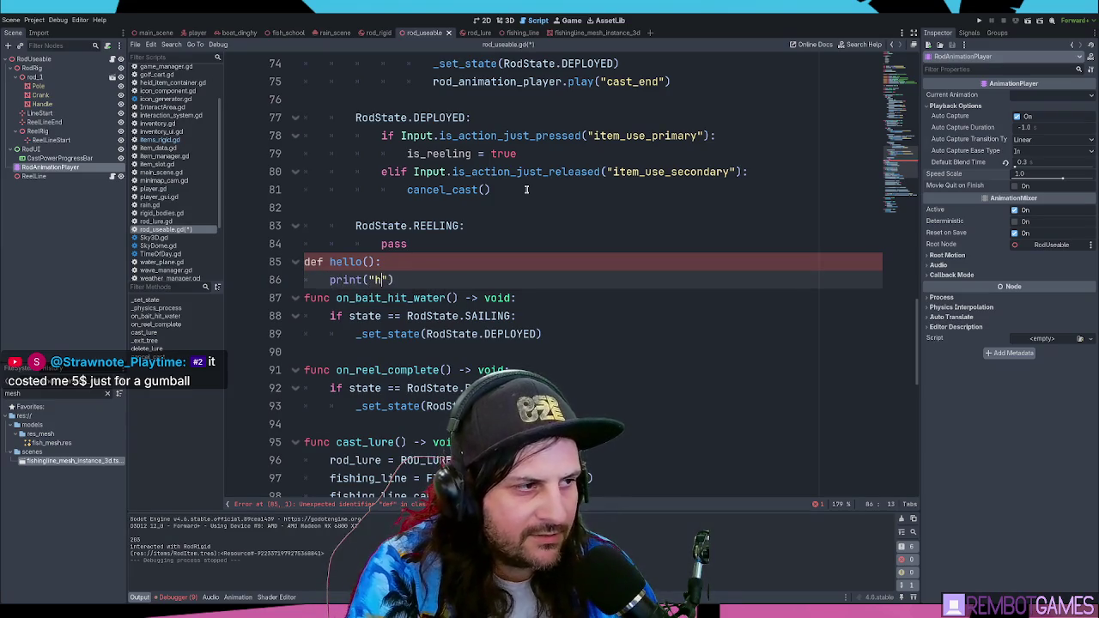
{"action": "key", "text": "End"}
{"action": "key", "text": "Return"}
{"action": "key", "text": "Return"}
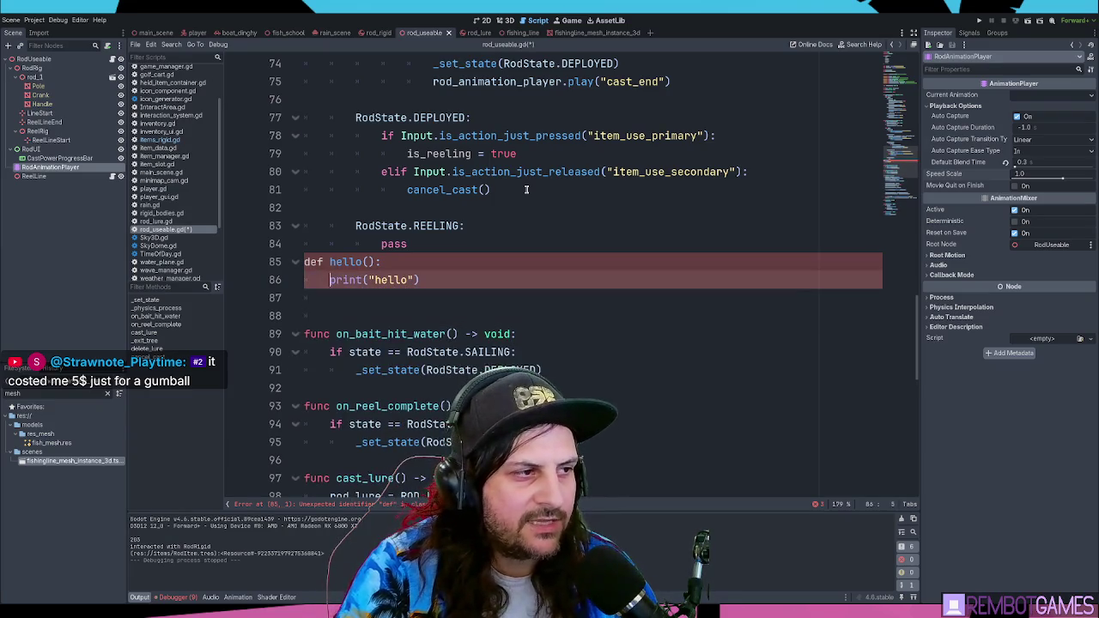
{"action": "left_click", "coordinate": [419, 263]}
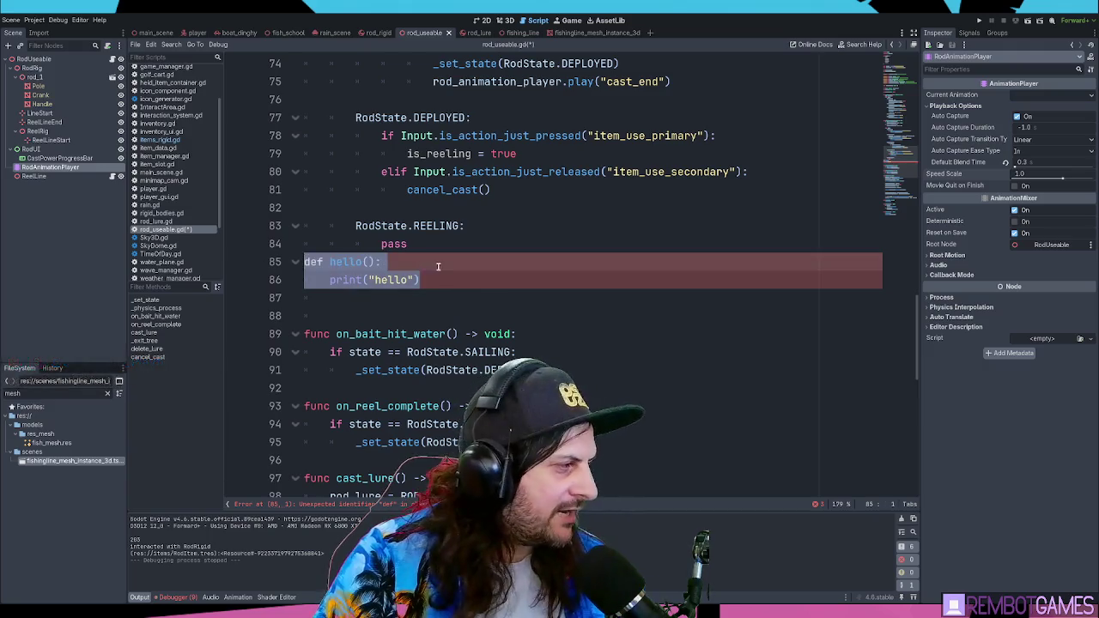
{"action": "double_click", "coordinate": [310, 262]}
{"action": "type", "text": "func"}
{"action": "left_click_drag", "start_coordinate": [460, 274], "coordinate": [256, 256]}
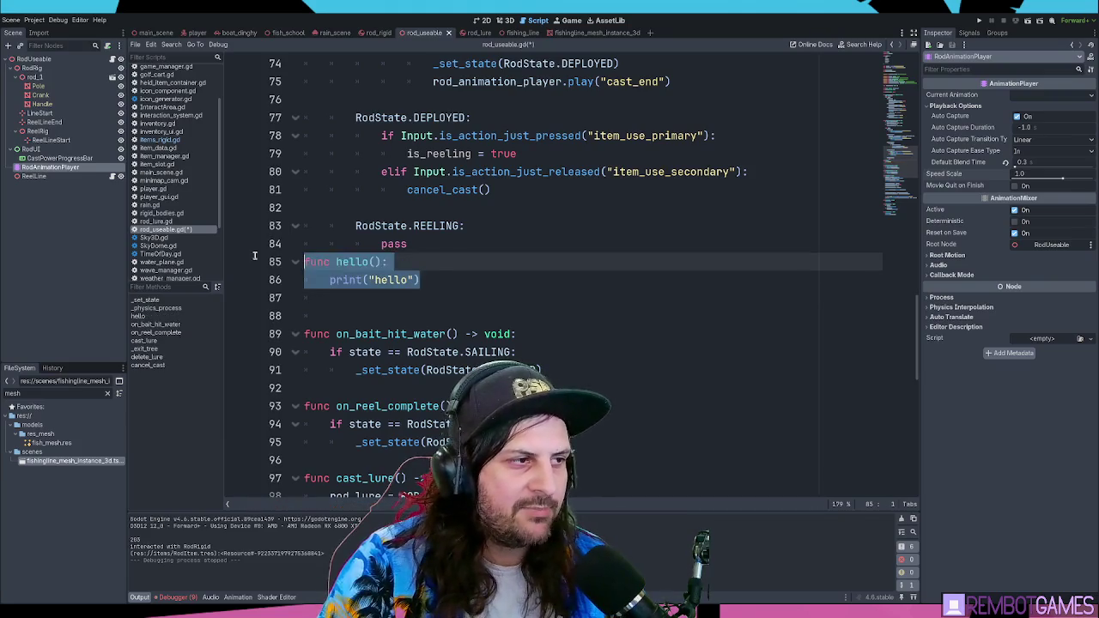
{"action": "left_click", "coordinate": [515, 282]}
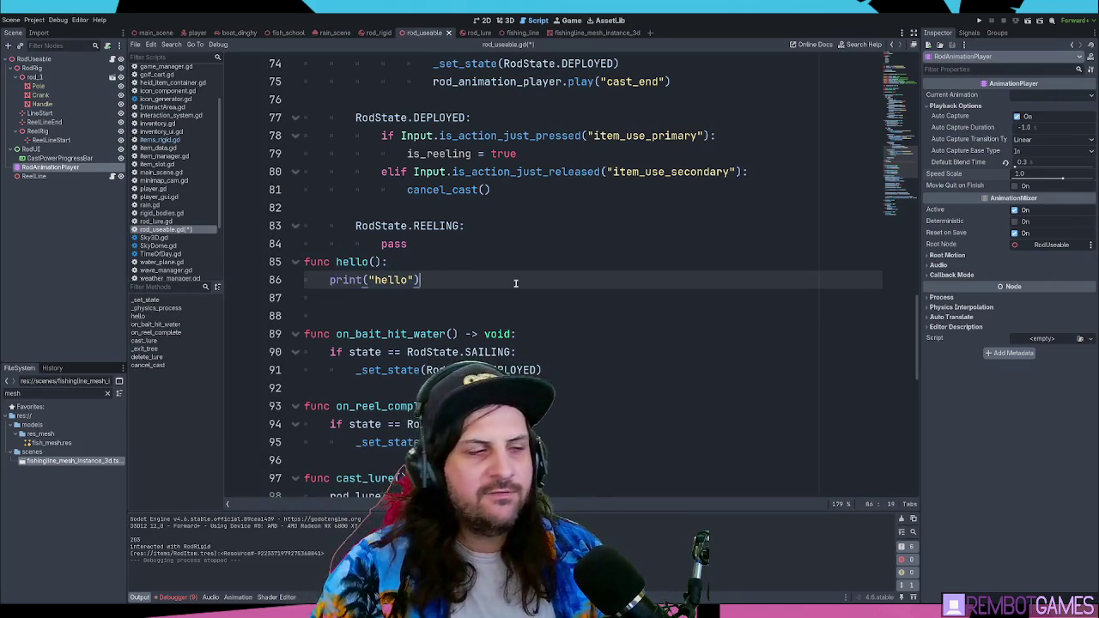
{"action": "left_click_drag", "start_coordinate": [352, 297], "coordinate": [242, 268]}
{"action": "key", "text": "Delete"}
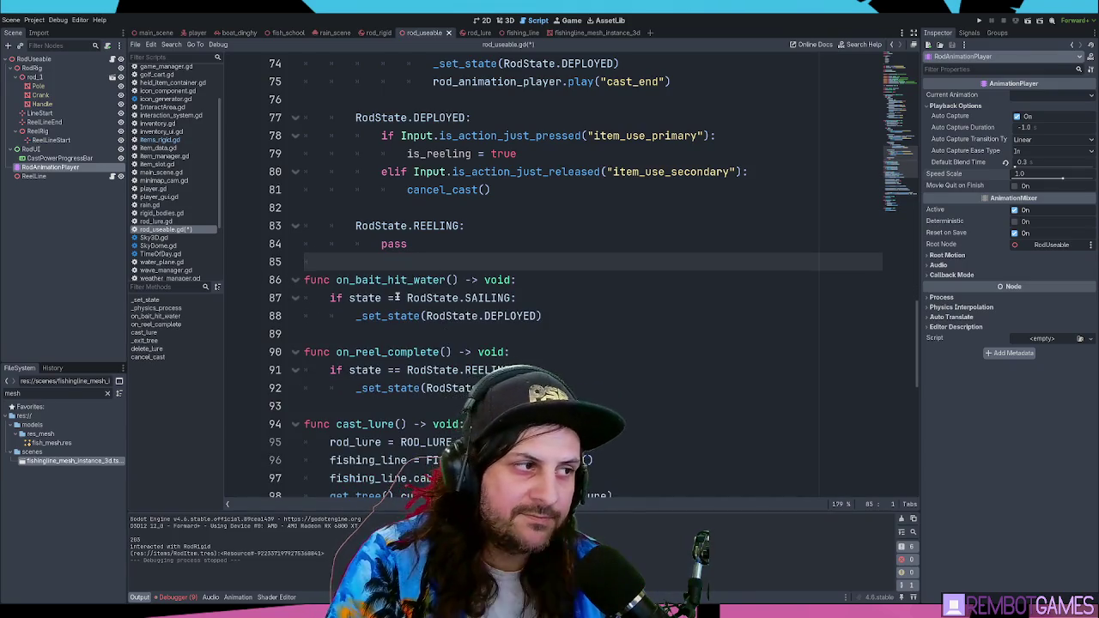
{"action": "key", "text": "Down"}
{"action": "key", "text": "End"}
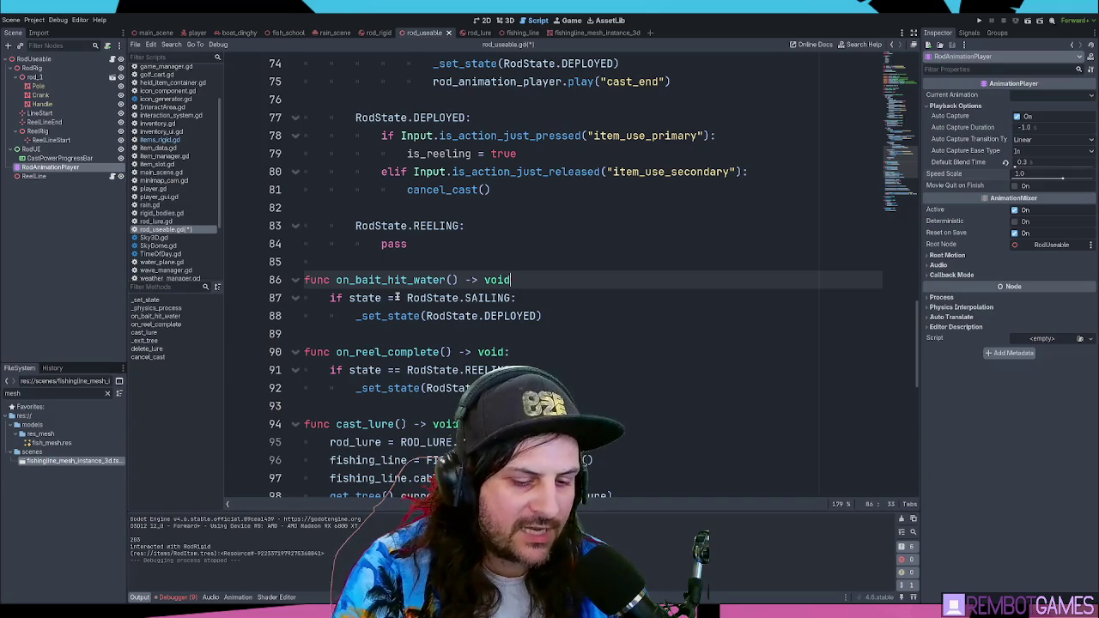
{"action": "key", "text": "Down"}
{"action": "key", "text": "Down"}
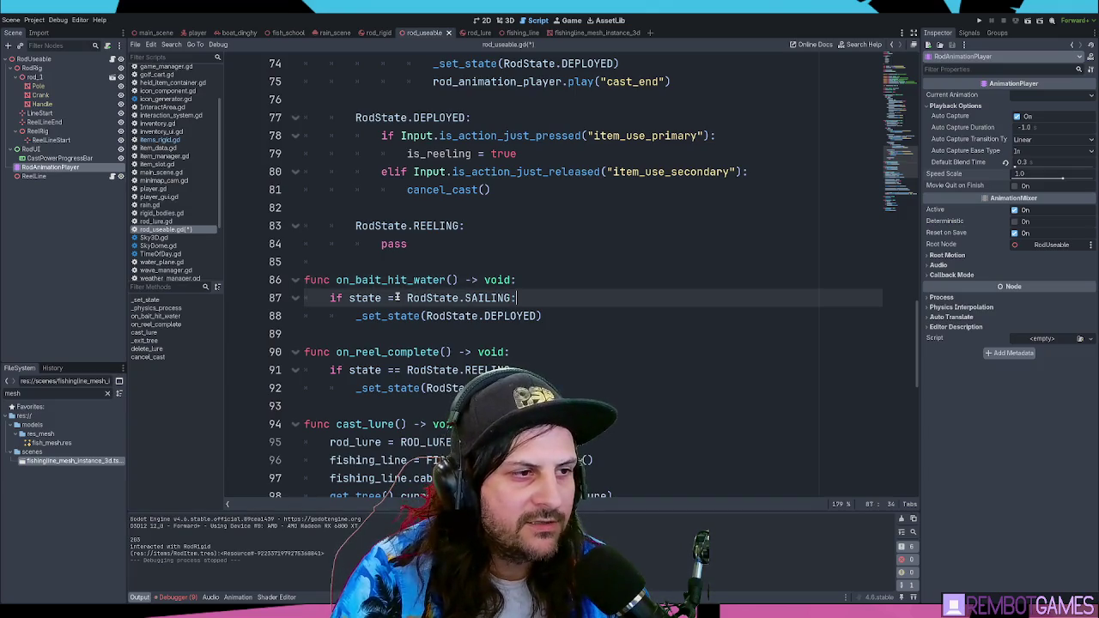
{"action": "key", "text": "End"}
{"action": "key", "text": "Down"}
{"action": "key", "text": "Down"}
{"action": "key", "text": "Down"}
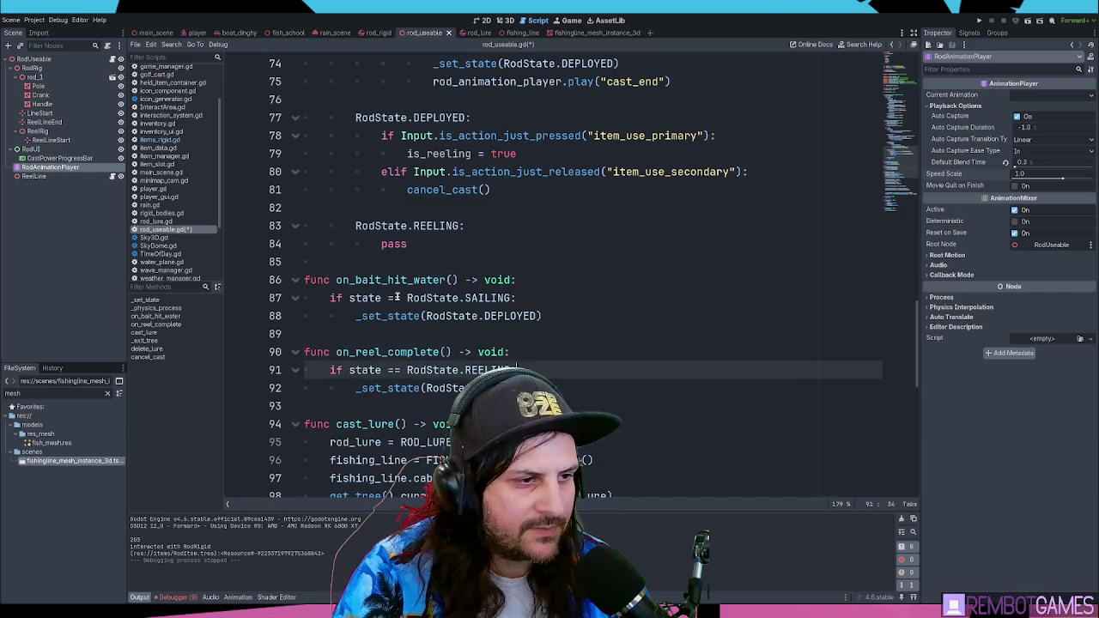
{"action": "key", "text": "Down"}
{"action": "key", "text": "Down"}
{"action": "key", "text": "End"}
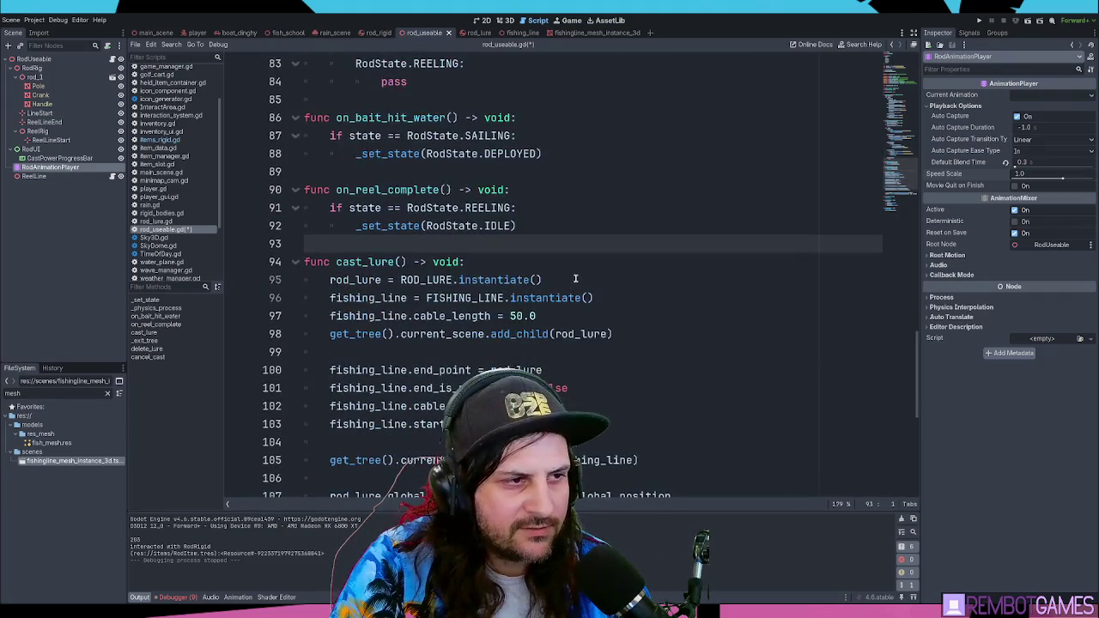
{"action": "scroll", "coordinate": [592, 196], "scroll_direction": "down", "scroll_amount": 3}
{"action": "type", "text": ";"}
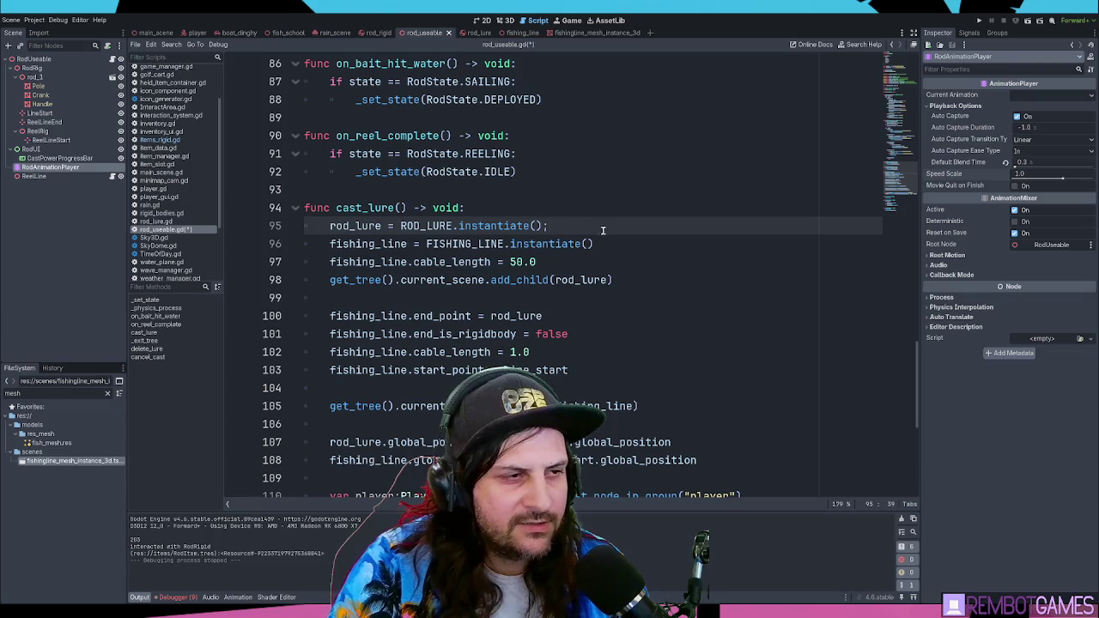
{"action": "left_click", "coordinate": [614, 245]}
{"action": "type", "text": ";"}
{"action": "left_click", "coordinate": [594, 262]}
{"action": "type", "text": ";"}
{"action": "left_click", "coordinate": [665, 283]}
{"action": "type", "text": ";"}
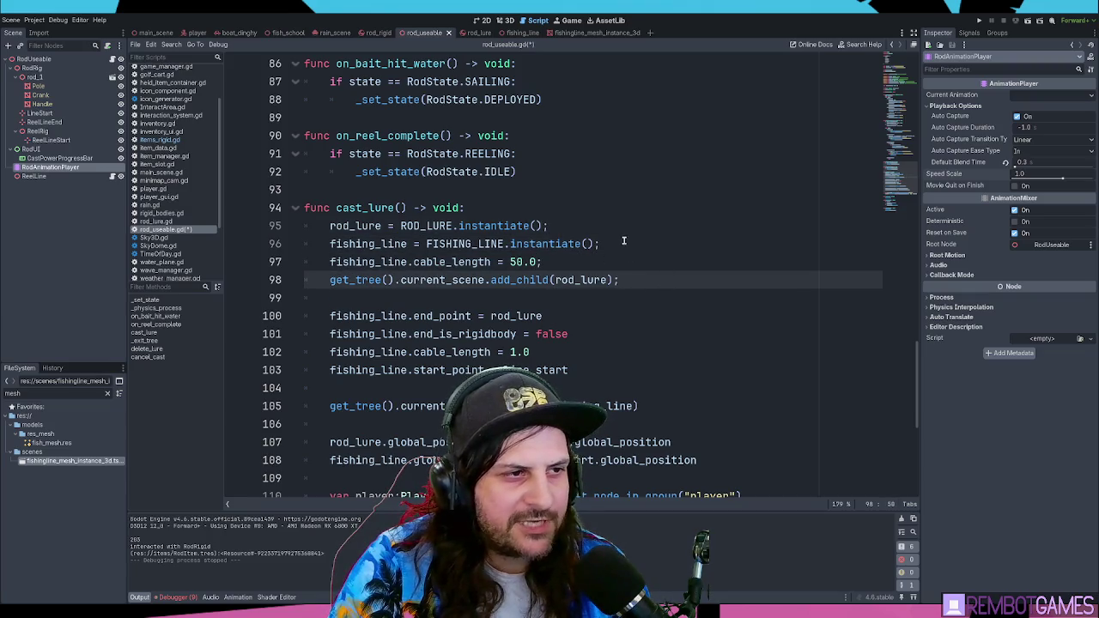
{"action": "key", "text": "Up"}
{"action": "key", "text": "Up"}
{"action": "key", "text": "Up"}
{"action": "key", "text": "Down"}
{"action": "key", "text": "Down"}
{"action": "key", "text": "Down"}
{"action": "key", "text": "Up"}
{"action": "key", "text": "Up"}
{"action": "key", "text": "Up"}
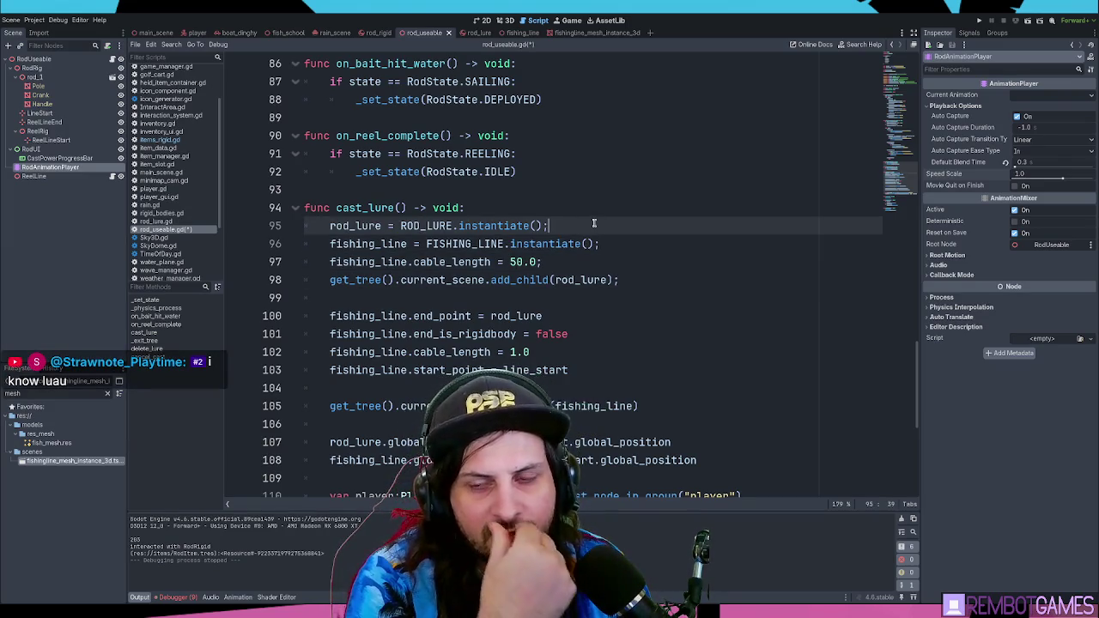
{"action": "key", "text": "BackSpace"}
{"action": "left_click", "coordinate": [639, 239]}
{"action": "key", "text": "BackSpace"}
{"action": "left_click", "coordinate": [605, 263]}
{"action": "key", "text": "BackSpace"}
{"action": "left_click", "coordinate": [641, 280]}
{"action": "key", "text": "BackSpace"}
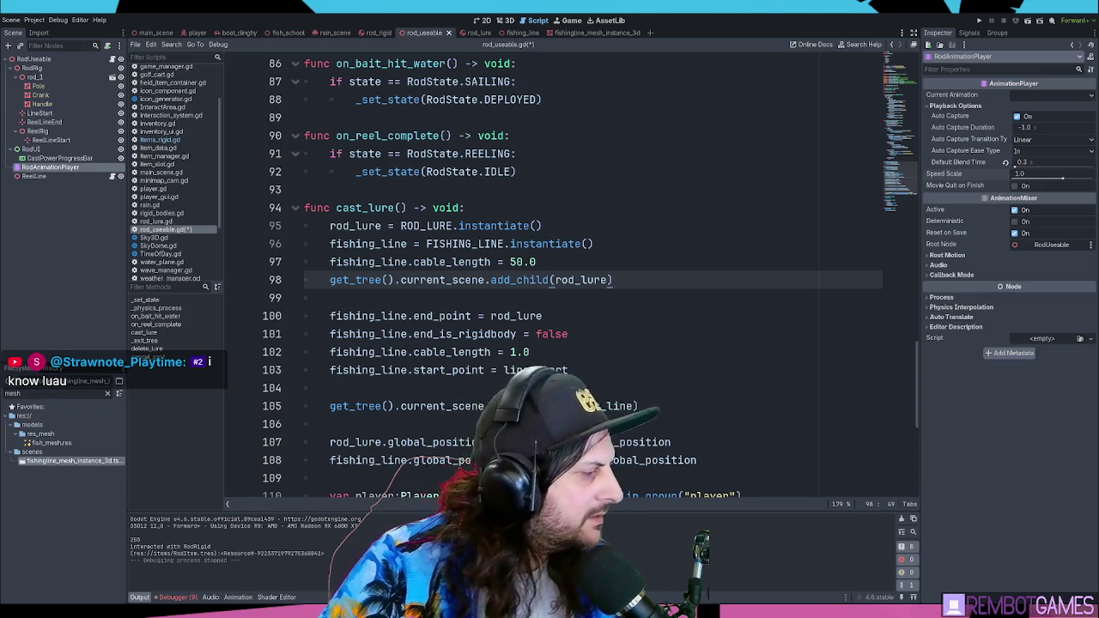
{"action": "key", "text": "alt+Tab"}
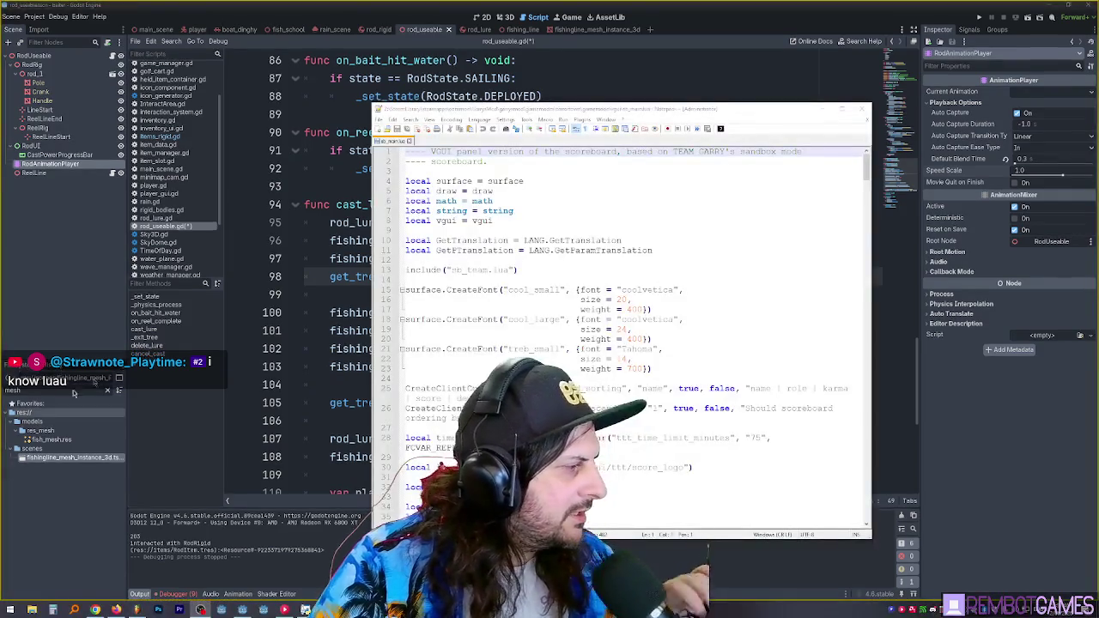
Step: Move and narrow the Notepad++ window, then view the local vgui and scoreboard sorting lines
{"action": "mouse_move", "coordinate": [529, 111]}
{"action": "left_mouse_down"}
{"action": "mouse_move", "coordinate": [755, 94]}
{"action": "mouse_move", "coordinate": [689, 89]}
{"action": "left_mouse_up"}
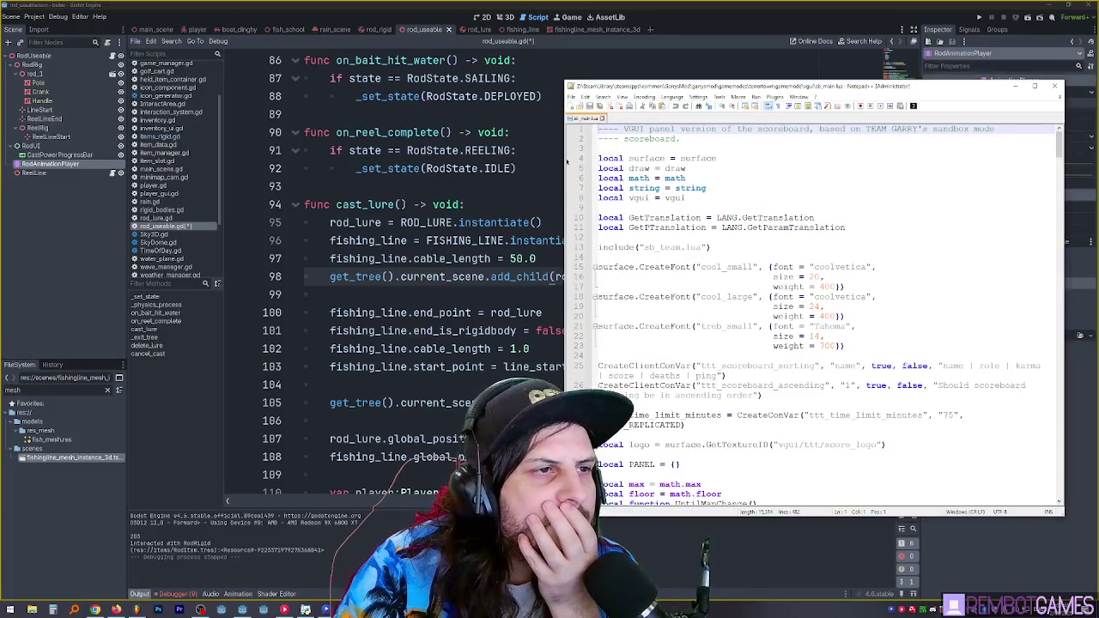
{"action": "left_click_drag", "start_coordinate": [572, 168], "coordinate": [610, 156]}
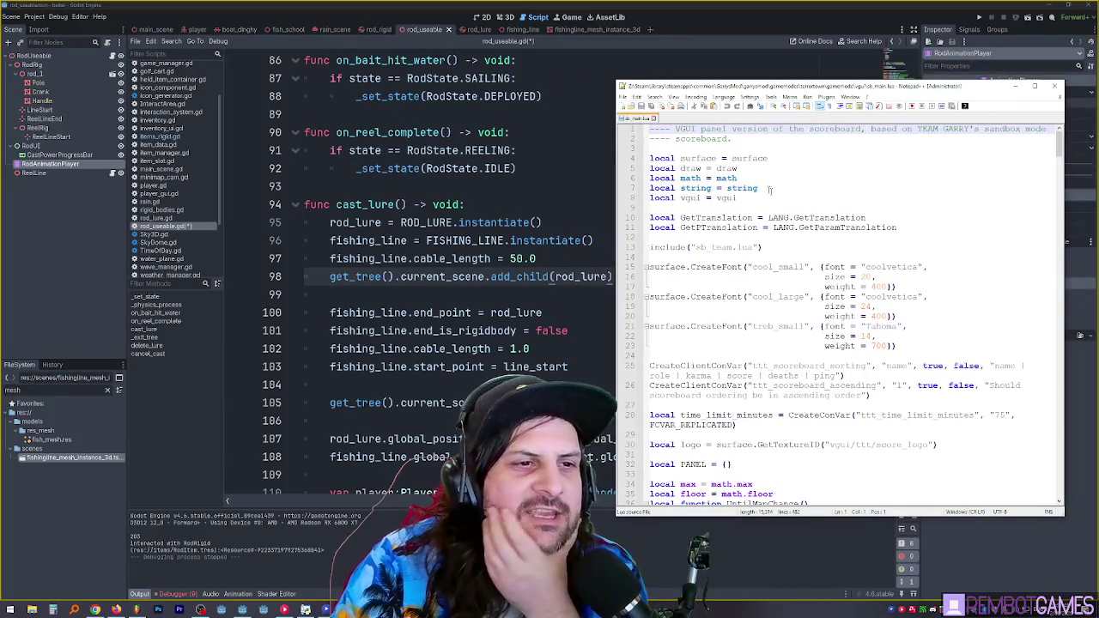
{"action": "left_click", "coordinate": [768, 196]}
{"action": "left_click_drag", "start_coordinate": [1064, 148], "coordinate": [1063, 158]}
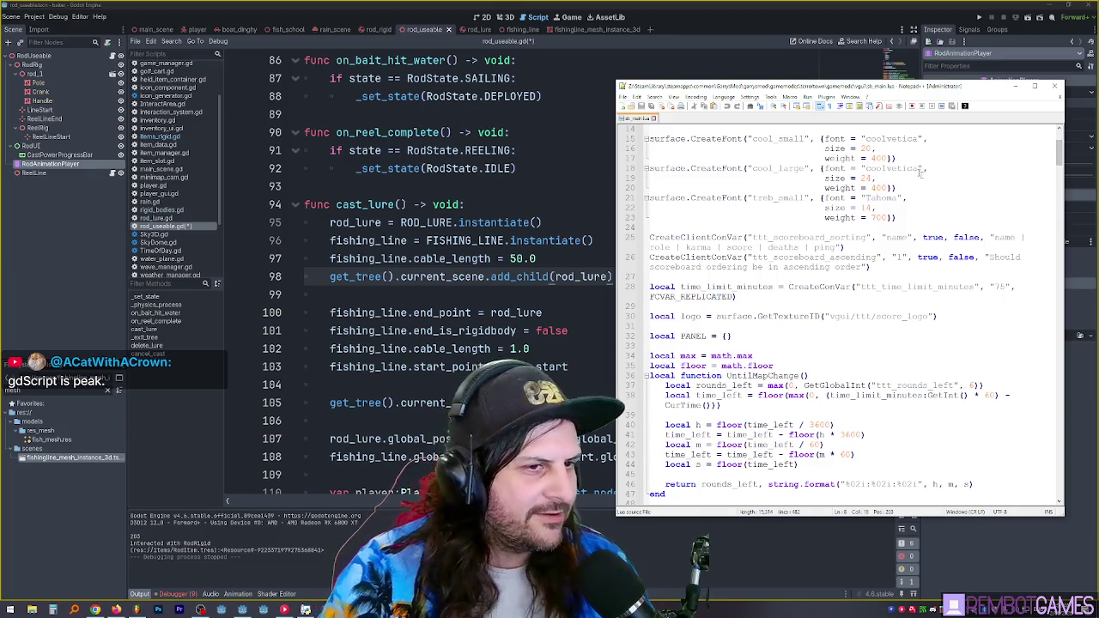
{"action": "left_click", "coordinate": [801, 240]}
{"action": "scroll", "coordinate": [801, 239], "scroll_direction": "down", "scroll_amount": 2}
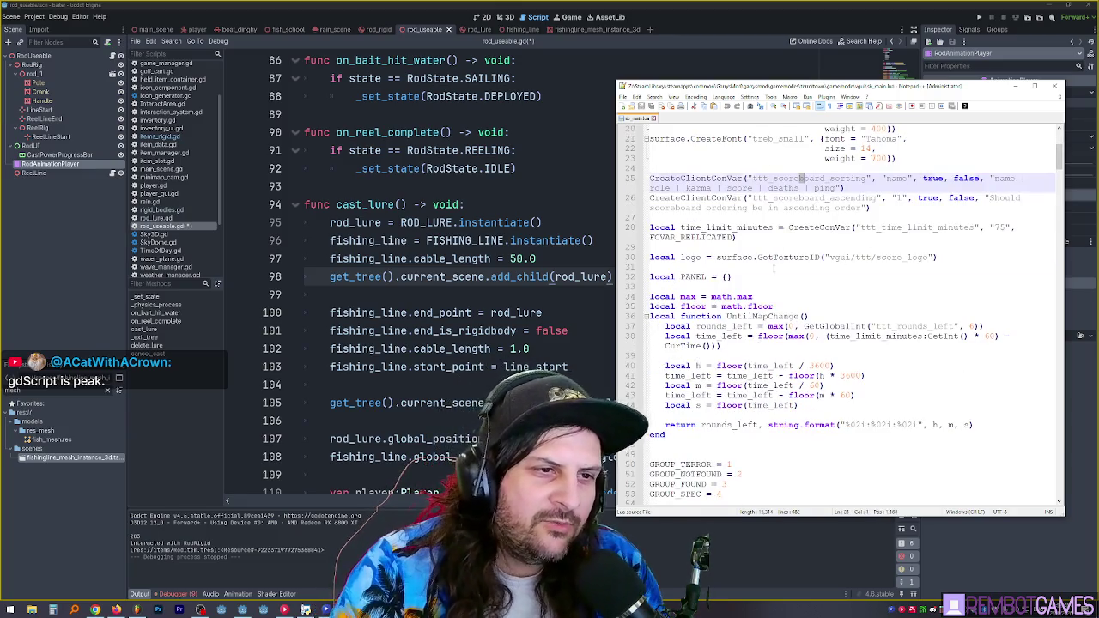
Step: Highlight every occurrence of local in the Lua file, including the top declarations
{"action": "left_click", "coordinate": [777, 267]}
{"action": "double_click", "coordinate": [672, 316]}
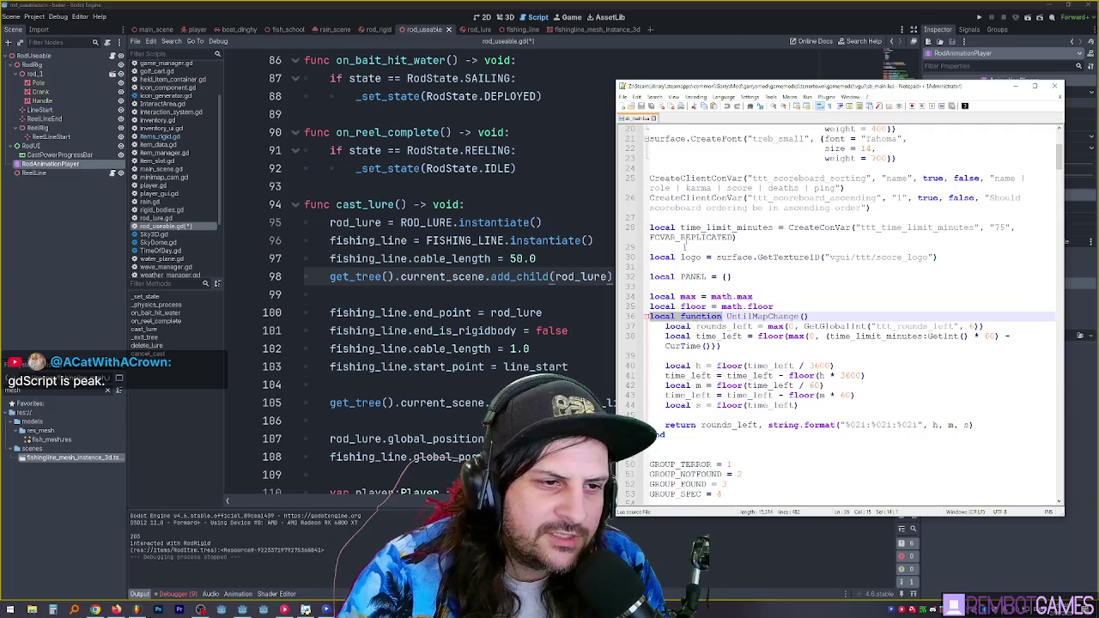
{"action": "scroll", "coordinate": [678, 300], "scroll_direction": "down", "scroll_amount": 6}
{"action": "scroll", "coordinate": [684, 288], "scroll_direction": "down", "scroll_amount": 1}
{"action": "scroll", "coordinate": [704, 300], "scroll_direction": "up", "scroll_amount": 14}
{"action": "double_click", "coordinate": [661, 159]}
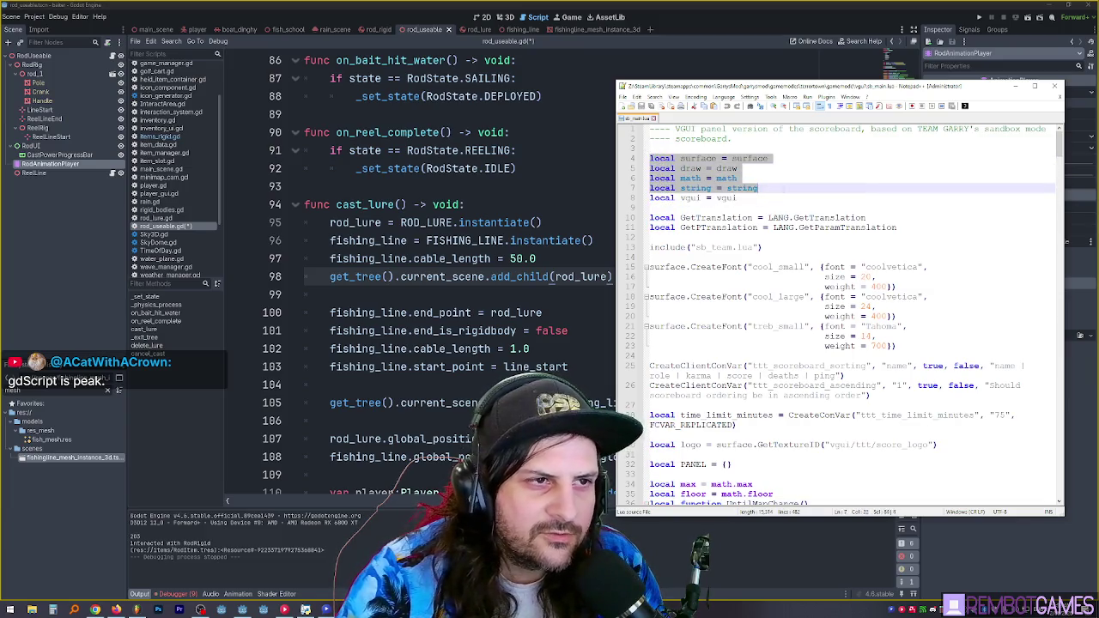
{"action": "left_click", "coordinate": [790, 189]}
{"action": "double_click", "coordinate": [663, 218]}
{"action": "scroll", "coordinate": [664, 225], "scroll_direction": "down", "scroll_amount": 1}
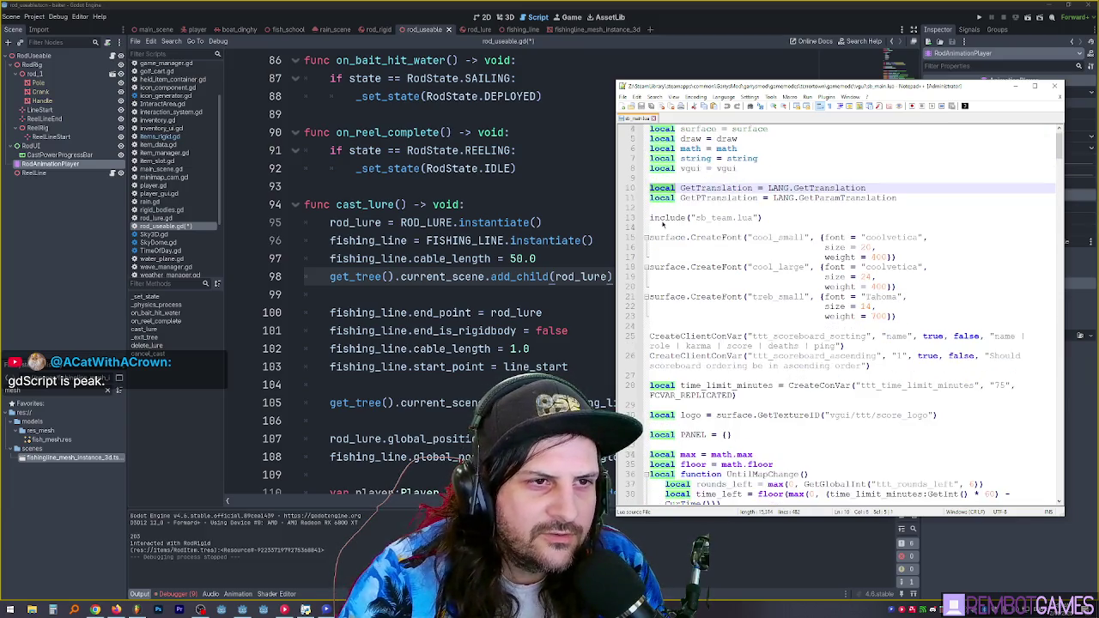
Step: Highlight the uses of surface and PANEL further down, then put Notepad++ away
{"action": "double_click", "coordinate": [668, 237]}
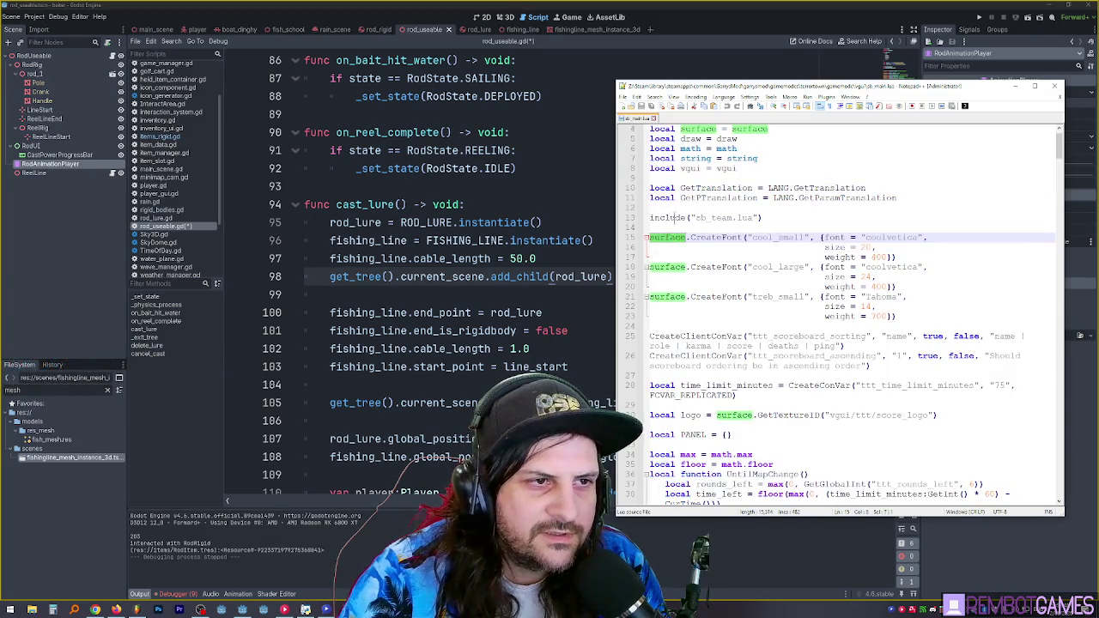
{"action": "scroll", "coordinate": [747, 240], "scroll_direction": "down", "scroll_amount": 4}
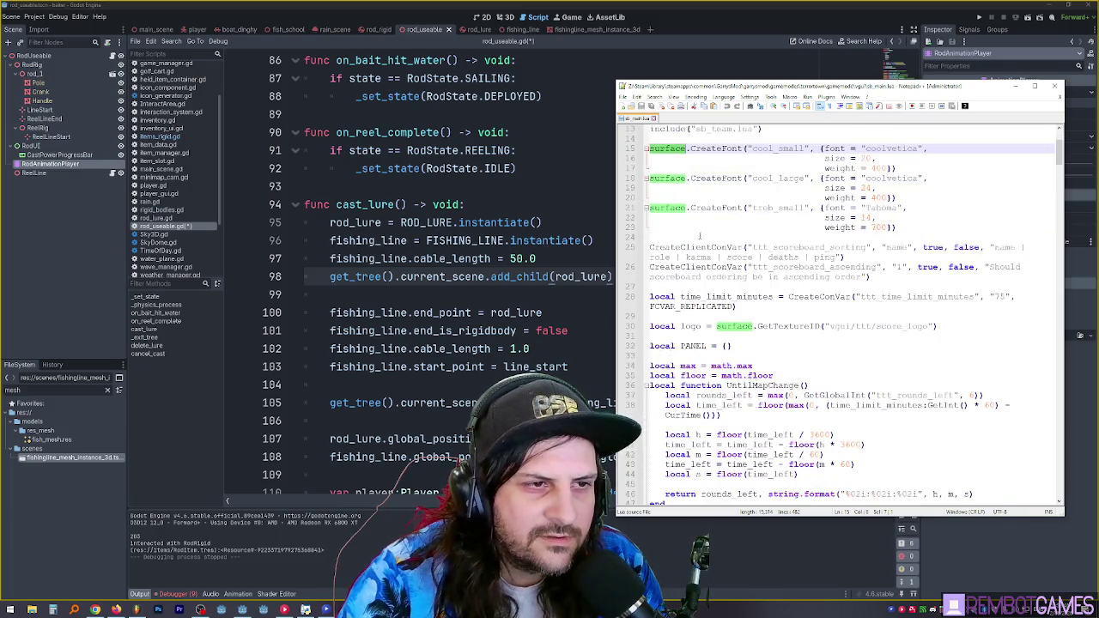
{"action": "scroll", "coordinate": [700, 240], "scroll_direction": "down", "scroll_amount": 1}
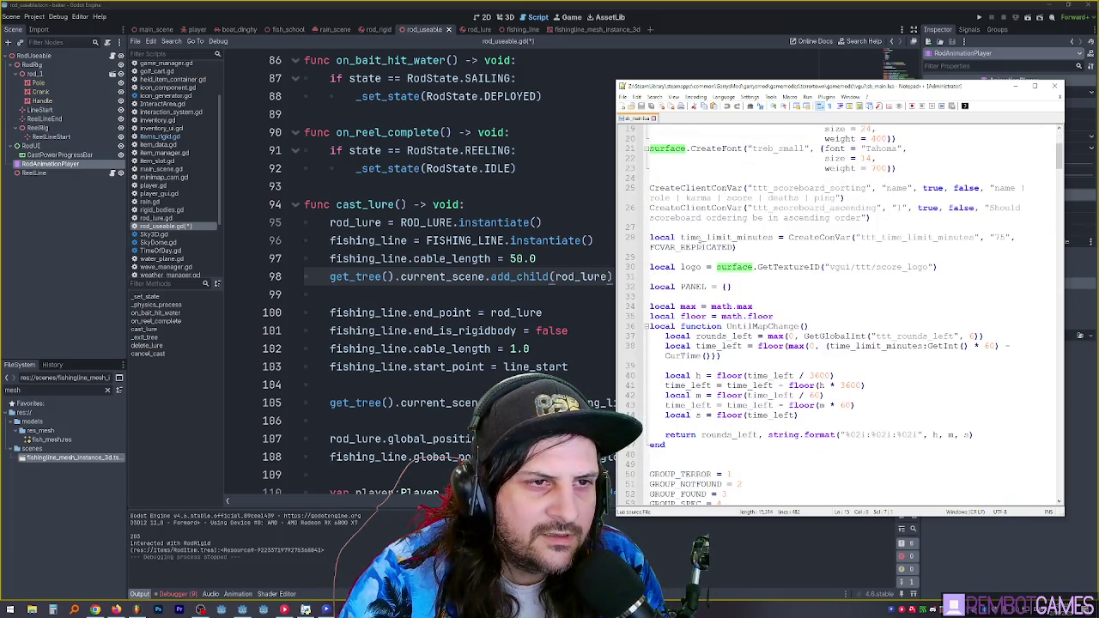
{"action": "scroll", "coordinate": [698, 271], "scroll_direction": "down", "scroll_amount": 1}
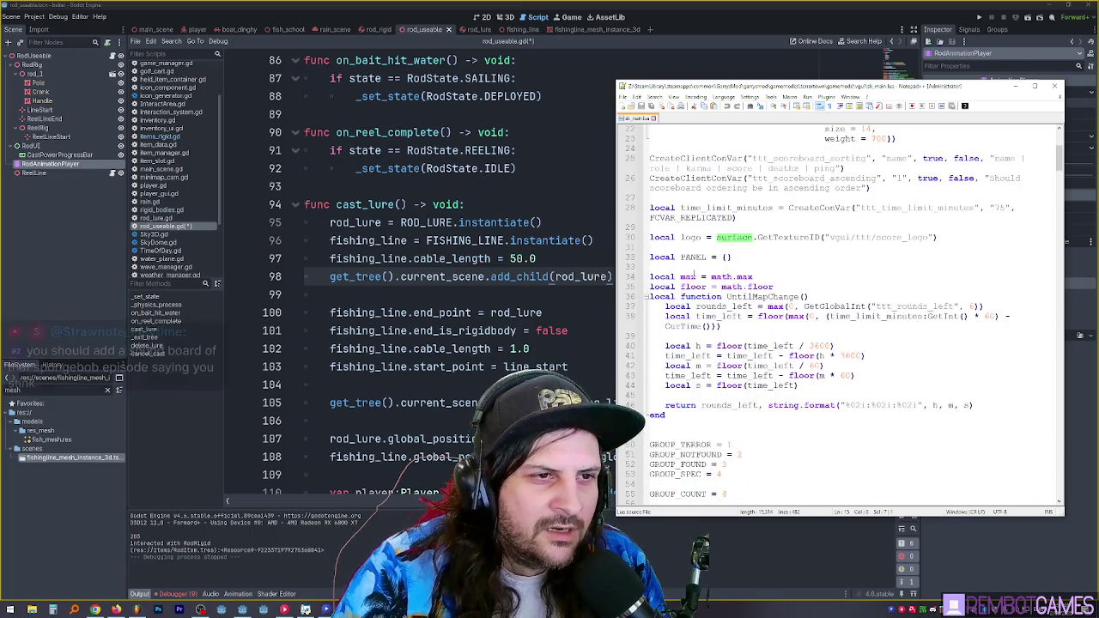
{"action": "double_click", "coordinate": [693, 257]}
{"action": "scroll", "coordinate": [694, 258], "scroll_direction": "down", "scroll_amount": 2}
{"action": "scroll", "coordinate": [670, 258], "scroll_direction": "down", "scroll_amount": 5}
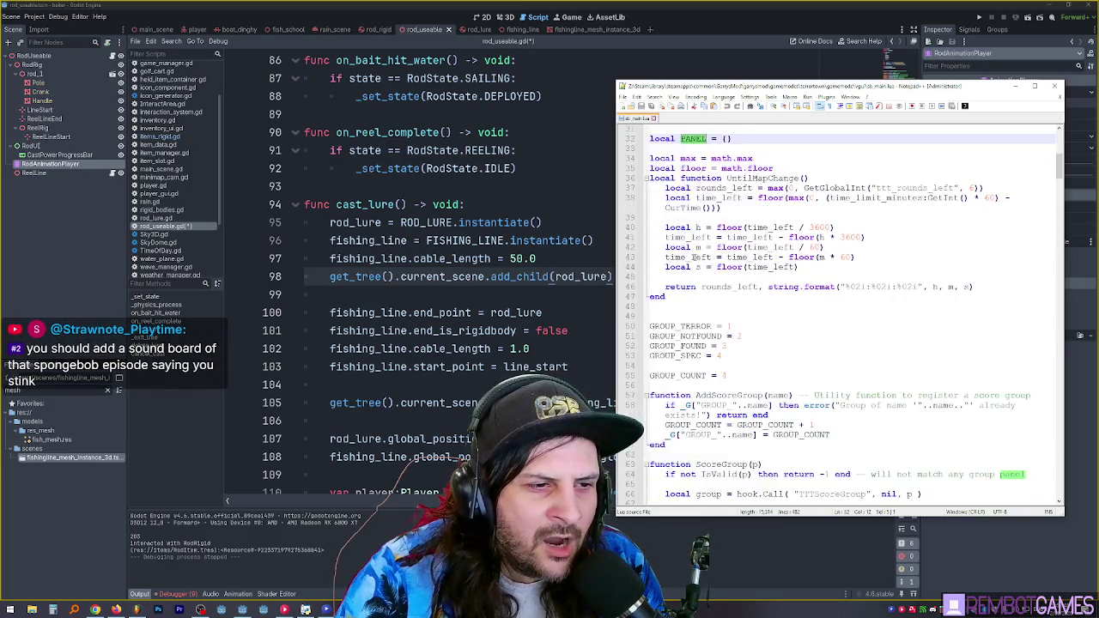
{"action": "left_click", "coordinate": [670, 277]}
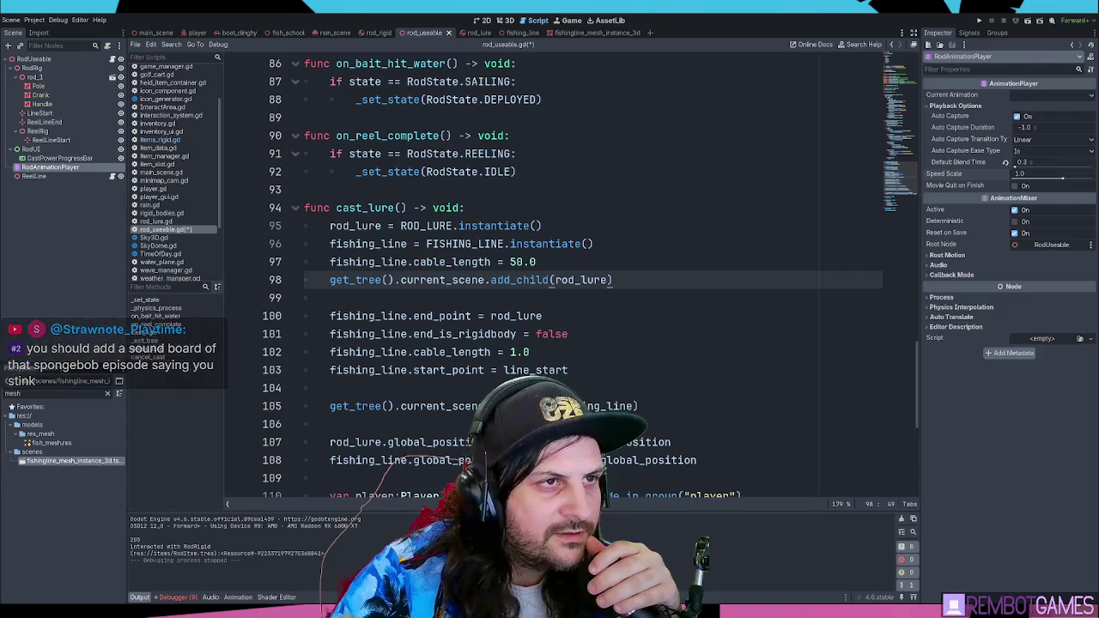
{"action": "left_click", "coordinate": [630, 228]}
{"action": "left_click", "coordinate": [647, 273]}
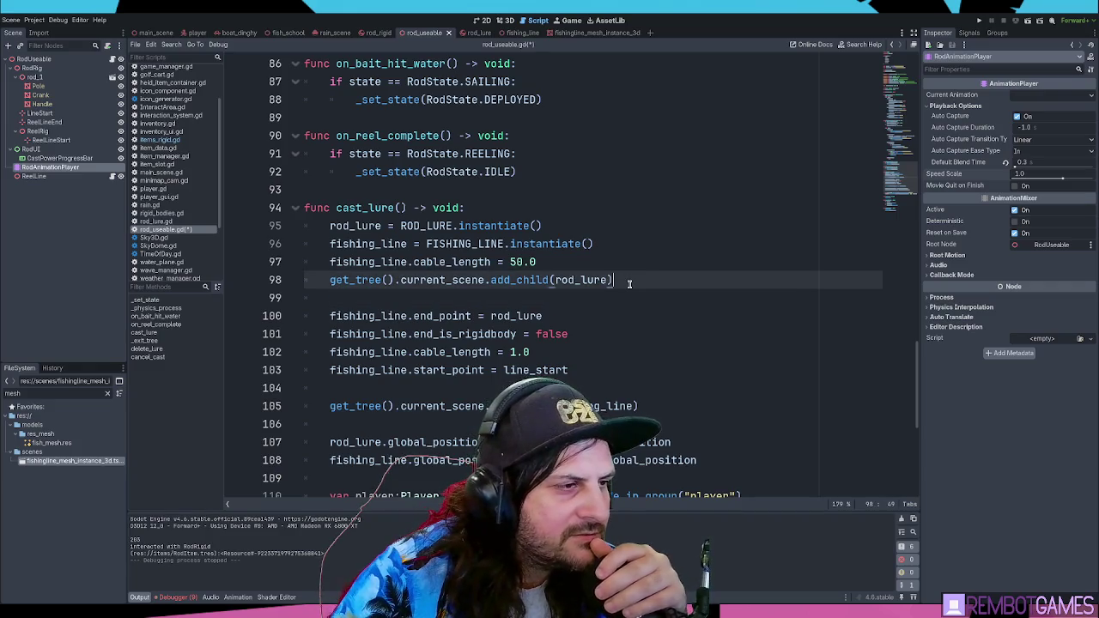
{"action": "left_click", "coordinate": [622, 292]}
{"action": "left_click", "coordinate": [572, 261]}
{"action": "left_click", "coordinate": [515, 262]}
{"action": "key", "text": "shift+Left"}
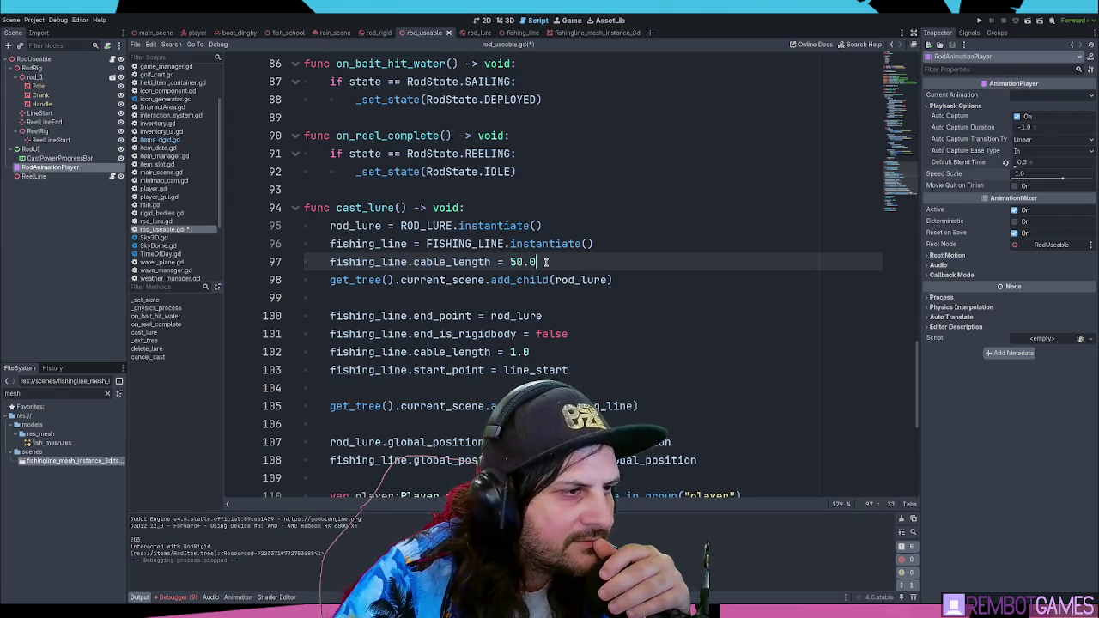
{"action": "left_click", "coordinate": [556, 263]}
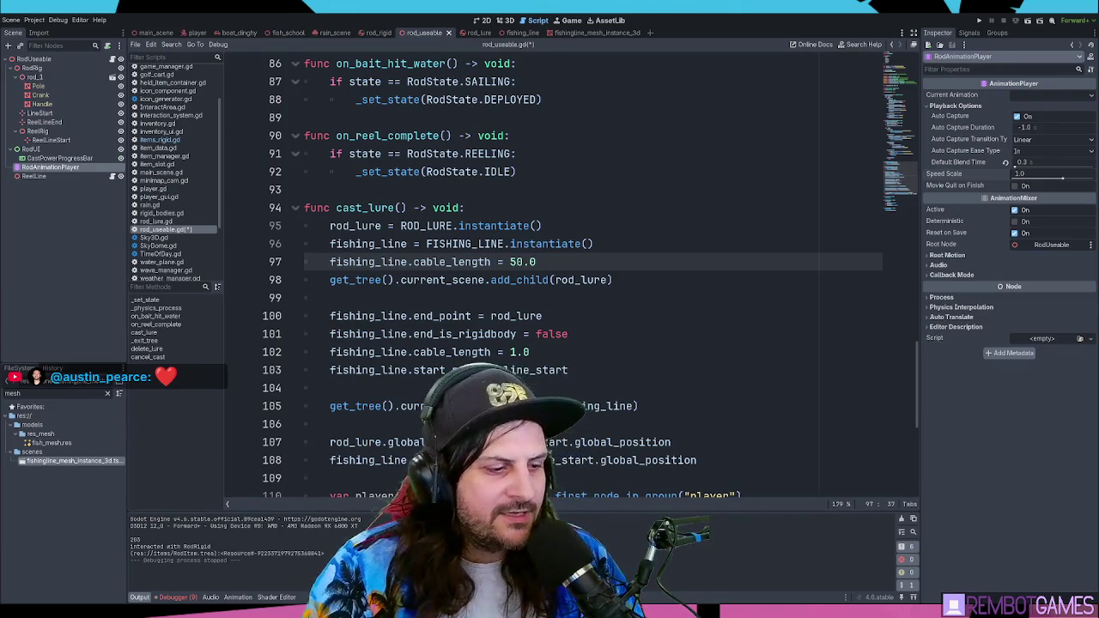
{"action": "left_click", "coordinate": [515, 296]}
{"action": "left_click", "coordinate": [607, 281]}
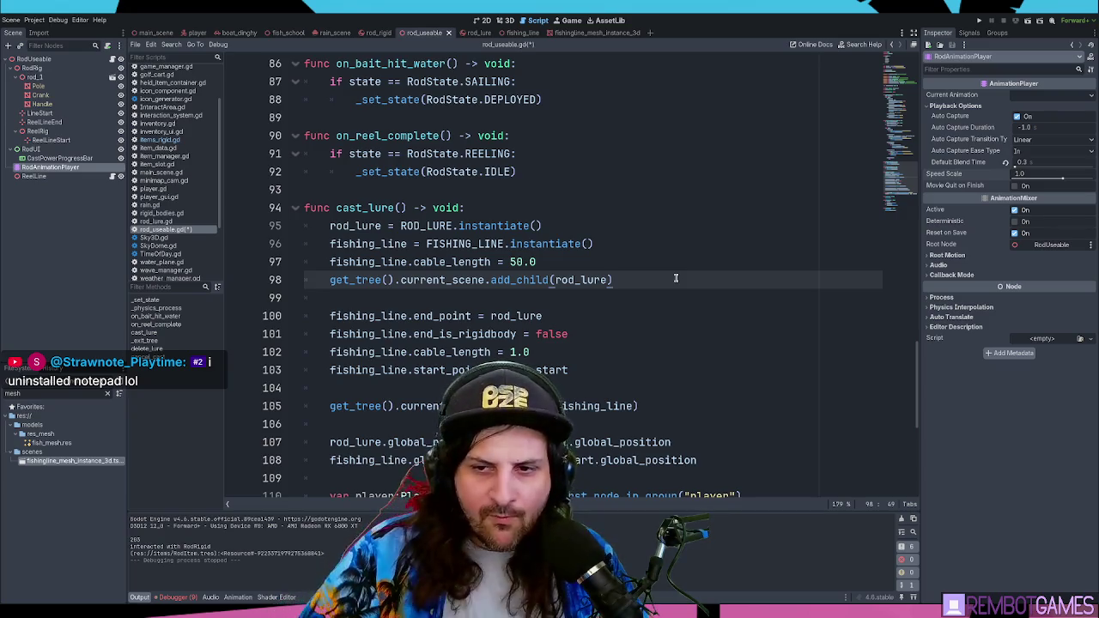
Step: Save rod_useable.gd, test-run the game with F5, then stop it
{"action": "key", "text": "ctrl+s"}
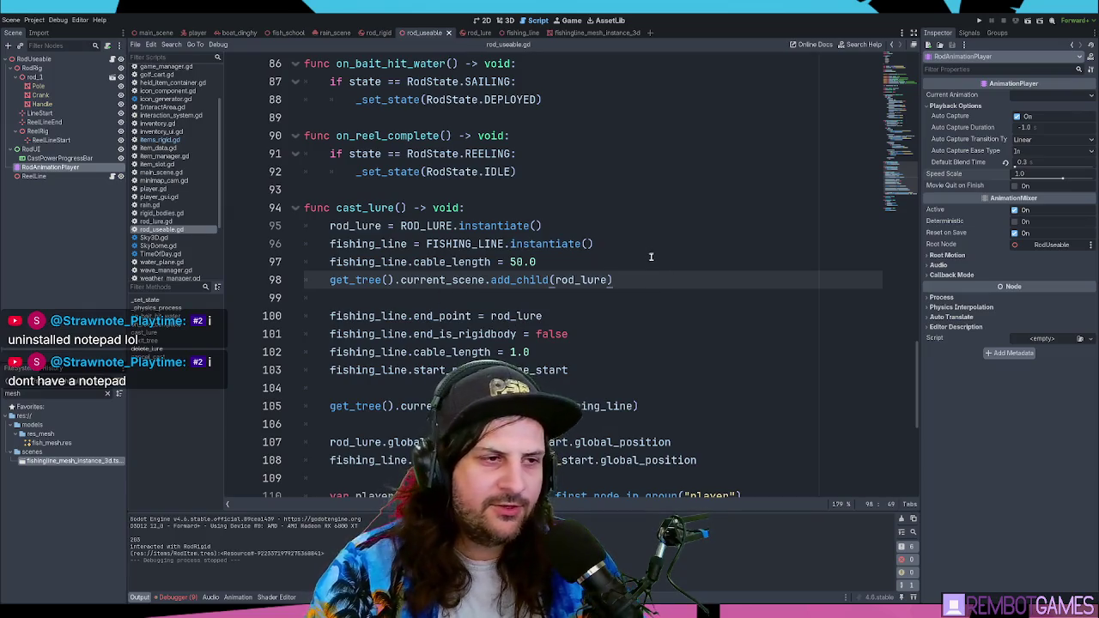
{"action": "key", "text": "F5"}
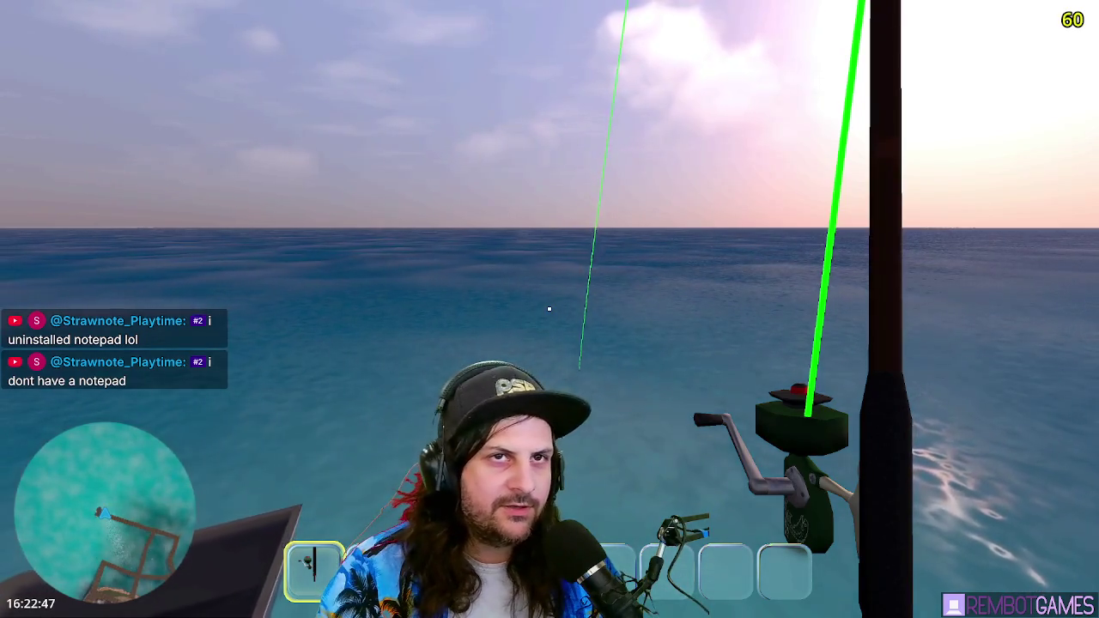
{"action": "key", "text": "Escape"}
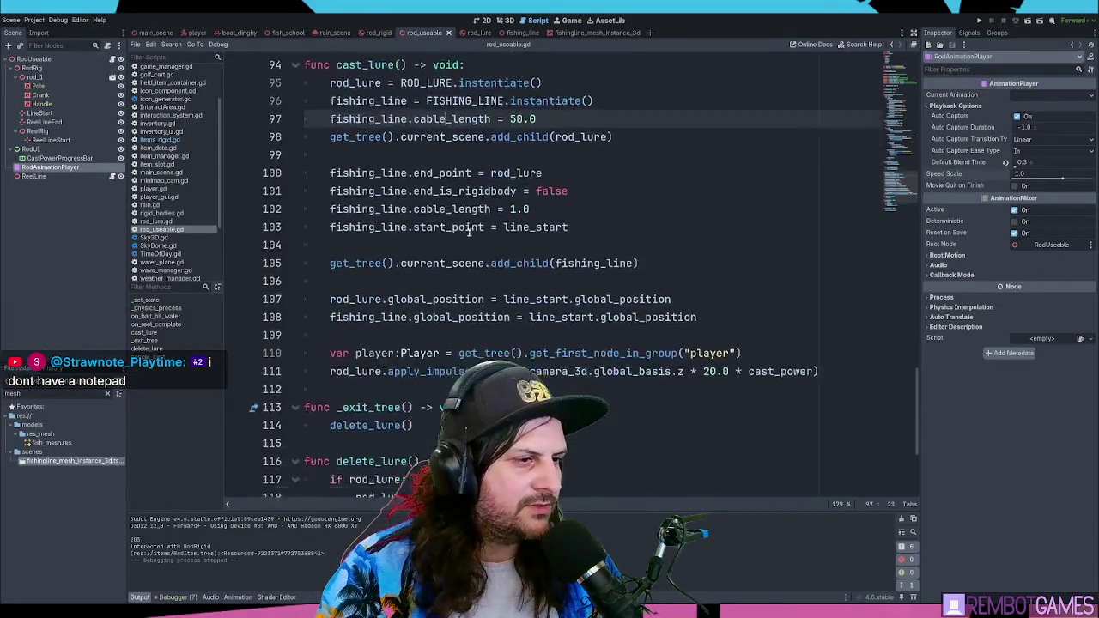
Step: Locate the REELING state check on line 91 inside on_reel_complete
{"action": "scroll", "coordinate": [481, 240], "scroll_direction": "down", "scroll_amount": 4}
{"action": "left_click", "coordinate": [496, 243]}
{"action": "scroll", "coordinate": [499, 241], "scroll_direction": "up", "scroll_amount": 4}
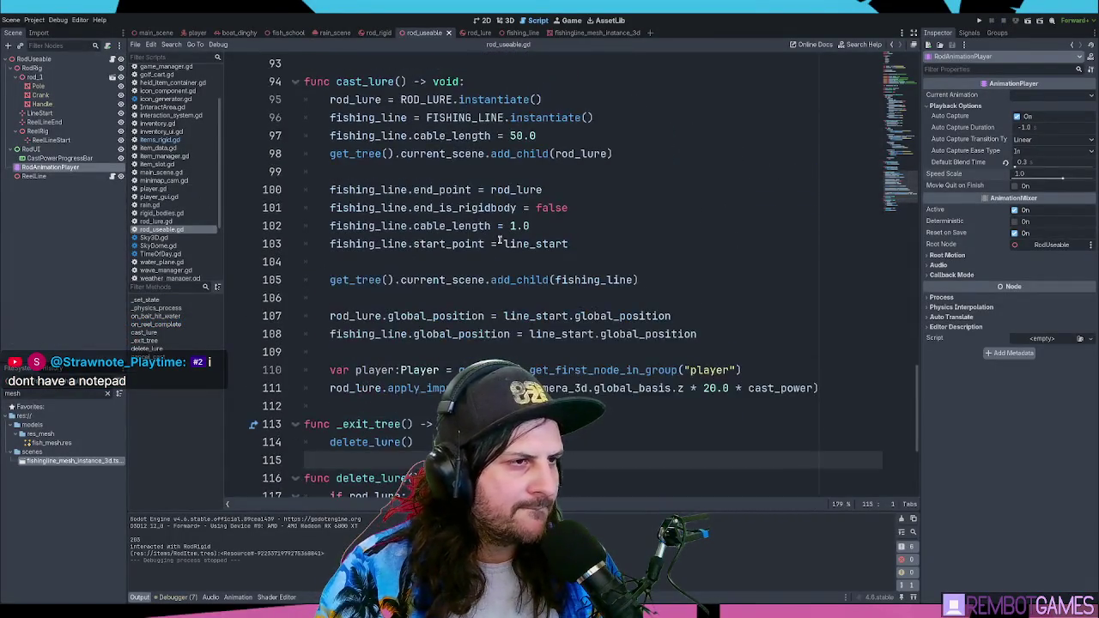
{"action": "scroll", "coordinate": [500, 241], "scroll_direction": "up", "scroll_amount": 6}
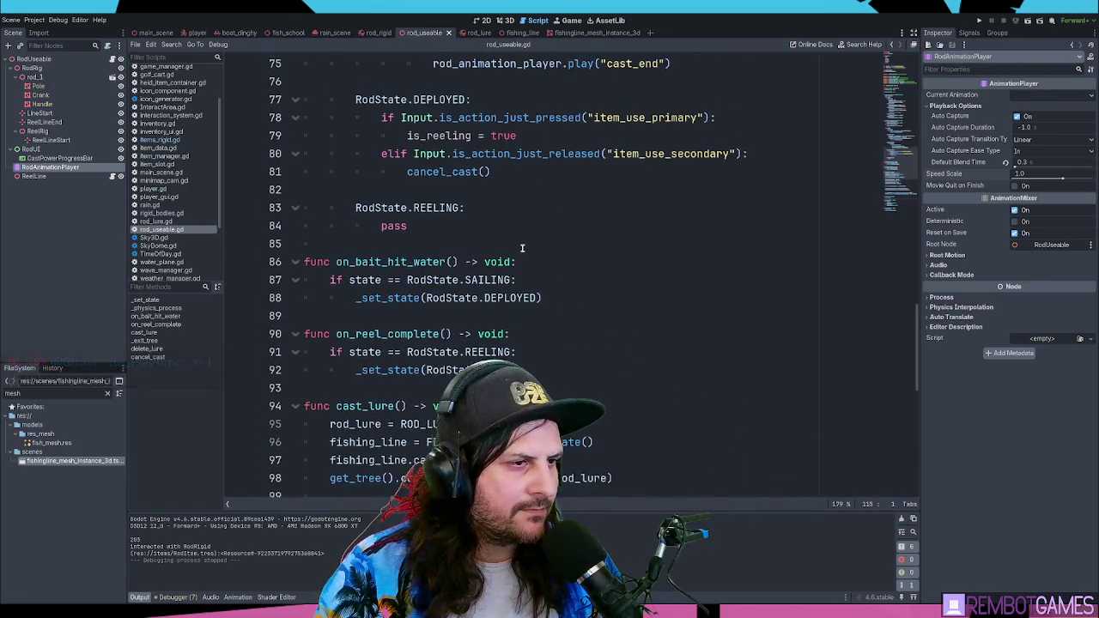
{"action": "scroll", "coordinate": [529, 282], "scroll_direction": "down", "scroll_amount": 1}
{"action": "double_click", "coordinate": [424, 280]}
{"action": "left_click", "coordinate": [405, 300]}
{"action": "left_click_drag", "start_coordinate": [349, 298], "coordinate": [548, 299]}
{"action": "triple_click", "coordinate": [548, 299]}
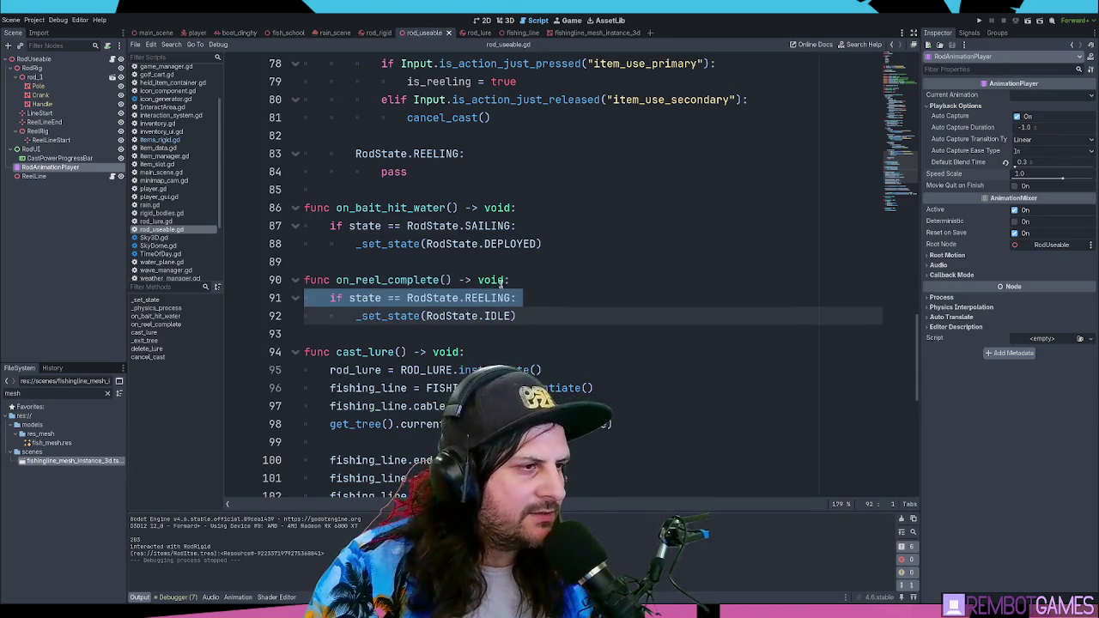
{"action": "left_click", "coordinate": [528, 298]}
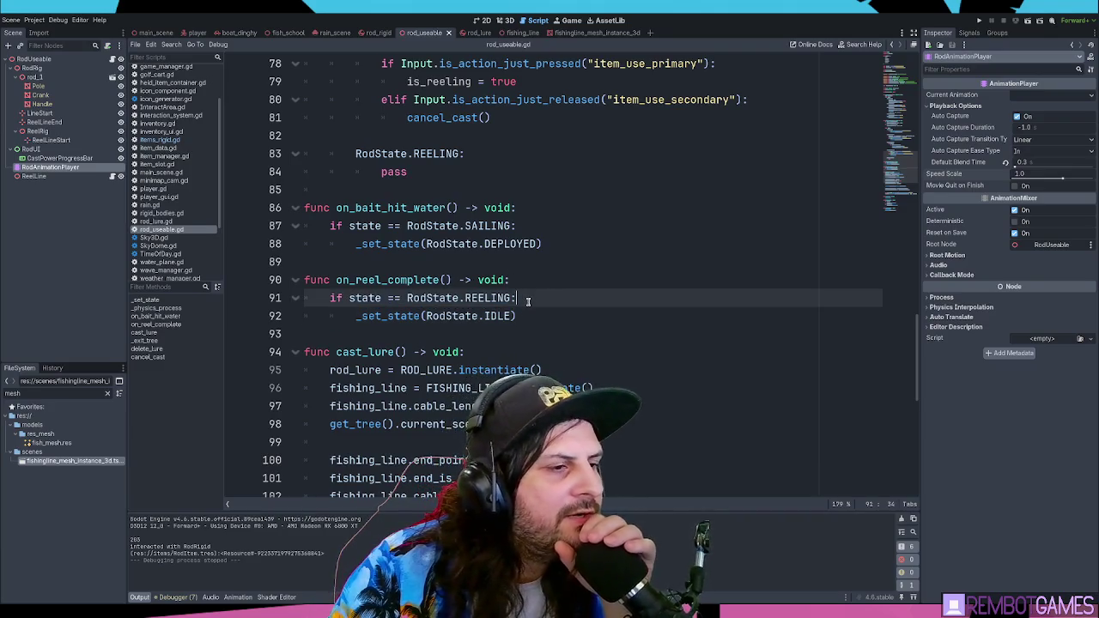
Step: Highlight every use of REELING in the script
{"action": "scroll", "coordinate": [528, 301], "scroll_direction": "up", "scroll_amount": 1}
{"action": "scroll", "coordinate": [524, 326], "scroll_direction": "up", "scroll_amount": 3}
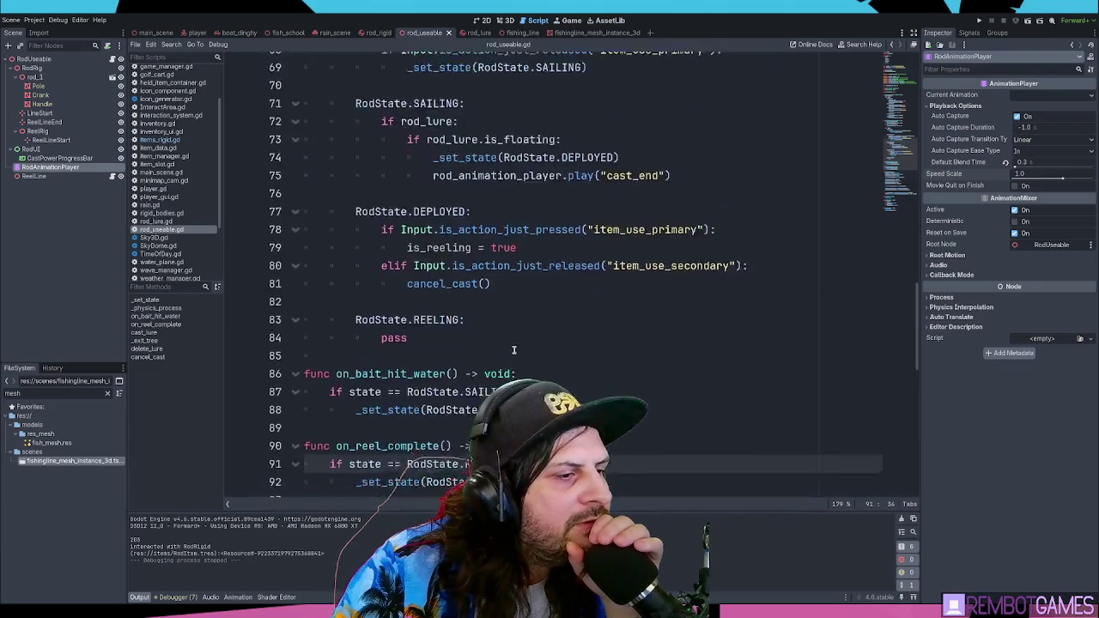
{"action": "scroll", "coordinate": [498, 335], "scroll_direction": "down", "scroll_amount": 2}
{"action": "double_click", "coordinate": [494, 353]}
{"action": "left_click", "coordinate": [532, 350]}
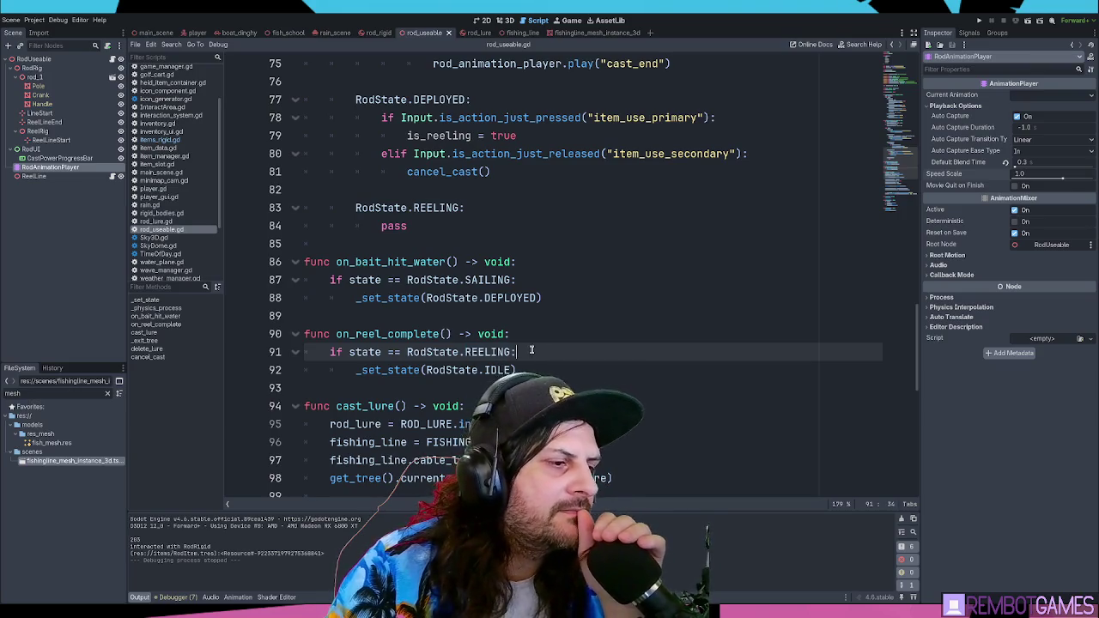
Step: Add a '# fix this, re…' comment line above the REELING check
{"action": "left_click", "coordinate": [548, 332]}
{"action": "key", "text": "Return"}
{"action": "type", "text": "# fix this, reeling is"}
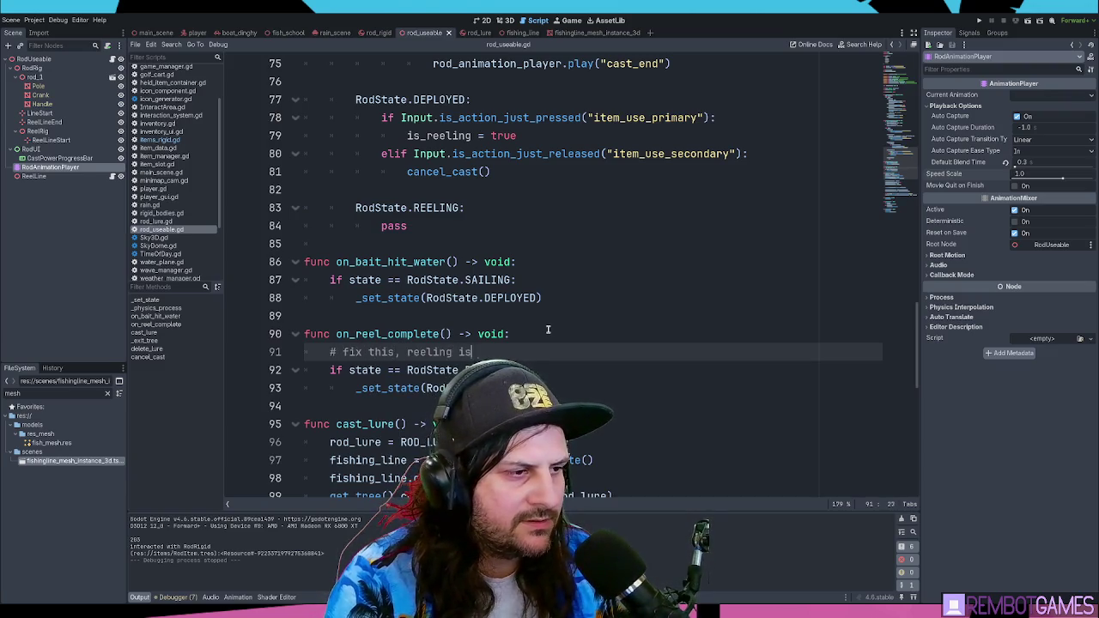
{"action": "type", "text": "e"}
{"action": "left_click", "coordinate": [535, 248]}
Step: Try an else: line after is_reeling = true, then delete the misplaced line
{"action": "scroll", "coordinate": [535, 248], "scroll_direction": "up", "scroll_amount": 1}
{"action": "left_click_drag", "start_coordinate": [413, 282], "coordinate": [280, 266]}
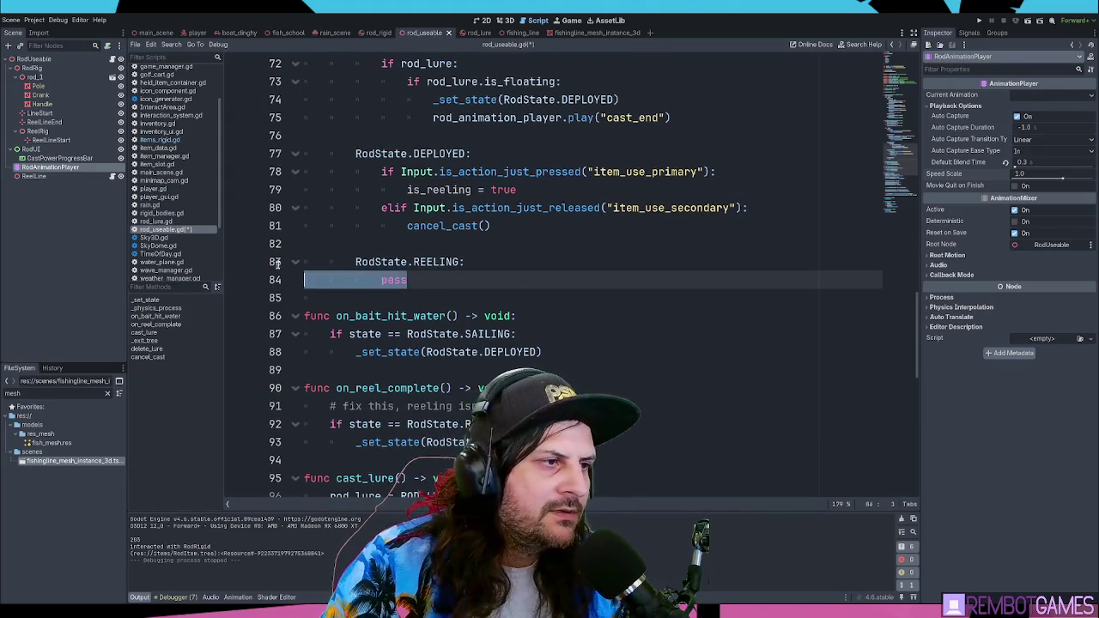
{"action": "left_click", "coordinate": [502, 255]}
{"action": "left_click", "coordinate": [537, 189]}
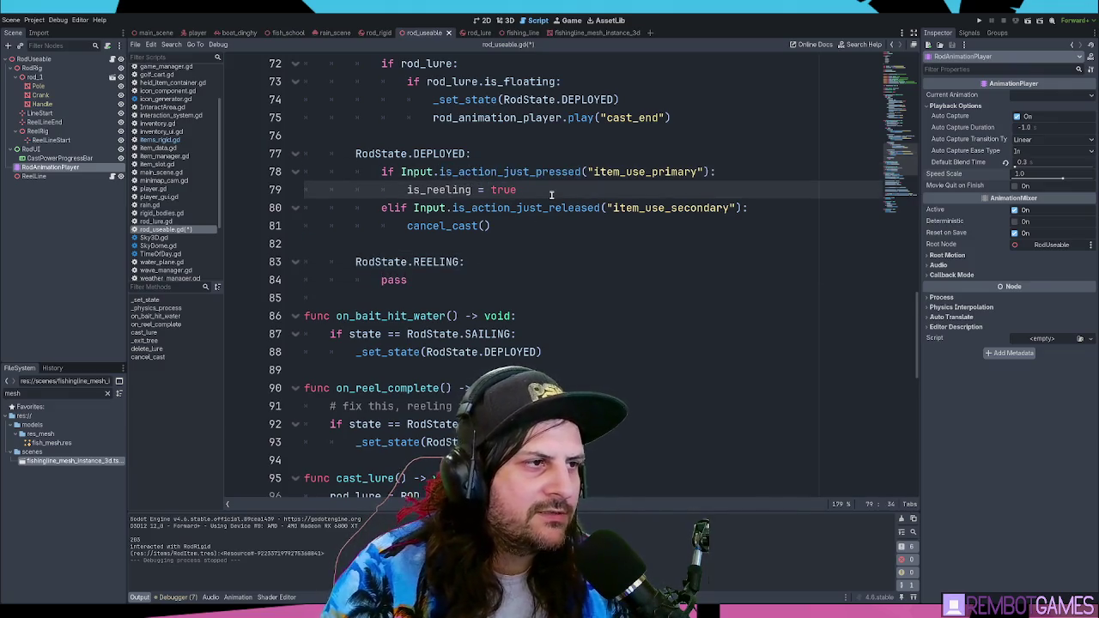
{"action": "key", "text": "Return"}
{"action": "key", "text": "BackSpace"}
{"action": "type", "text": "else:"}
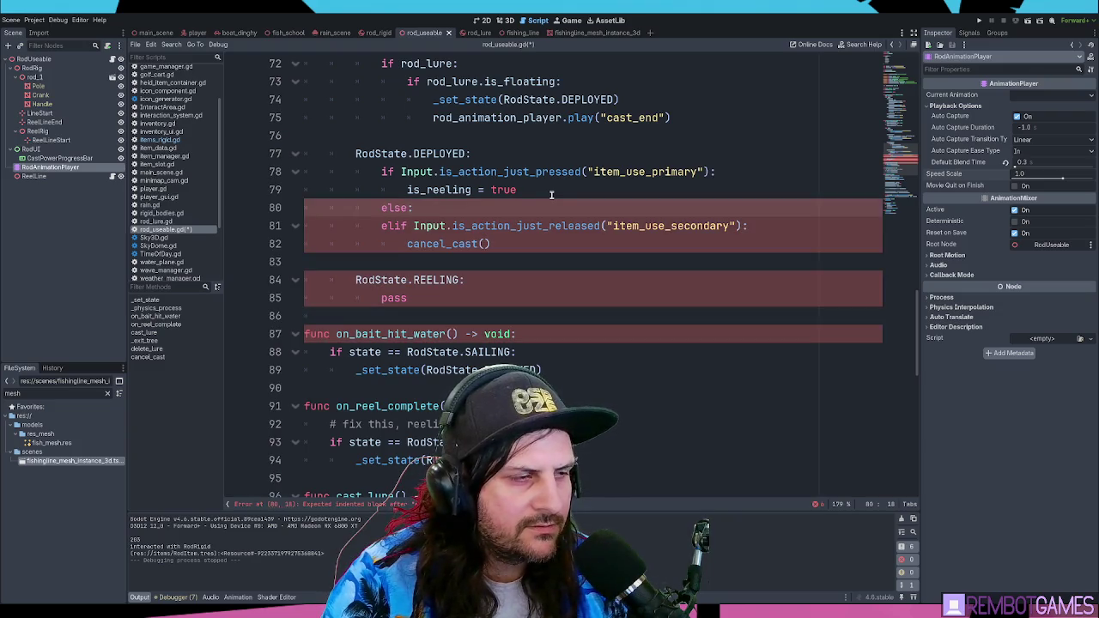
{"action": "key", "text": "BackSpace"}
{"action": "key", "text": "BackSpace"}
{"action": "key", "text": "BackSpace"}
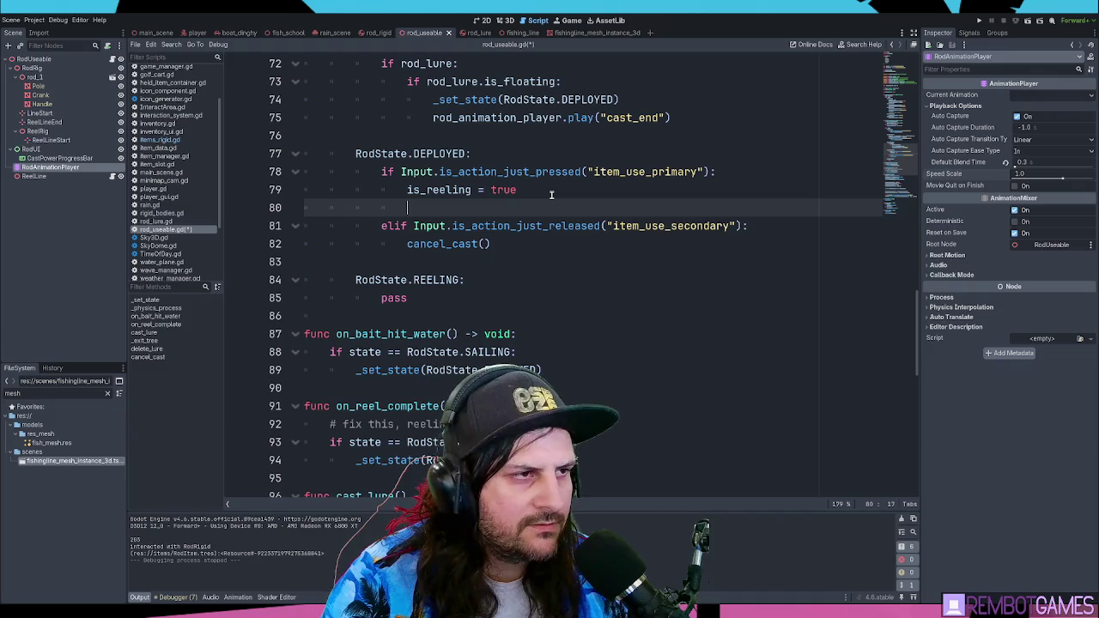
{"action": "key", "text": "BackSpace"}
{"action": "key", "text": "BackSpace"}
{"action": "key", "text": "BackSpace"}
Step: Turn the elif into a plain if and add 'else: is_reeling = false' on line 80
{"action": "key", "text": "Down"}
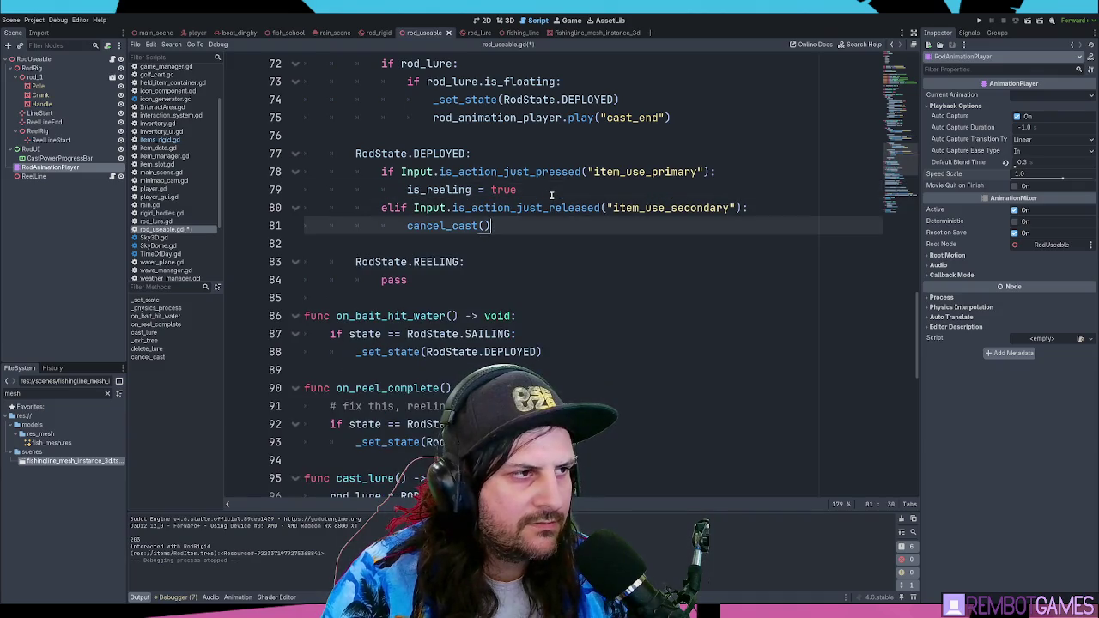
{"action": "key", "text": "Home"}
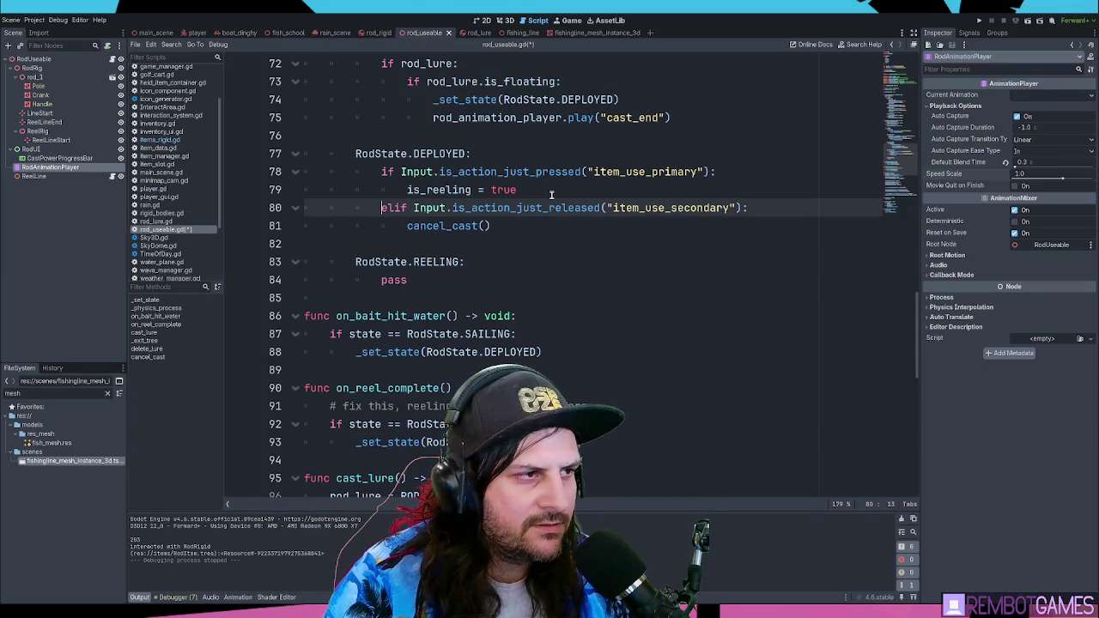
{"action": "key", "text": "Delete"}
{"action": "key", "text": "Delete"}
{"action": "key", "text": "Left"}
{"action": "key", "text": "Return"}
{"action": "type", "text": "else is_reeling "}
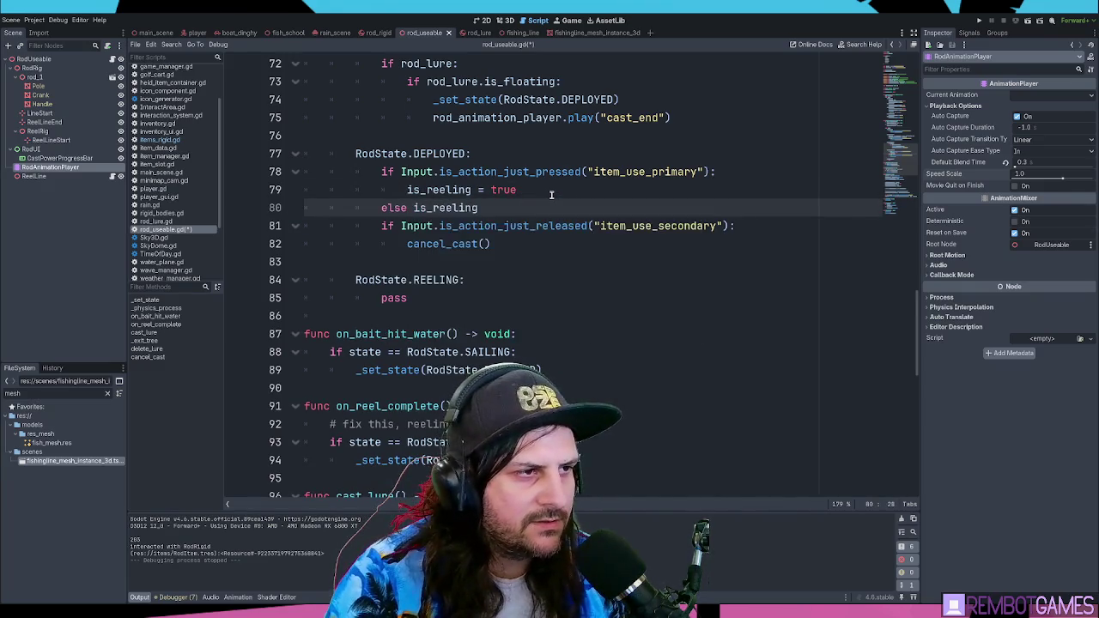
{"action": "type", "text": "= false"}
{"action": "key", "text": "Left"}
{"action": "type", "text": ":"}
{"action": "key", "text": "End"}
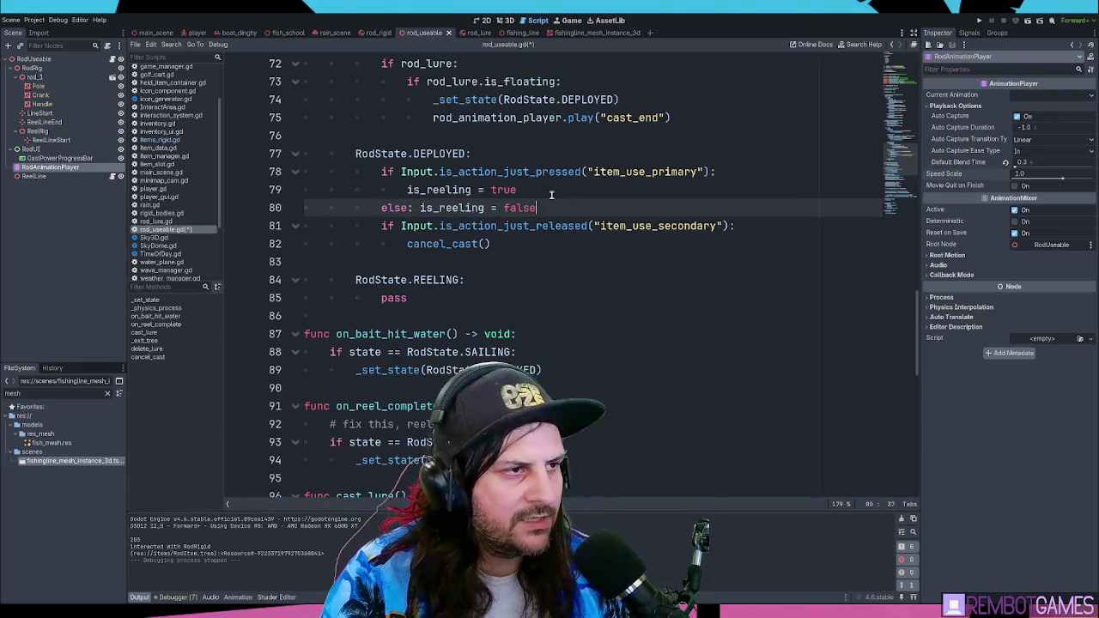
{"action": "key", "text": "Return"}
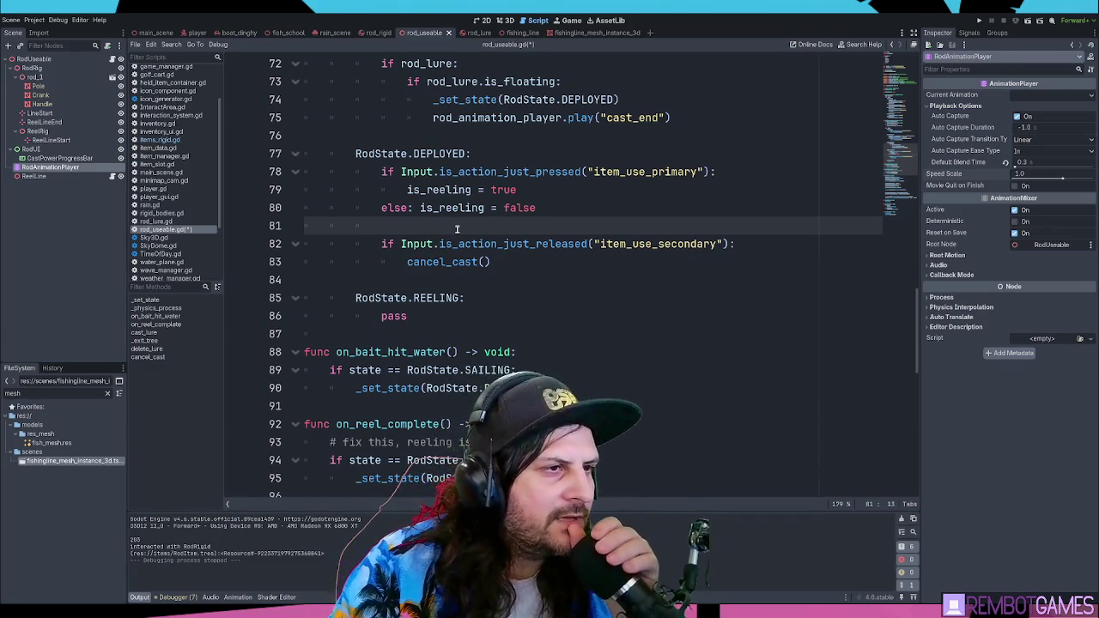
Step: Select is_reeling = false on line 80 and jump to the cancel_cast definition
{"action": "left_click", "coordinate": [567, 194]}
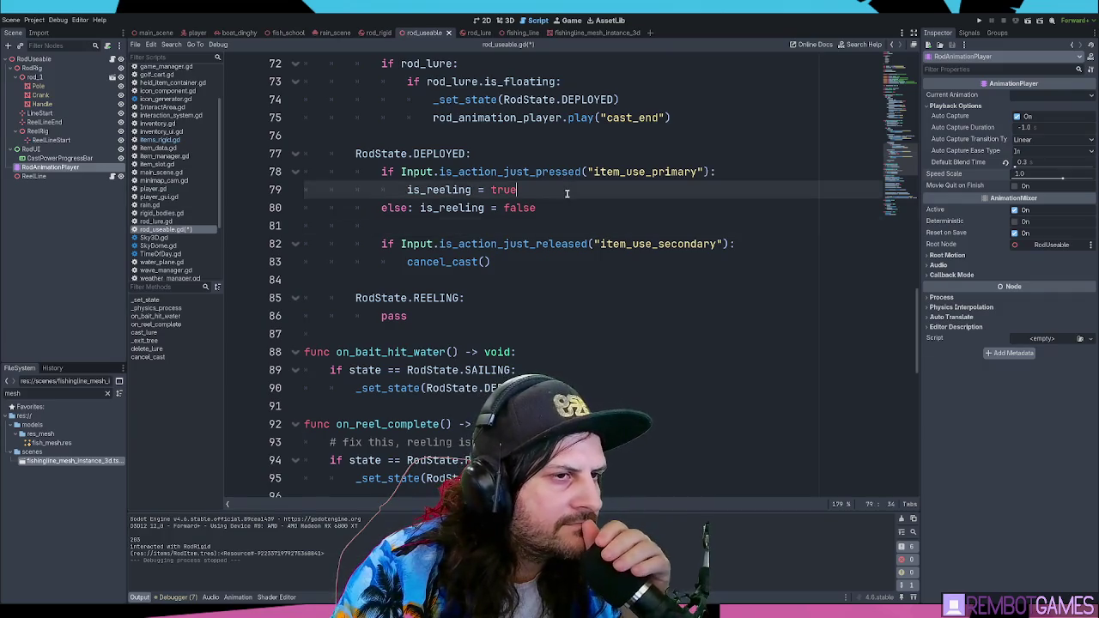
{"action": "left_click", "coordinate": [561, 208]}
{"action": "left_click", "coordinate": [572, 190]}
{"action": "left_click", "coordinate": [588, 202]}
{"action": "left_click", "coordinate": [583, 206]}
{"action": "key", "text": "Up"}
{"action": "key", "text": "Down"}
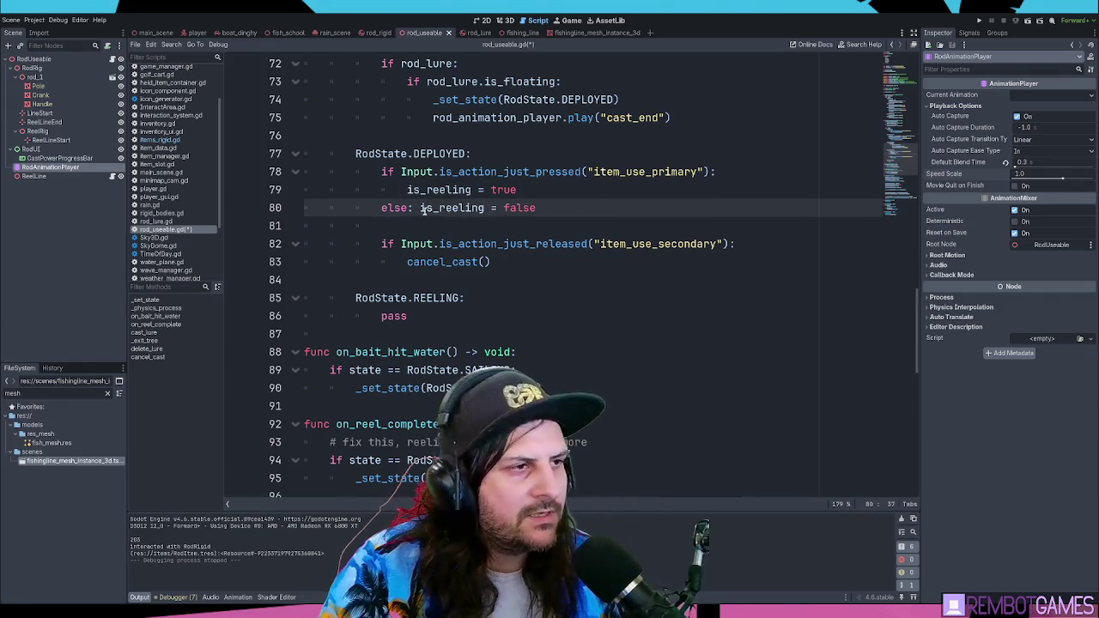
{"action": "left_click", "coordinate": [420, 207], "text": "shift"}
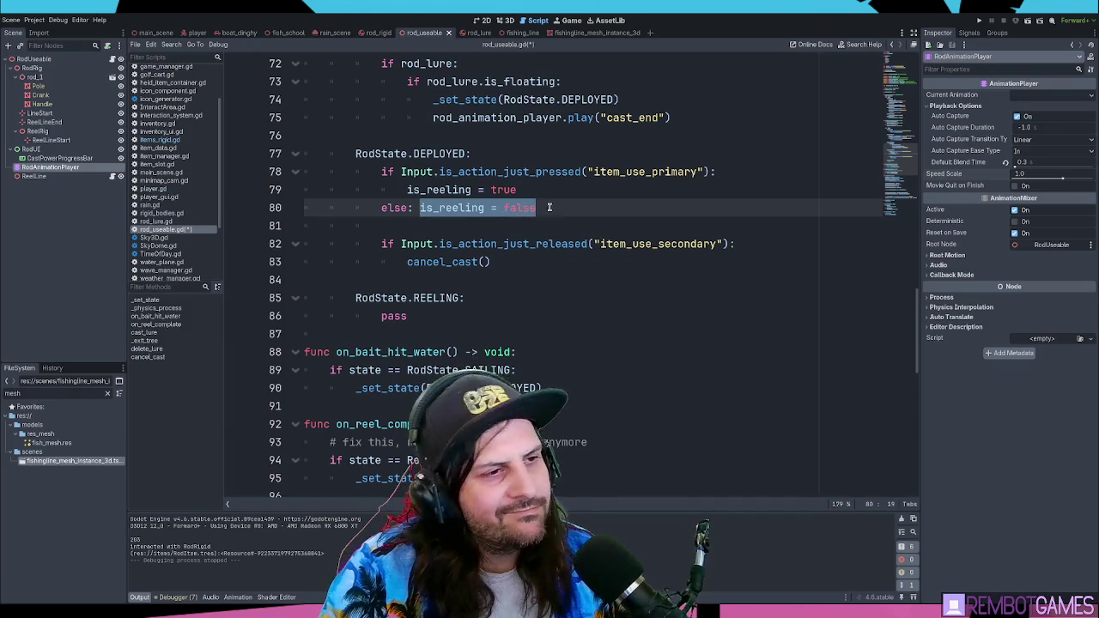
{"action": "left_click", "coordinate": [534, 267]}
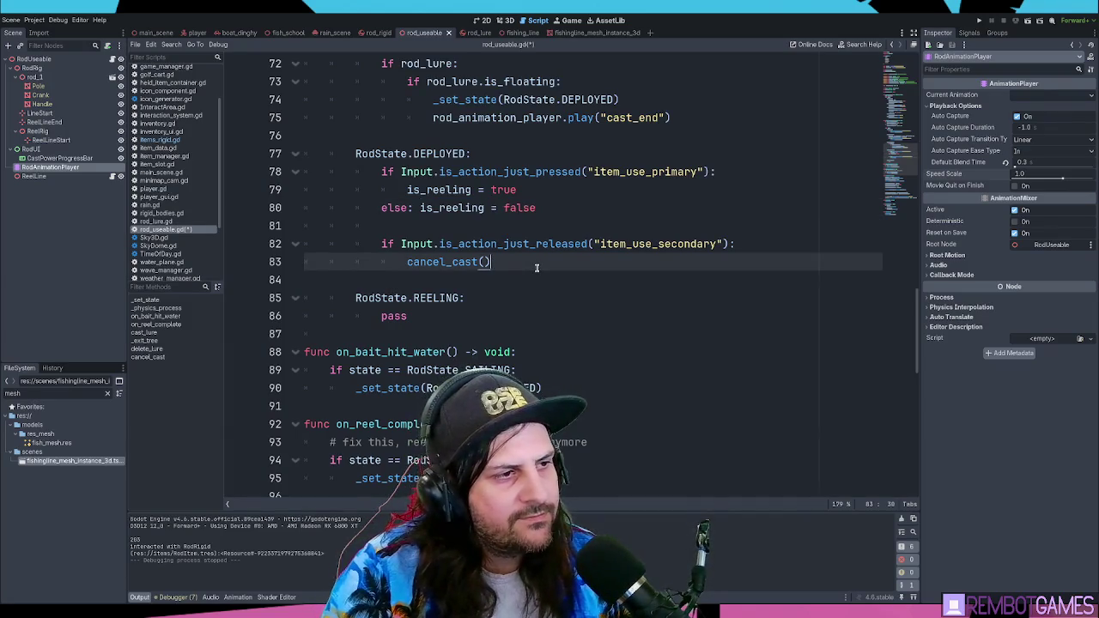
{"action": "left_click", "coordinate": [480, 262], "text": "ctrl"}
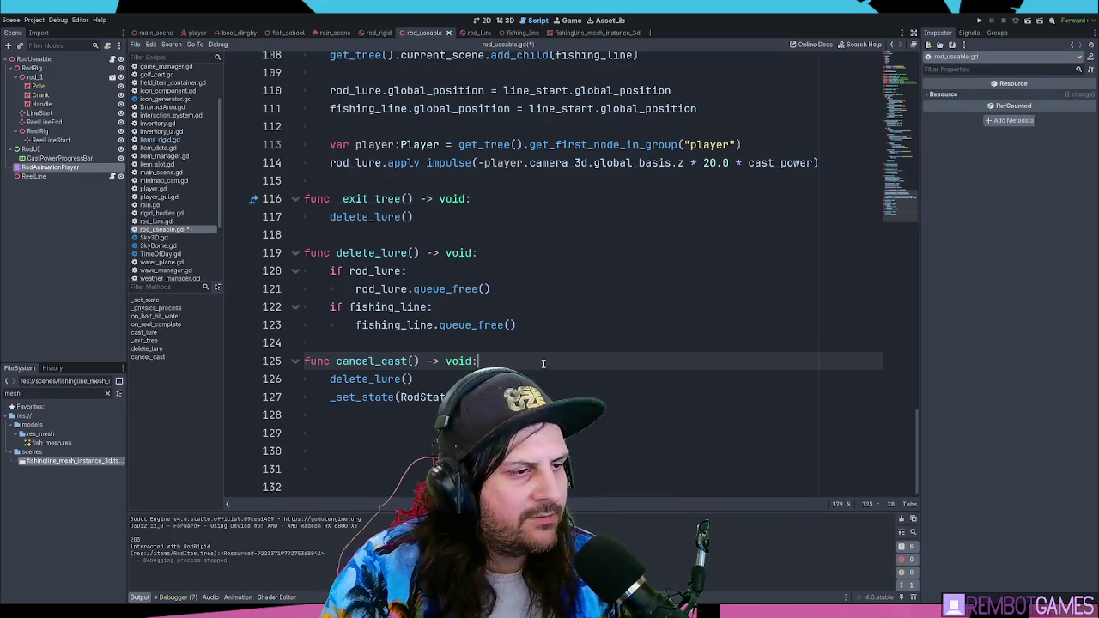
Step: Paste is_reeling = false as the first line of cancel_cast
{"action": "key", "text": "Return"}
{"action": "type", "text": "is_reeling = false"}
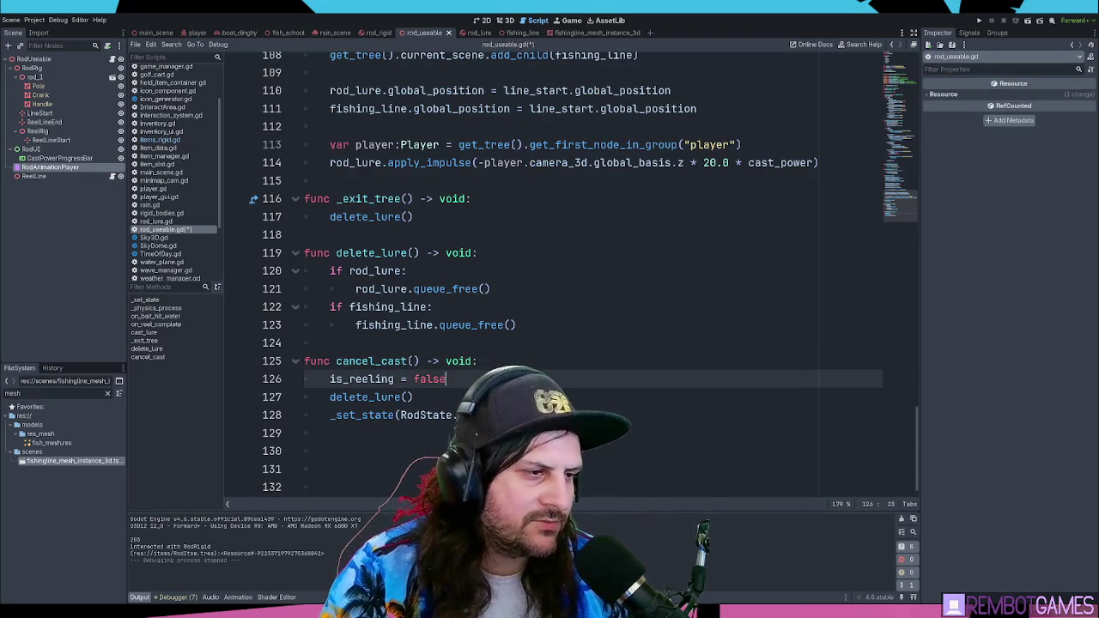
{"action": "left_click", "coordinate": [519, 363]}
Step: Search the script for is_reeling, then go to the _physics_process function
{"action": "double_click", "coordinate": [379, 378]}
{"action": "key", "text": "ctrl+f"}
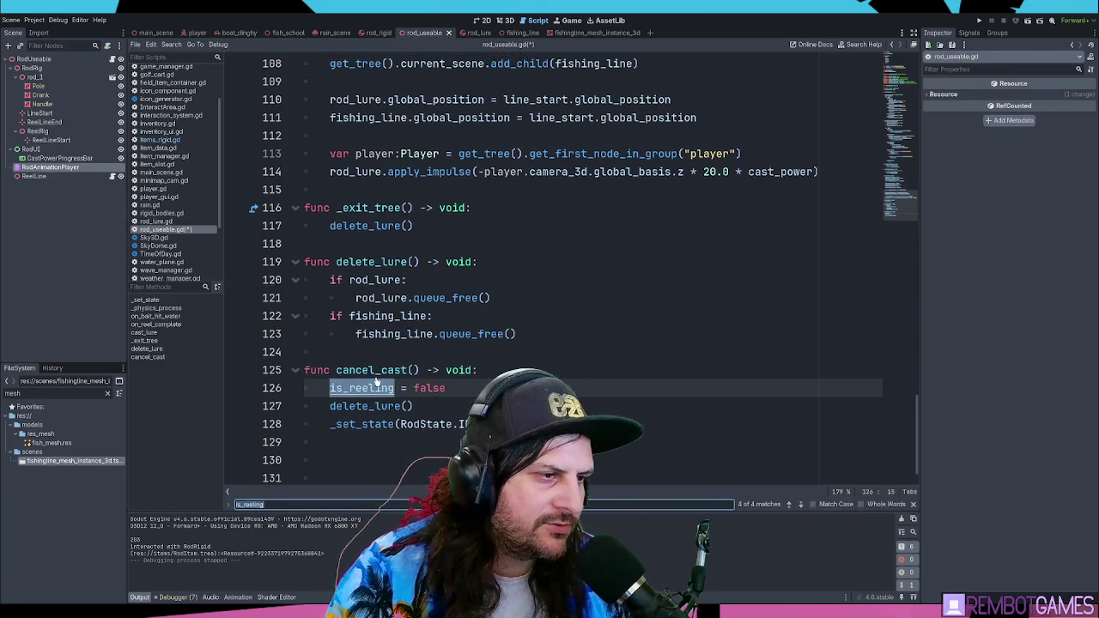
{"action": "key", "text": "Return"}
{"action": "key", "text": "Return"}
{"action": "key", "text": "Escape"}
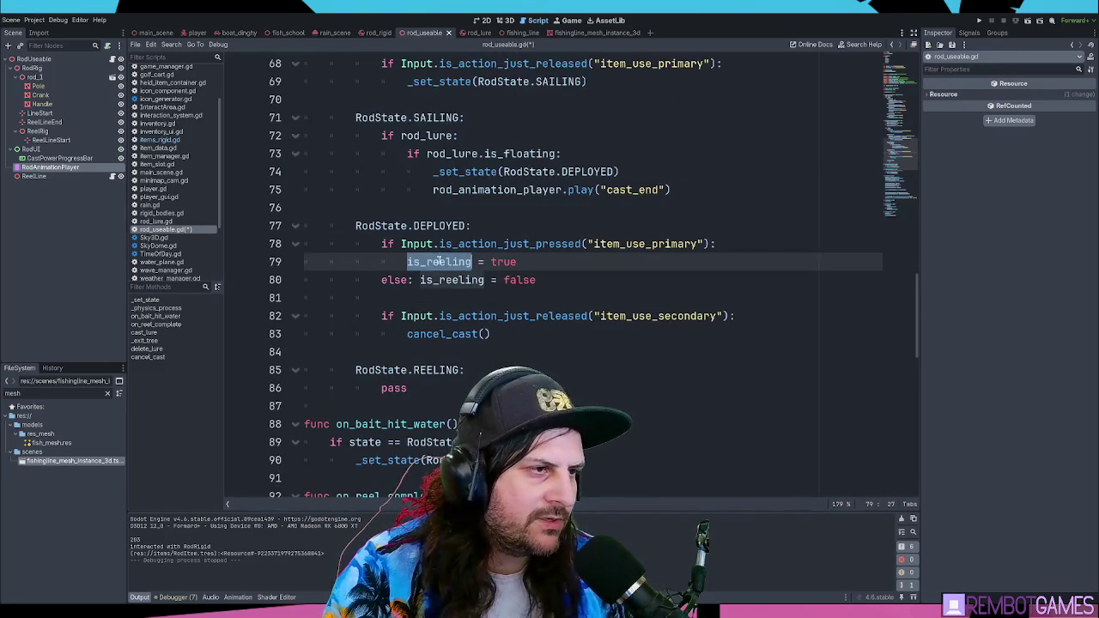
{"action": "left_click", "coordinate": [561, 282]}
{"action": "scroll", "coordinate": [519, 353], "scroll_direction": "down", "scroll_amount": 10}
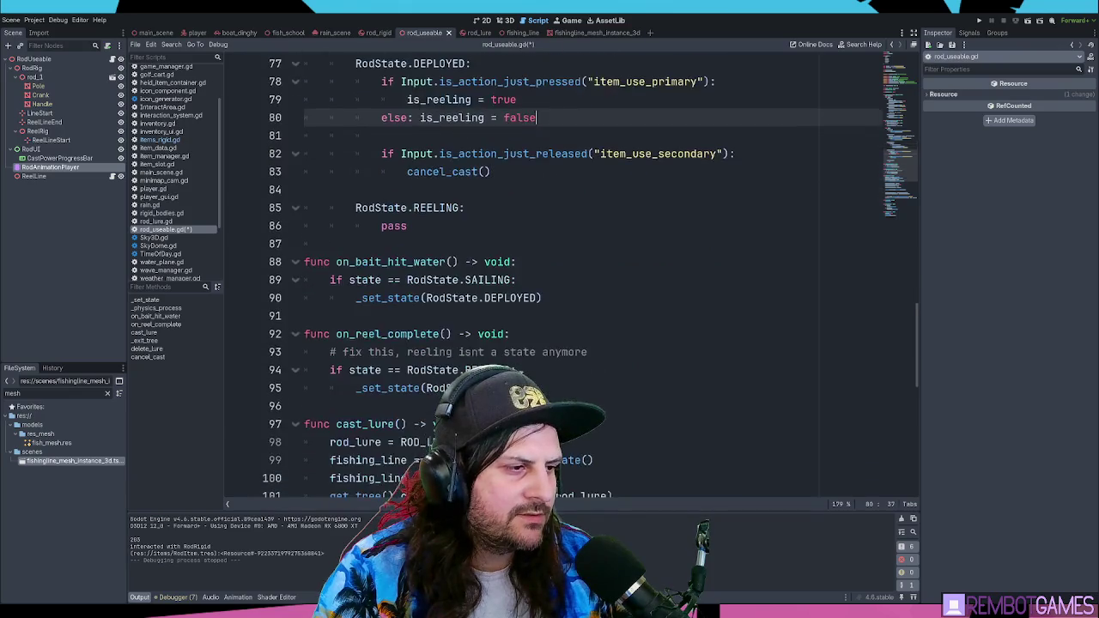
{"action": "scroll", "coordinate": [516, 342], "scroll_direction": "down", "scroll_amount": 4}
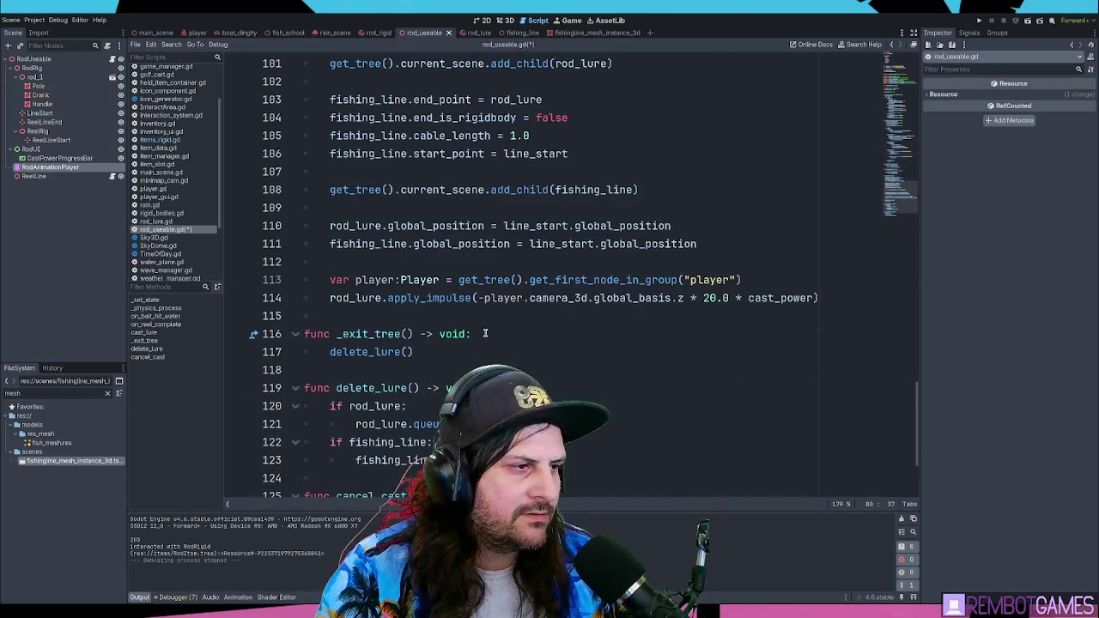
{"action": "left_click", "coordinate": [157, 307]}
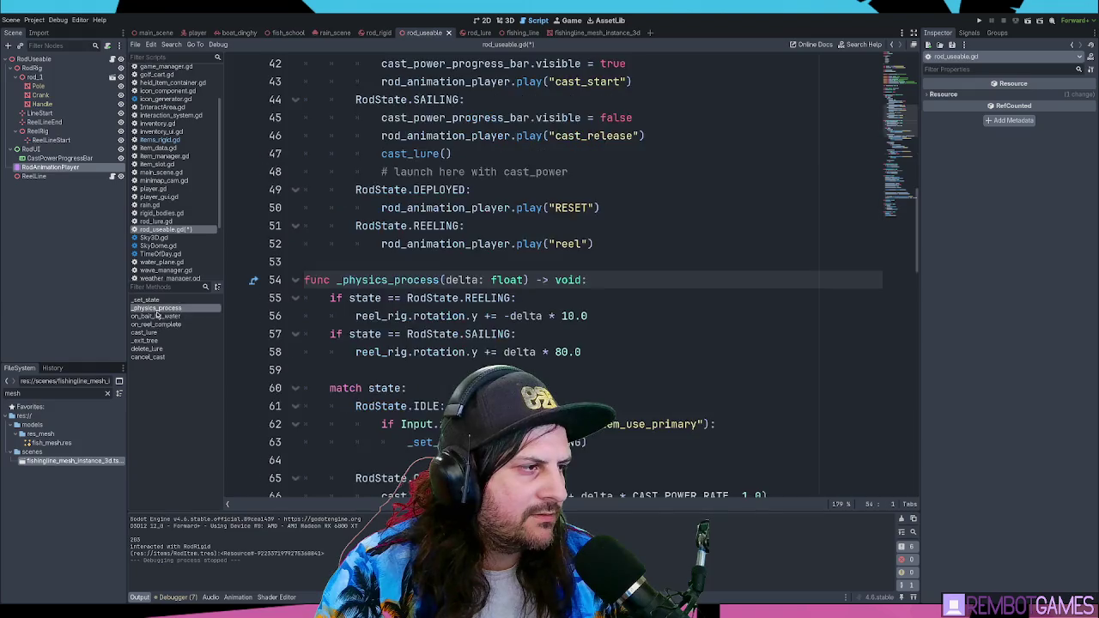
Step: Comment out the RodState.REELING case and its reel animation line in _set_state
{"action": "scroll", "coordinate": [516, 263], "scroll_direction": "down", "scroll_amount": 8}
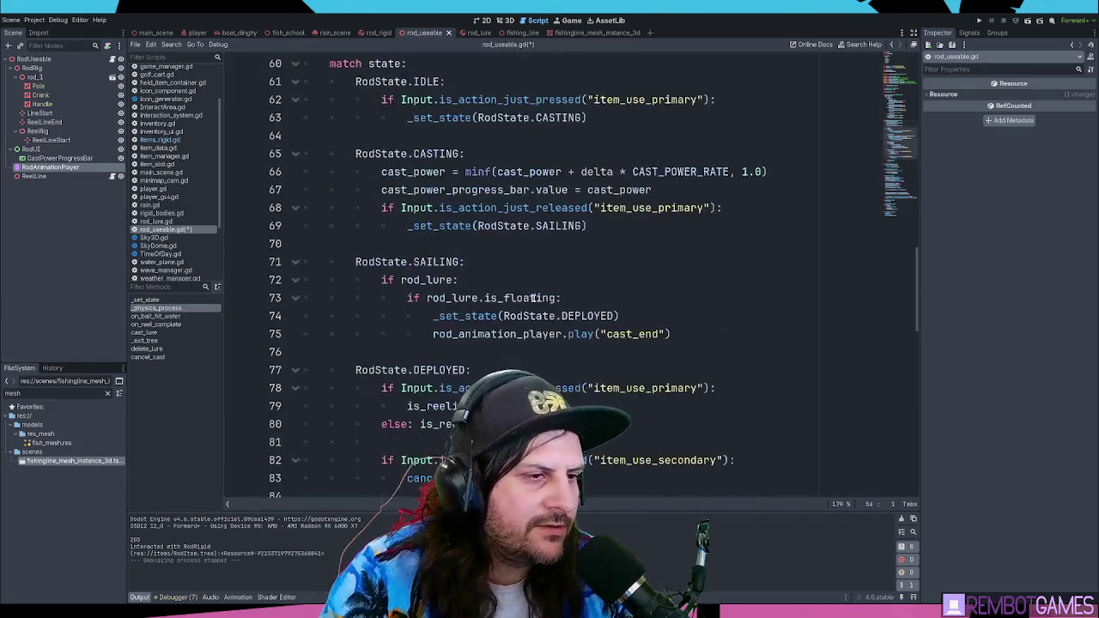
{"action": "scroll", "coordinate": [664, 237], "scroll_direction": "down", "scroll_amount": 2}
{"action": "scroll", "coordinate": [678, 236], "scroll_direction": "up", "scroll_amount": 8}
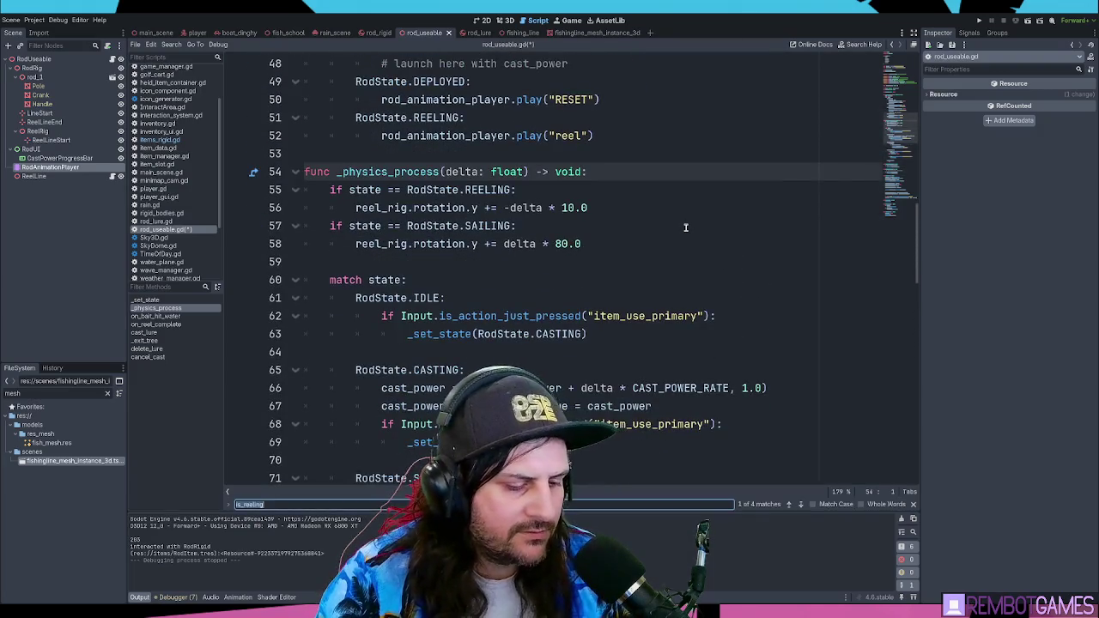
{"action": "key", "text": "ctrl+z"}
{"action": "key", "text": "End"}
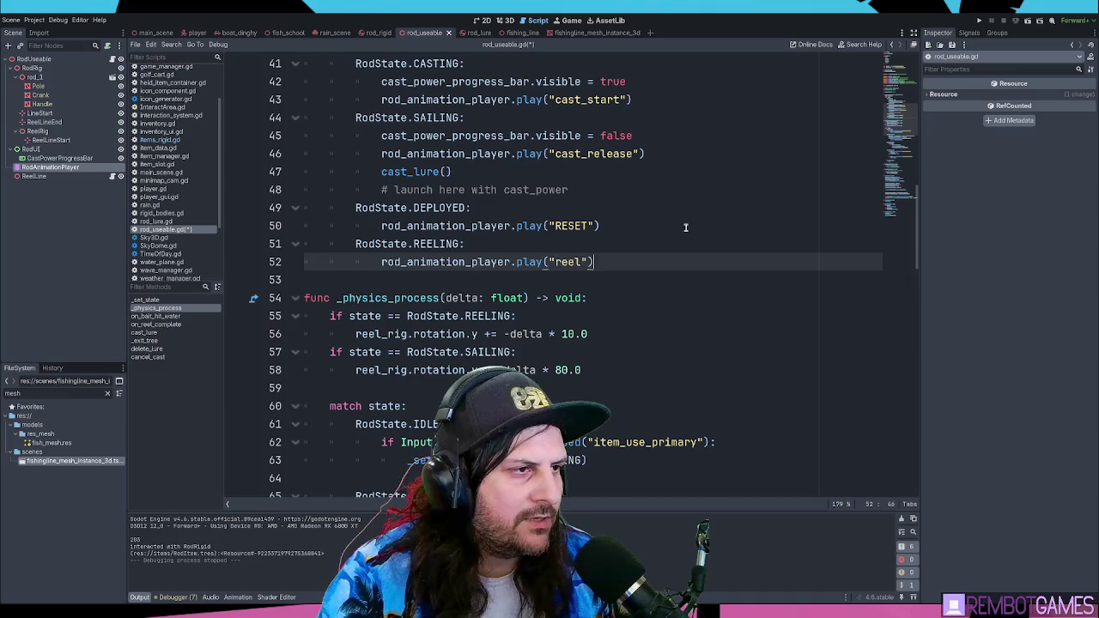
{"action": "left_click", "coordinate": [515, 242]}
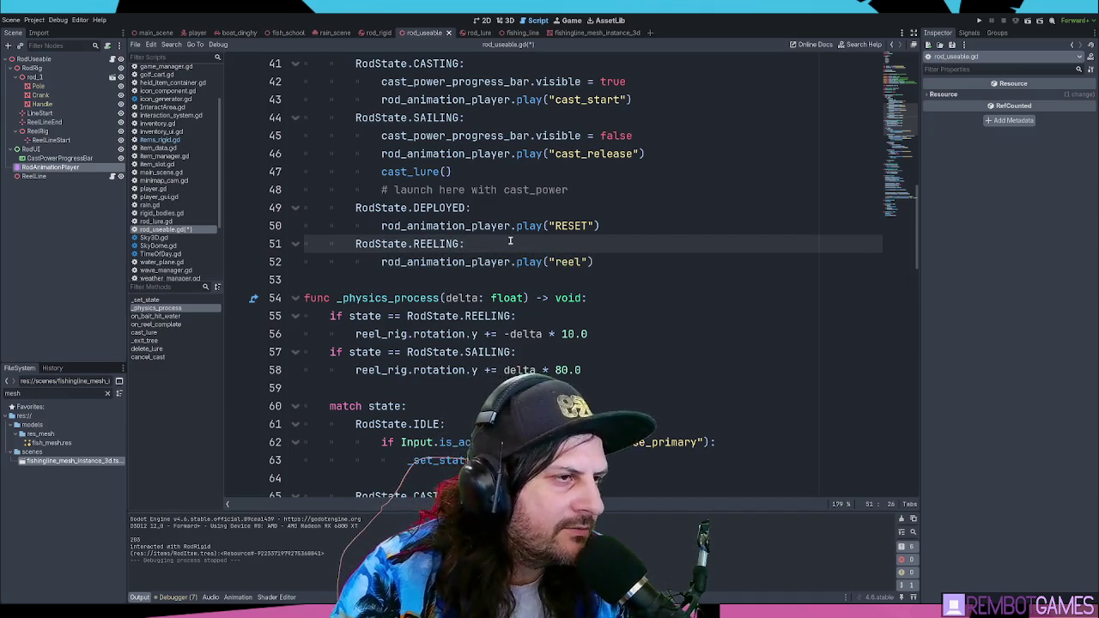
{"action": "key", "text": "Home"}
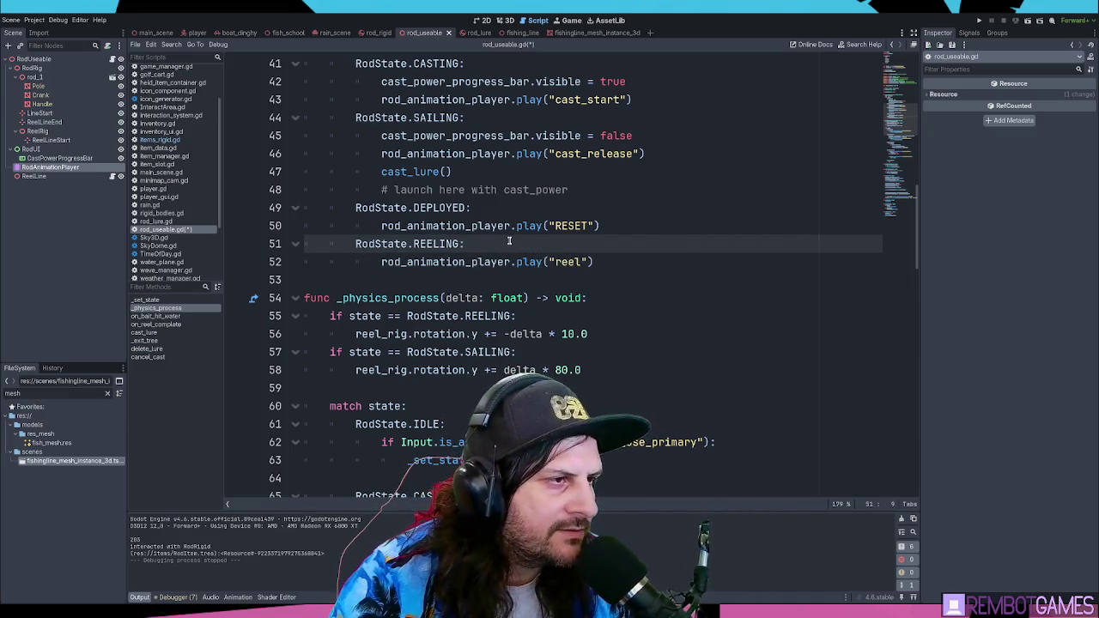
{"action": "scroll", "coordinate": [468, 242], "scroll_direction": "up", "scroll_amount": 3}
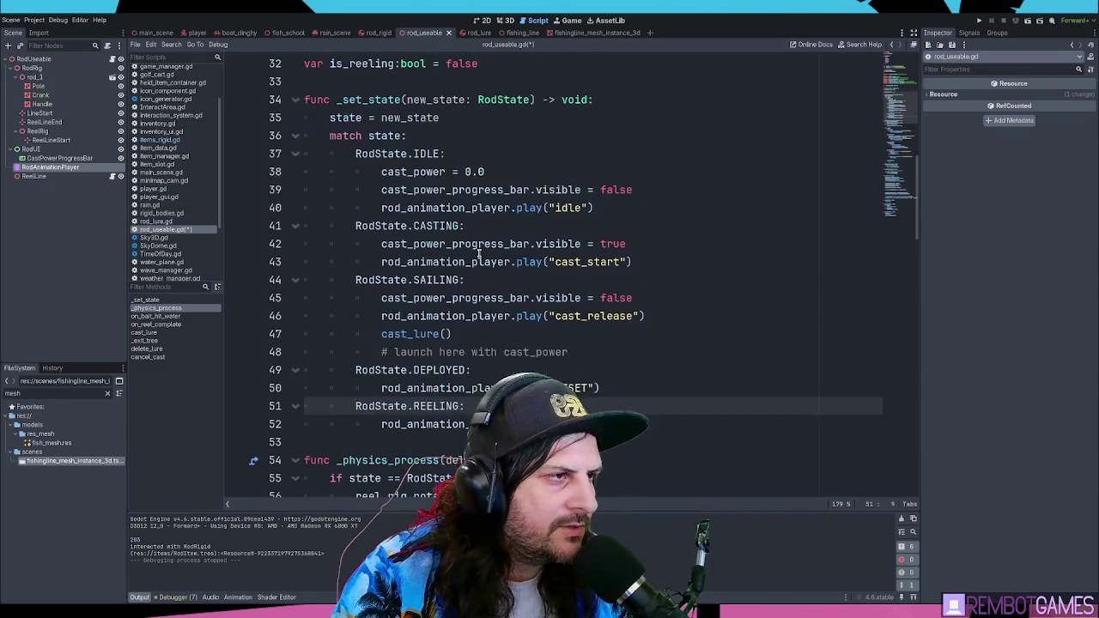
{"action": "key", "text": "Down"}
{"action": "key", "text": "ctrl+shift+d"}
{"action": "key", "text": "Up"}
{"action": "key", "text": "Up"}
{"action": "key", "text": "ctrl+k"}
{"action": "key", "text": "Down"}
{"action": "key", "text": "ctrl+k"}
{"action": "key", "text": "End"}
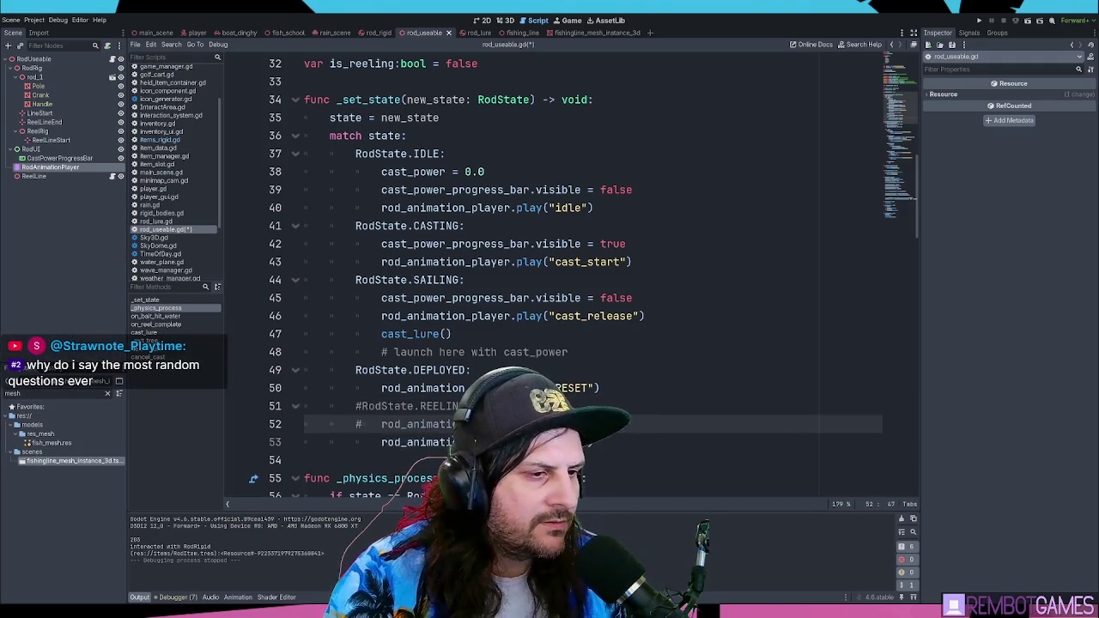
Step: Place 'if is_reeling: play "reel"' after the match, tidy blank lines, and run the game
{"action": "key", "text": "Return"}
{"action": "key", "text": "BackSpace"}
{"action": "key", "text": "BackSpace"}
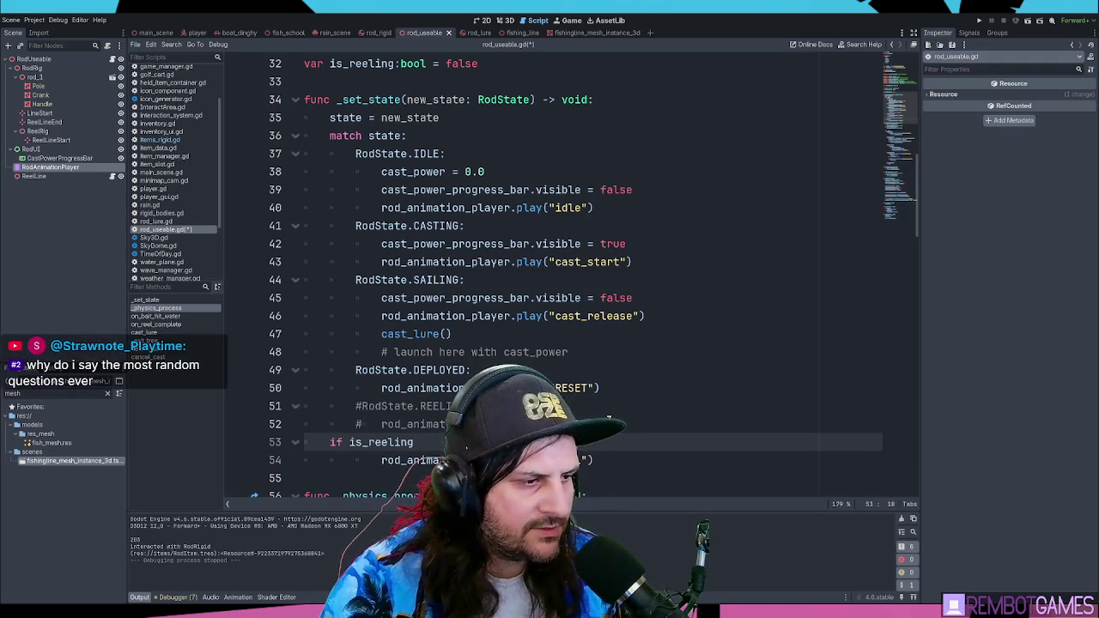
{"action": "key", "text": "Down"}
{"action": "key", "text": "shift+Tab"}
{"action": "key", "text": "Up"}
{"action": "key", "text": "Home"}
{"action": "key", "text": "Return"}
{"action": "scroll", "coordinate": [494, 331], "scroll_direction": "down", "scroll_amount": 2}
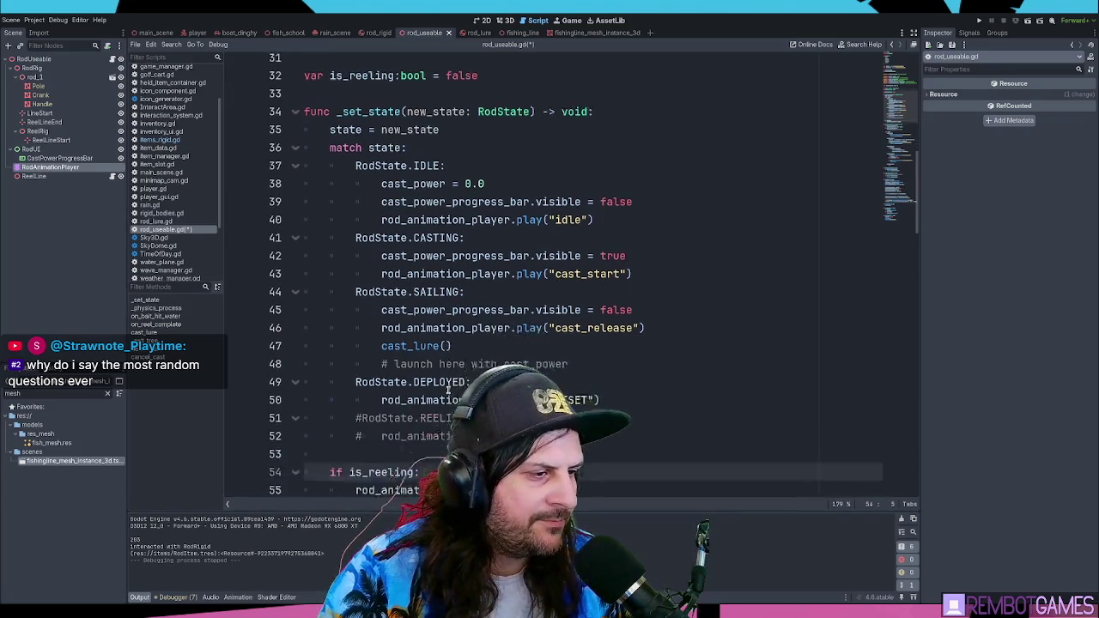
{"action": "key", "text": "Up"}
{"action": "key", "text": "BackSpace"}
{"action": "key", "text": "BackSpace"}
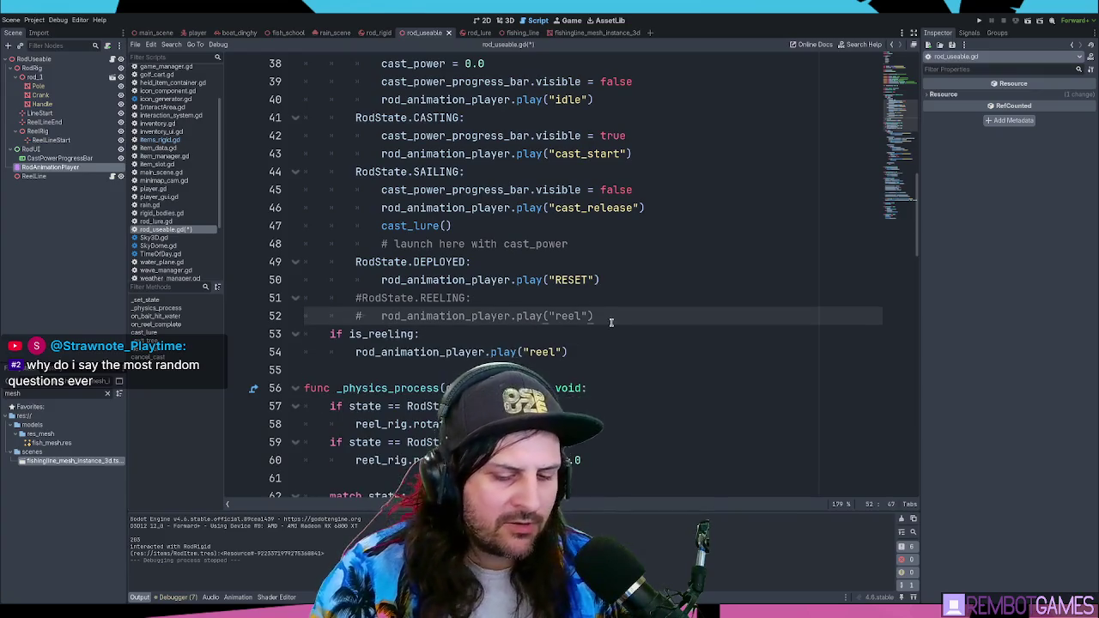
{"action": "key", "text": "Return"}
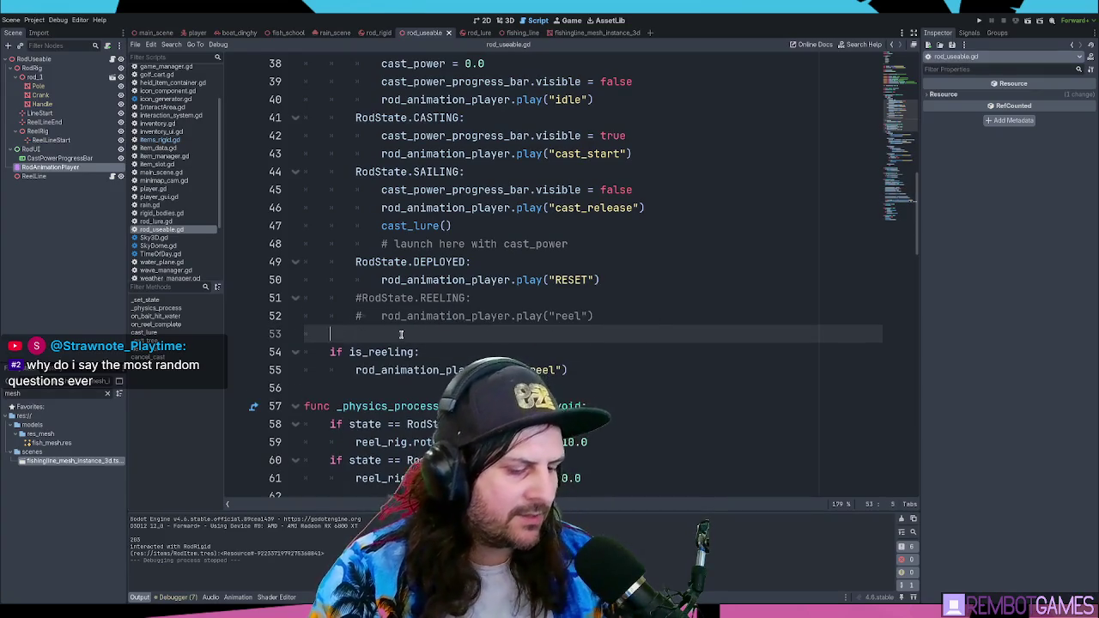
{"action": "left_click", "coordinate": [599, 348]}
{"action": "left_click", "coordinate": [619, 367]}
{"action": "key", "text": "F5"}
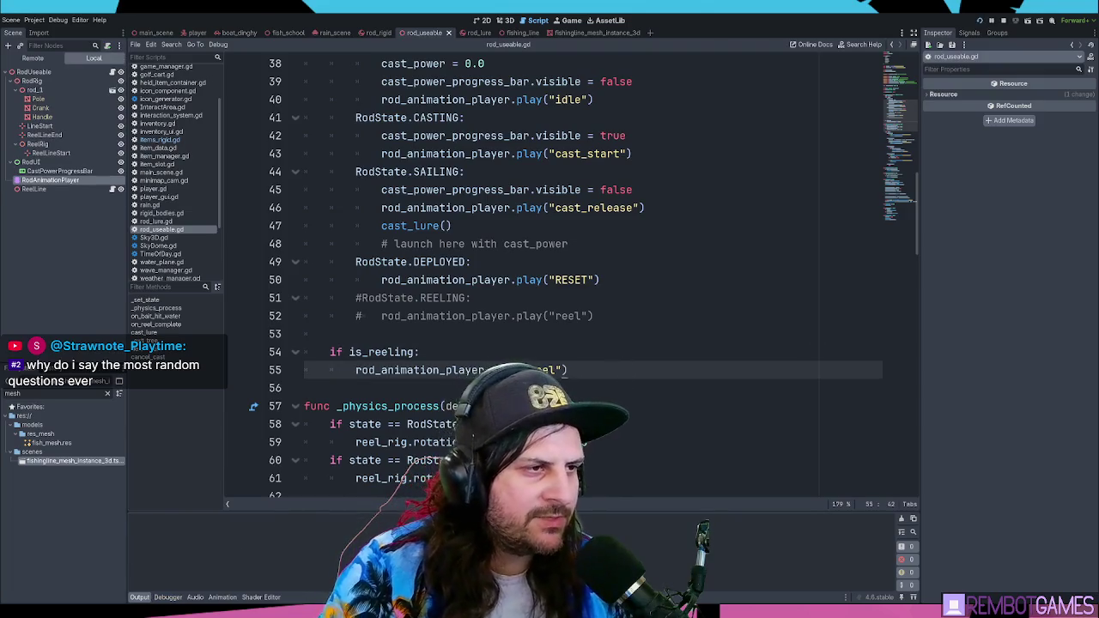
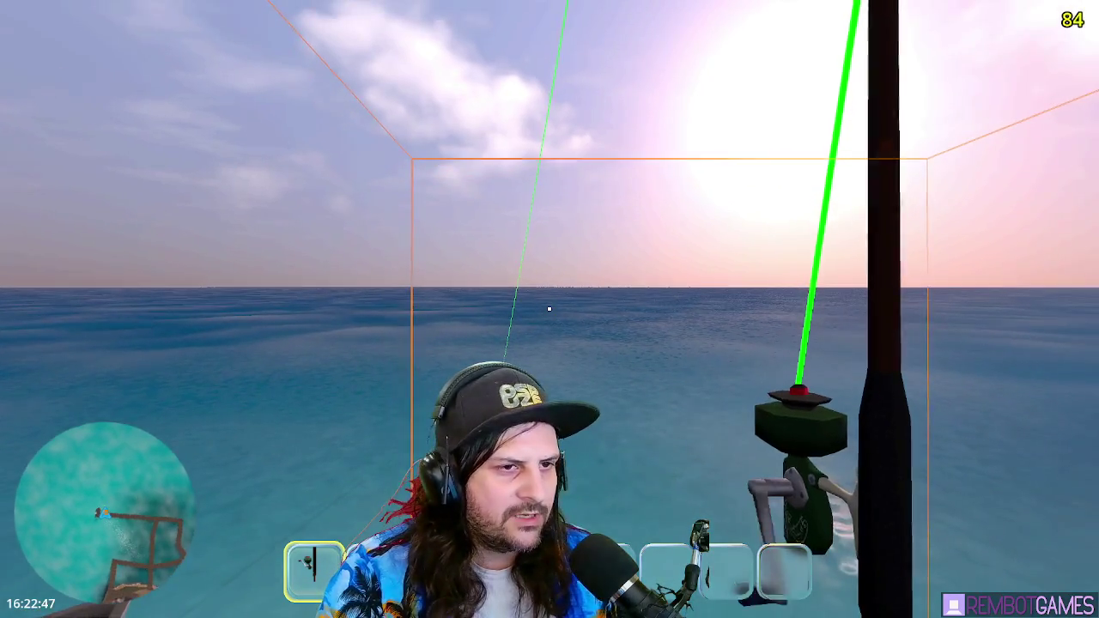
Step: Reel the cast line in by holding primary input repeatedly in the running game
{"action": "left_click", "coordinate": [549, 309]}
{"action": "left_click", "coordinate": [549, 309]}
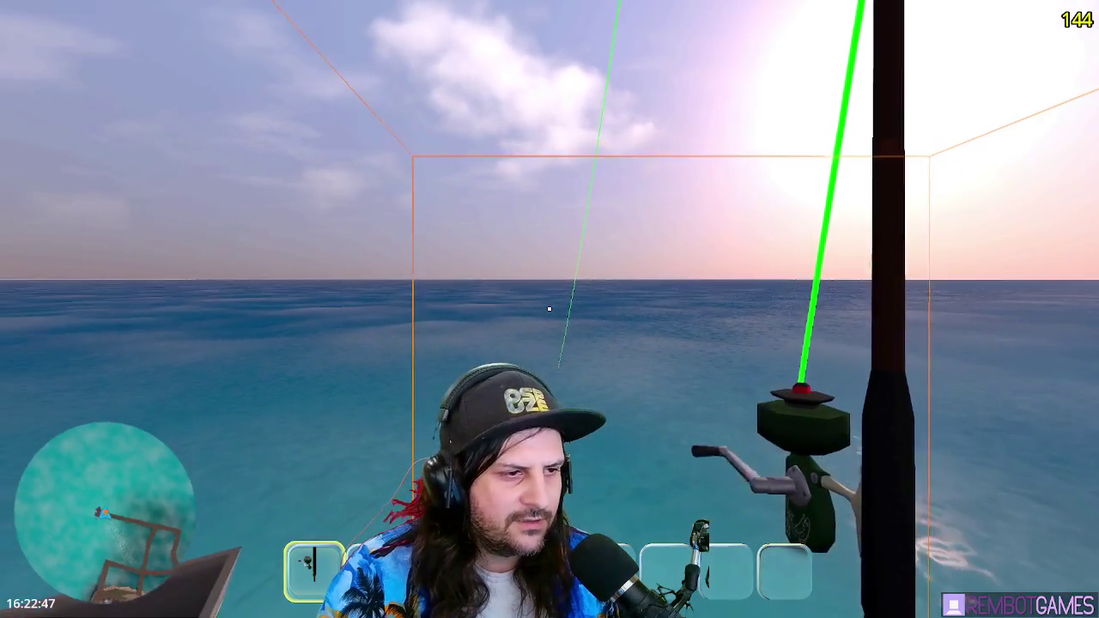
{"action": "left_click", "coordinate": [550, 309]}
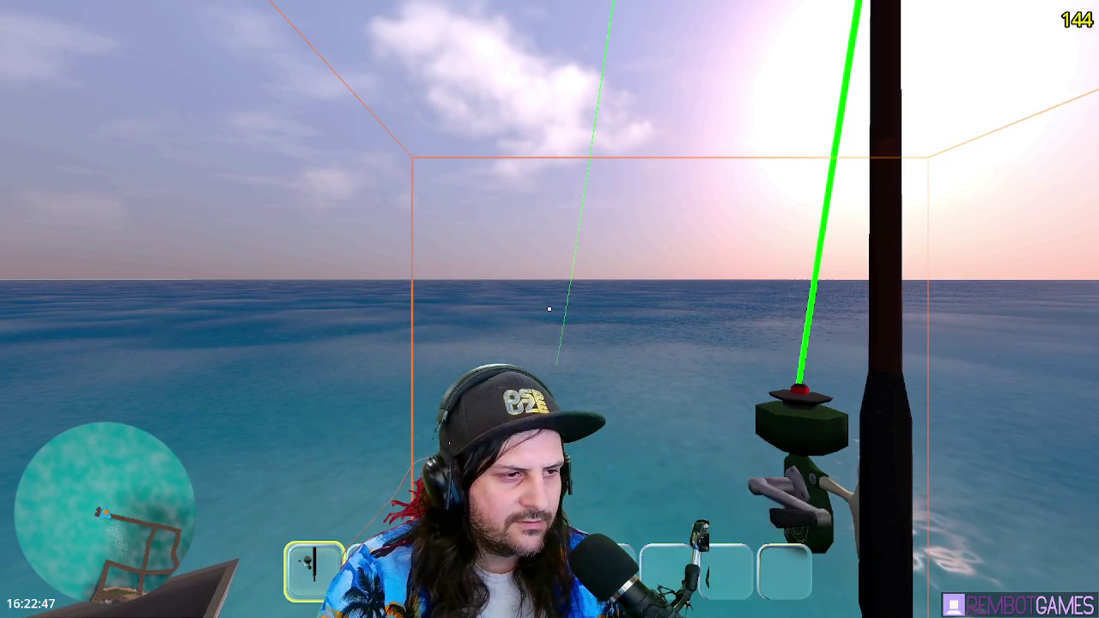
{"action": "left_click", "coordinate": [549, 309]}
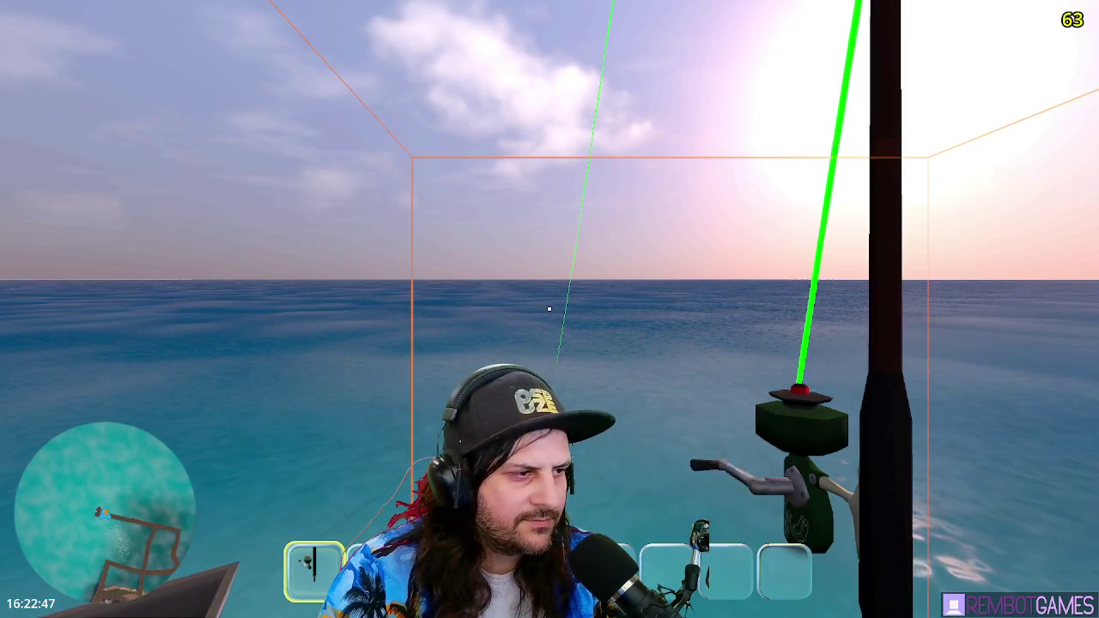
{"action": "left_click", "coordinate": [550, 309]}
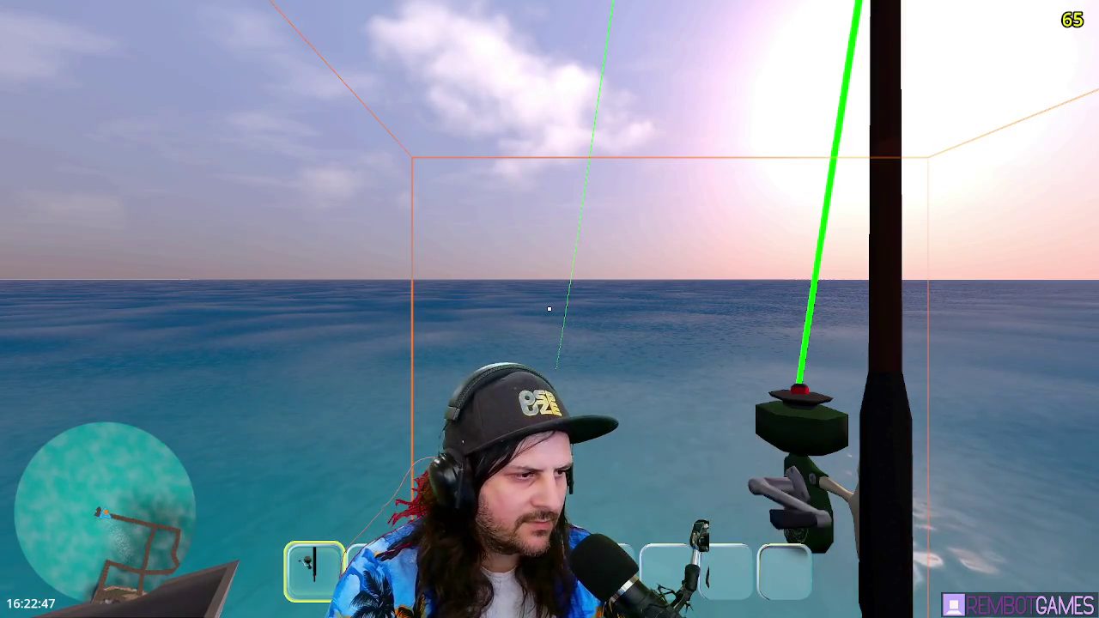
{"action": "left_click", "coordinate": [549, 309]}
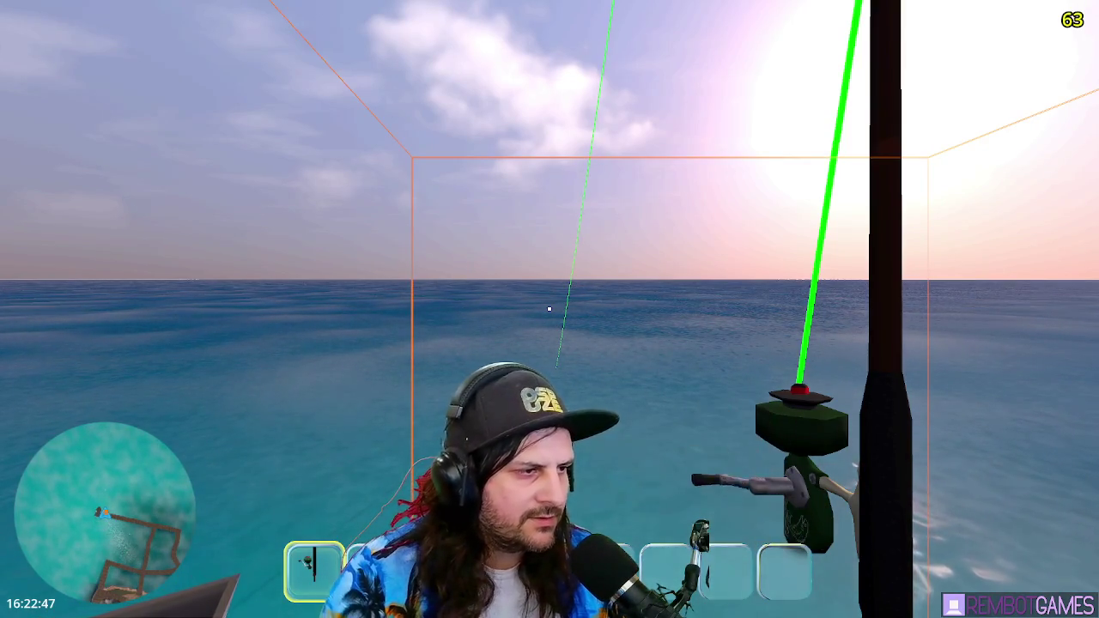
{"action": "left_click", "coordinate": [550, 309]}
{"action": "left_click", "coordinate": [550, 308]}
{"action": "left_click", "coordinate": [550, 309]}
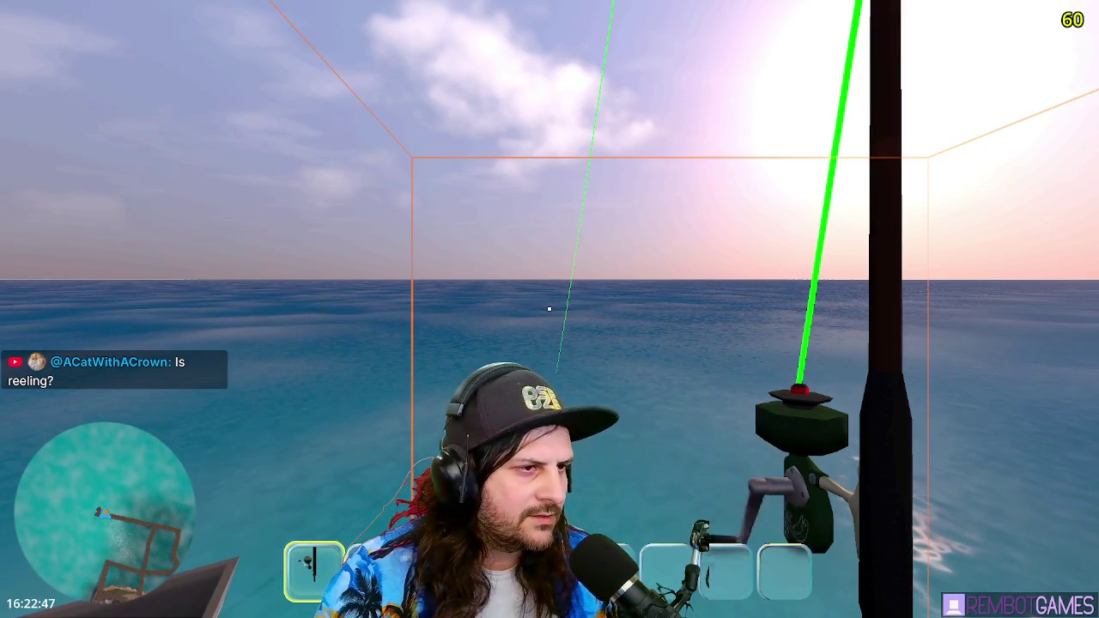
{"action": "left_click", "coordinate": [549, 309]}
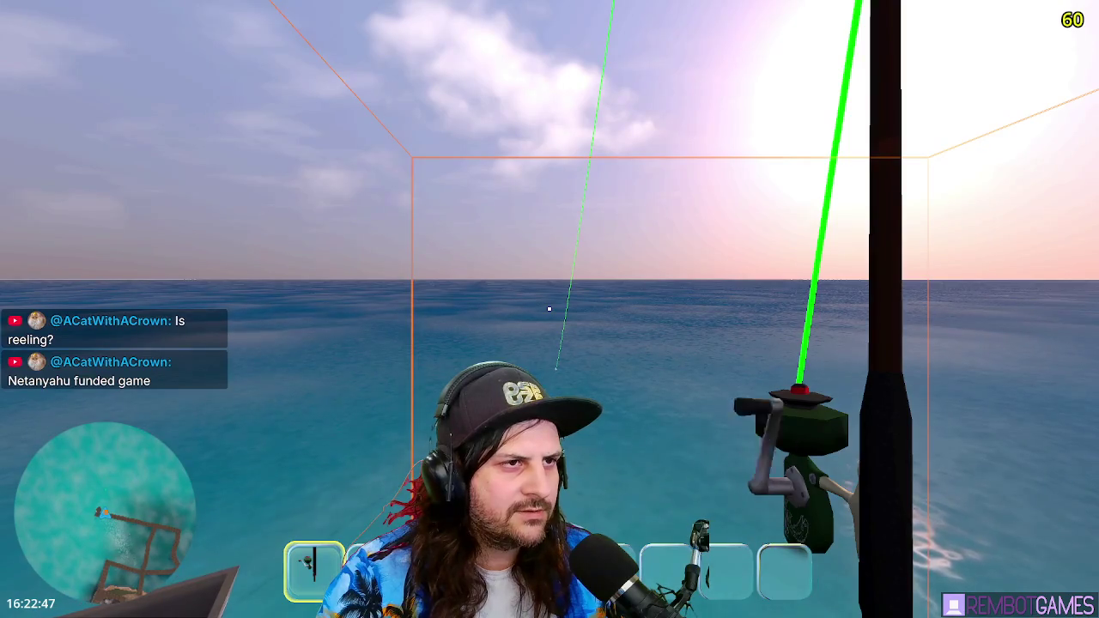
{"action": "left_click", "coordinate": [550, 308]}
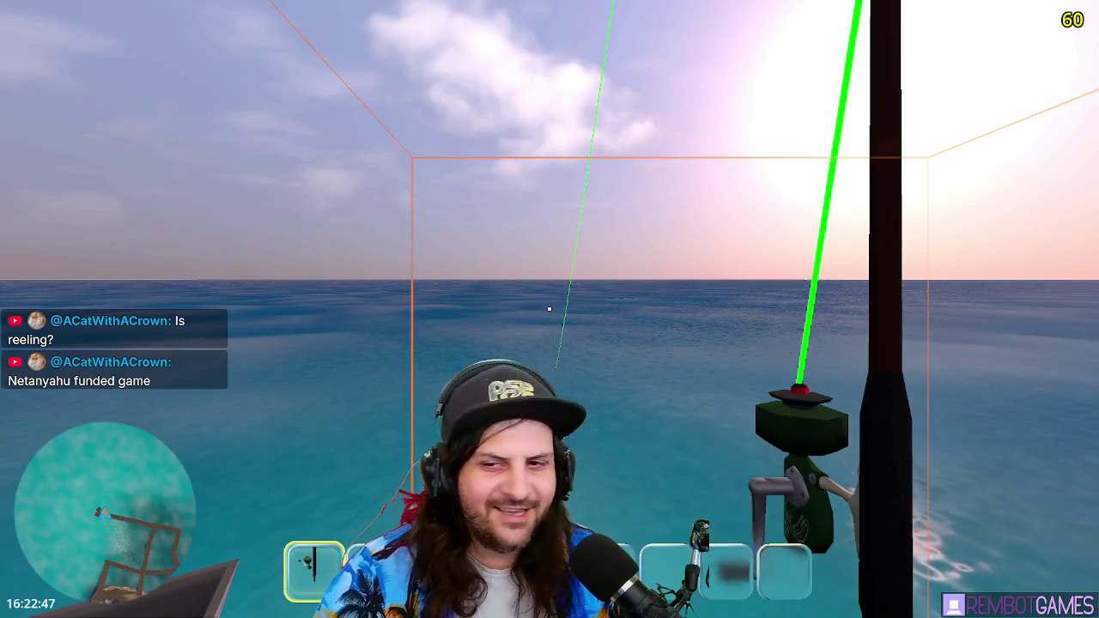
{"action": "left_click", "coordinate": [549, 309]}
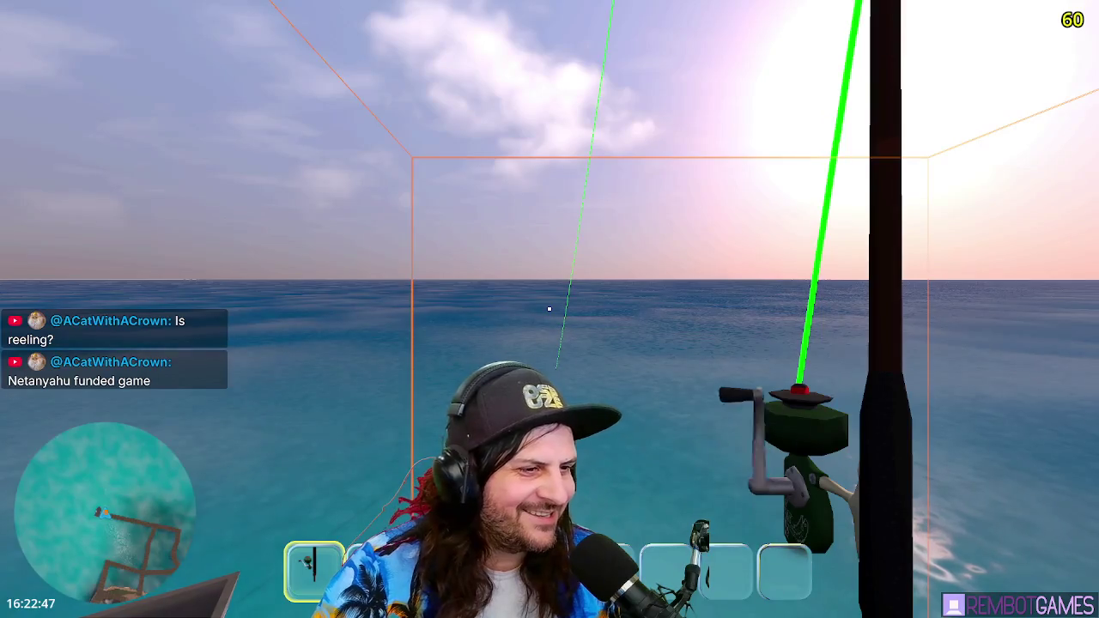
{"action": "left_click", "coordinate": [549, 309]}
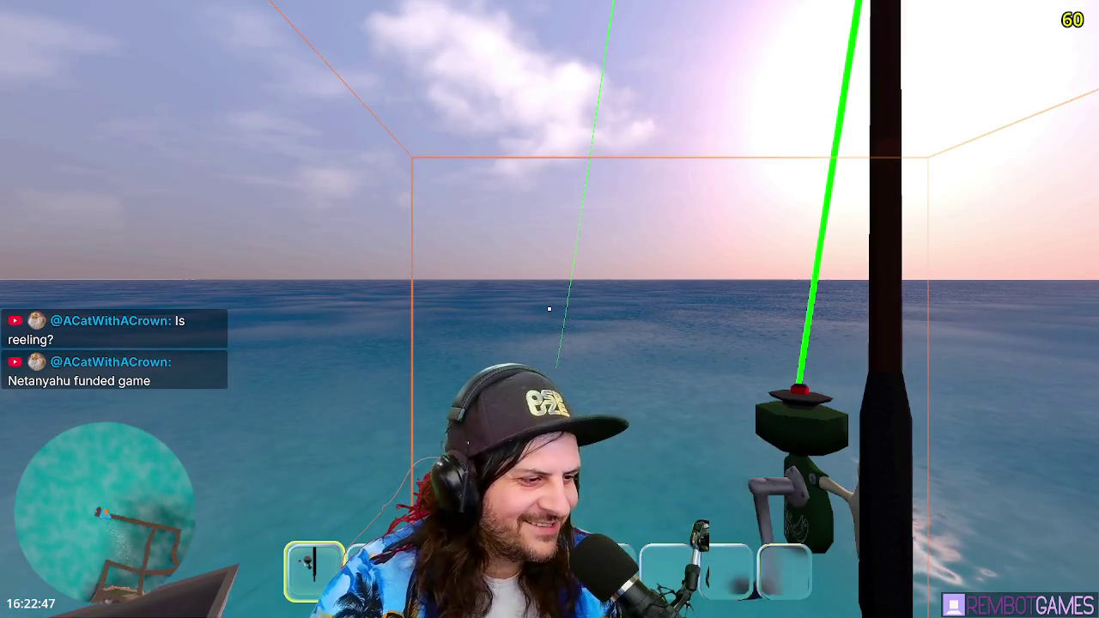
{"action": "left_click", "coordinate": [550, 309]}
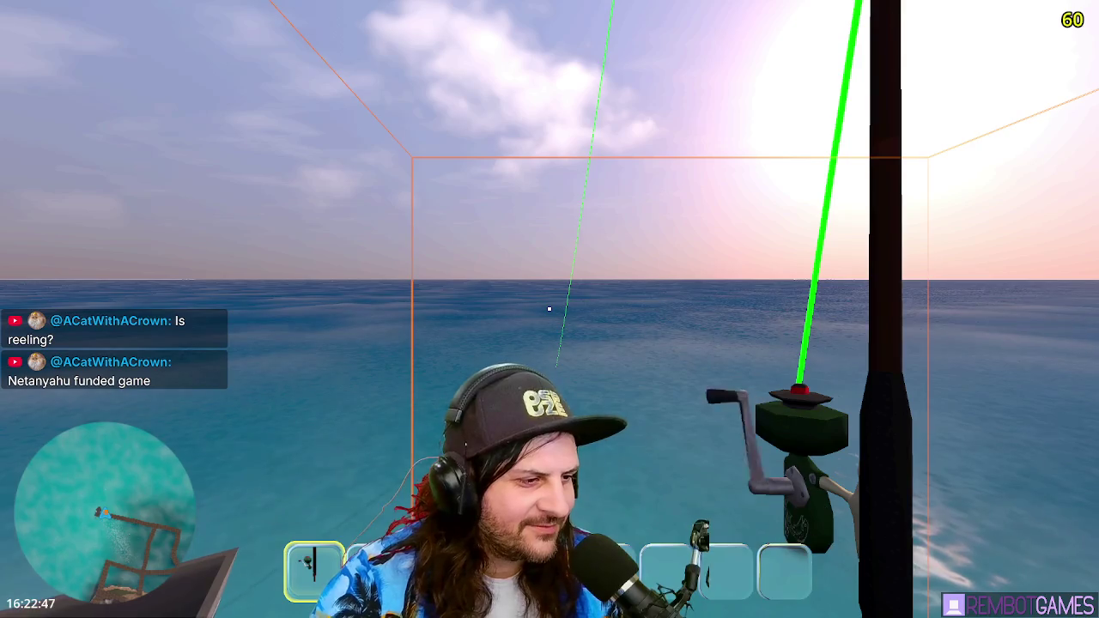
{"action": "left_click", "coordinate": [549, 309]}
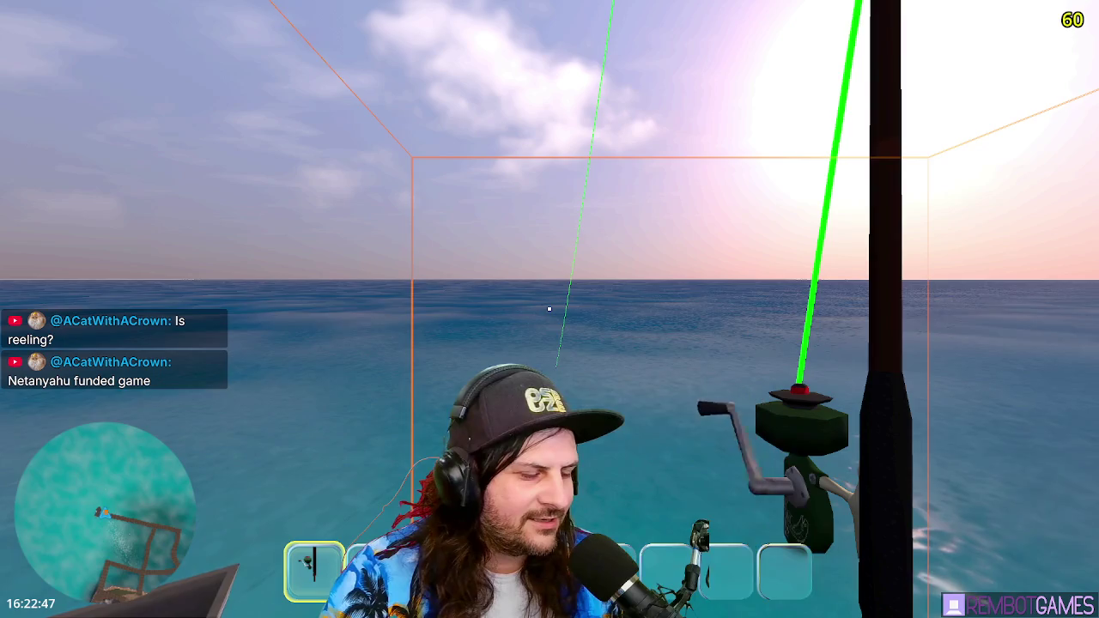
{"action": "left_click", "coordinate": [549, 309]}
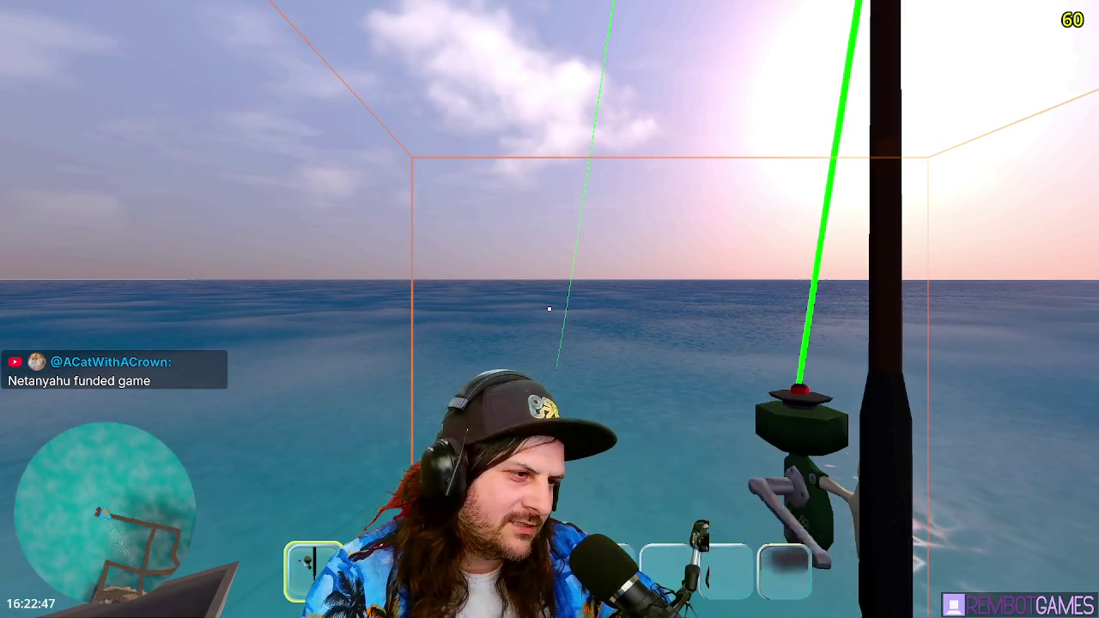
{"action": "left_click", "coordinate": [549, 309]}
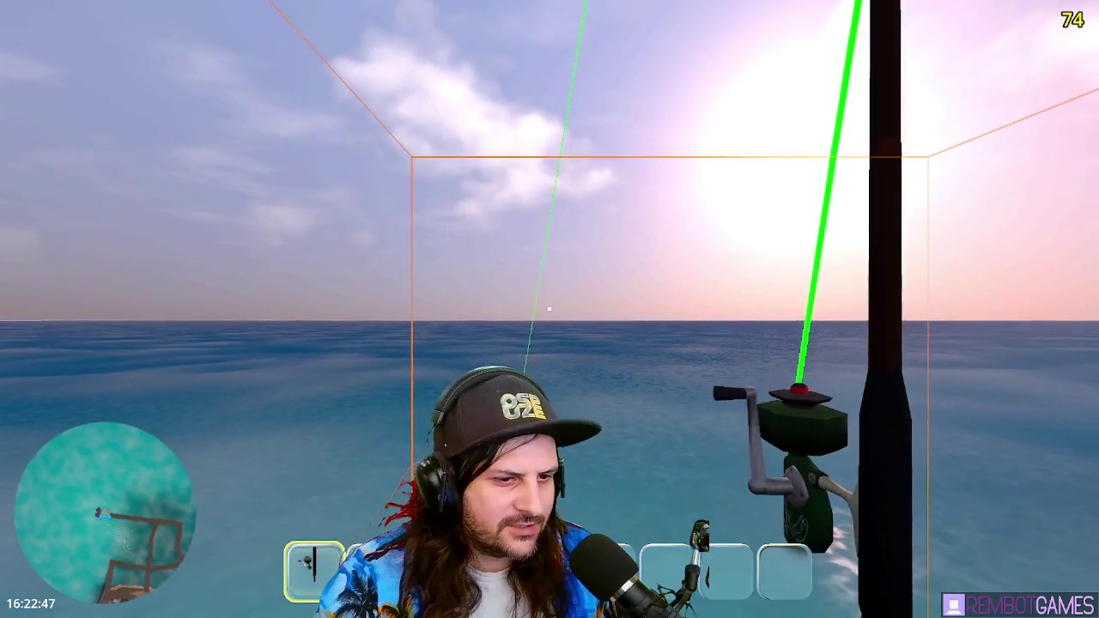
{"action": "left_click", "coordinate": [549, 309]}
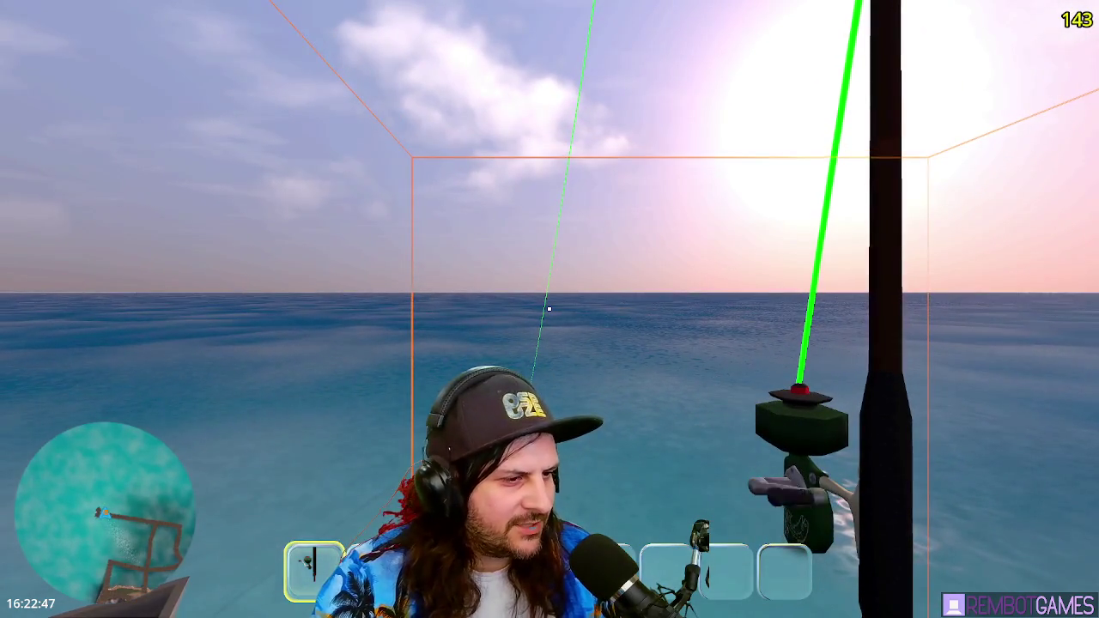
{"action": "left_click", "coordinate": [549, 309]}
{"action": "left_click", "coordinate": [550, 309]}
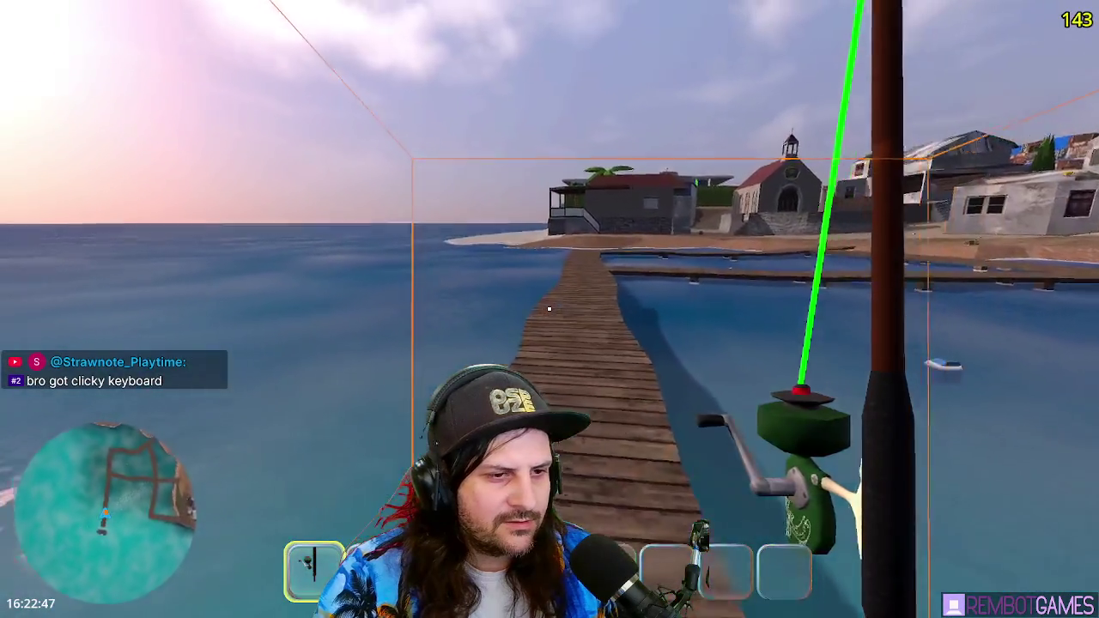
Step: Switch to hotbar slot 2 and back to 1, recast, and reel while looking down
{"action": "key", "text": "2"}
{"action": "key", "text": "1"}
{"action": "left_click", "coordinate": [549, 308]}
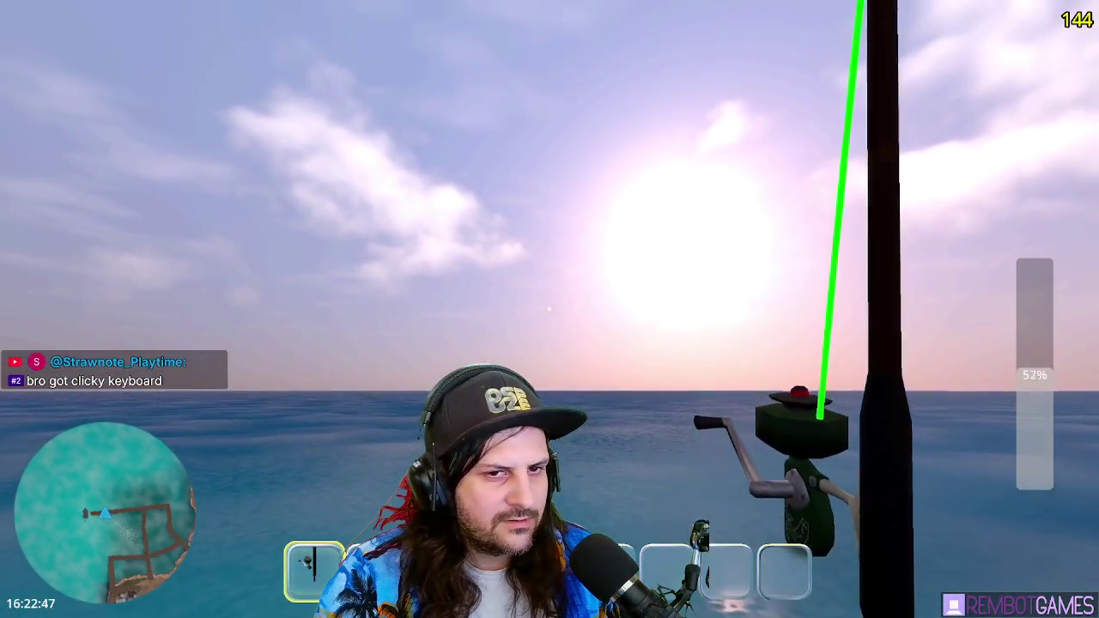
{"action": "left_click_drag", "start_coordinate": [550, 309], "coordinate": [549, 309]}
Step: Stop the game and move the is_reeling animation block under DEPLOYED, indented
{"action": "key", "text": "F8"}
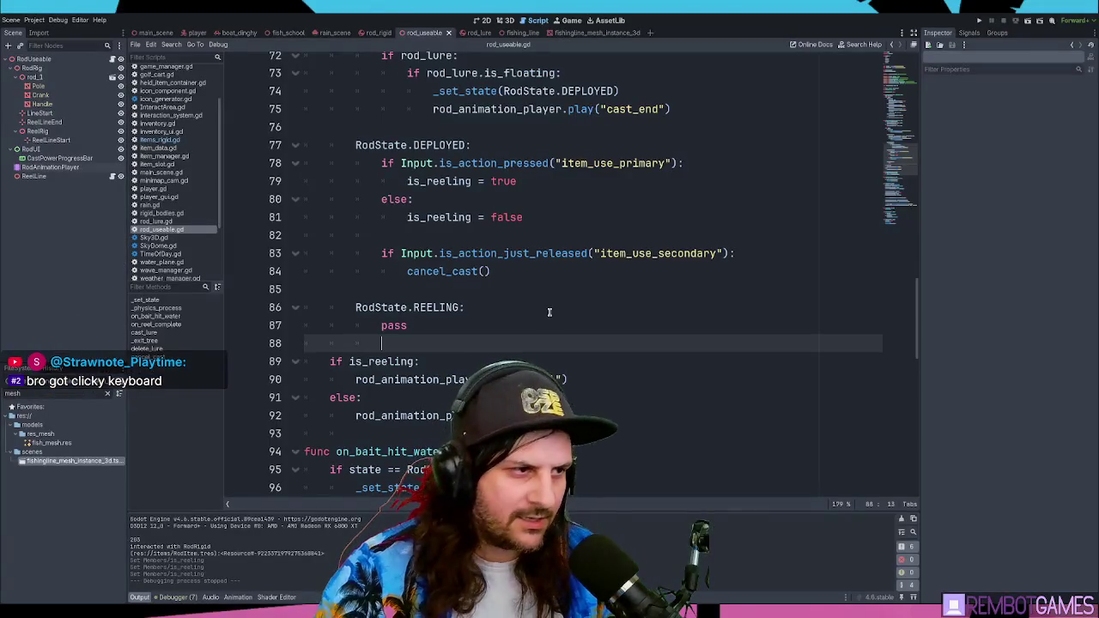
{"action": "left_click_drag", "start_coordinate": [481, 416], "coordinate": [379, 367]}
{"action": "key", "text": "BackSpace"}
{"action": "scroll", "coordinate": [430, 231], "scroll_direction": "up", "scroll_amount": 2}
{"action": "left_click_drag", "start_coordinate": [526, 327], "coordinate": [330, 289]}
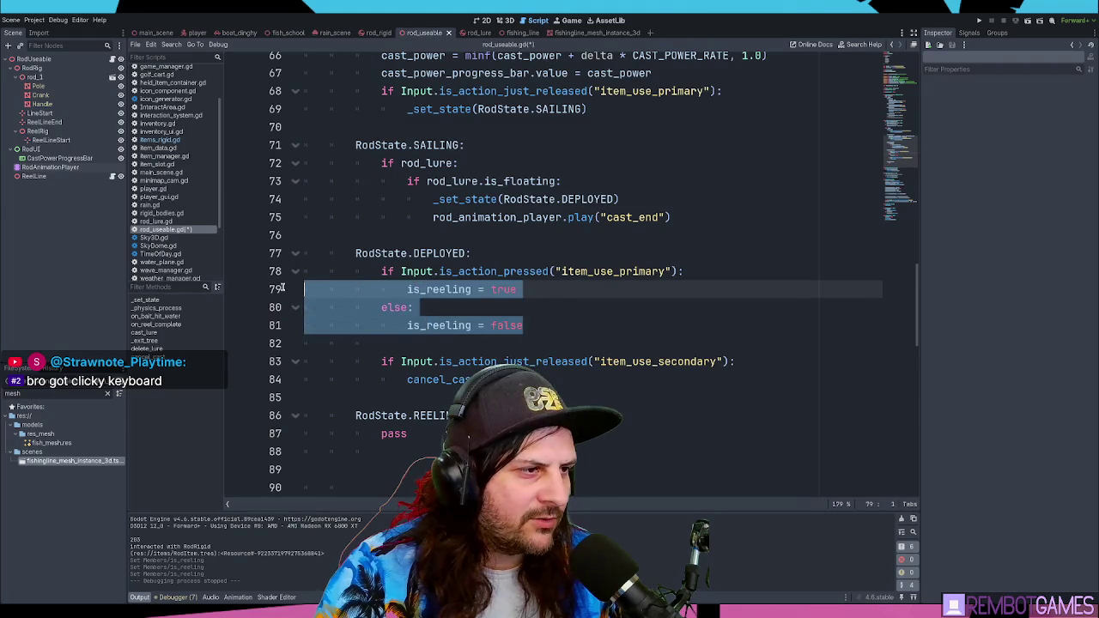
{"action": "type", "text": "if is_reeling: \t\trod_animation_player.play(\"reel\") \telse: \t\trod_animation_player.play(\"RESET\")"}
{"action": "key", "text": "shift+Up"}
{"action": "key", "text": "shift+Up"}
{"action": "key", "text": "shift+Up"}
{"action": "key", "text": "shift+Home"}
{"action": "key", "text": "Tab"}
{"action": "key", "text": "Tab"}
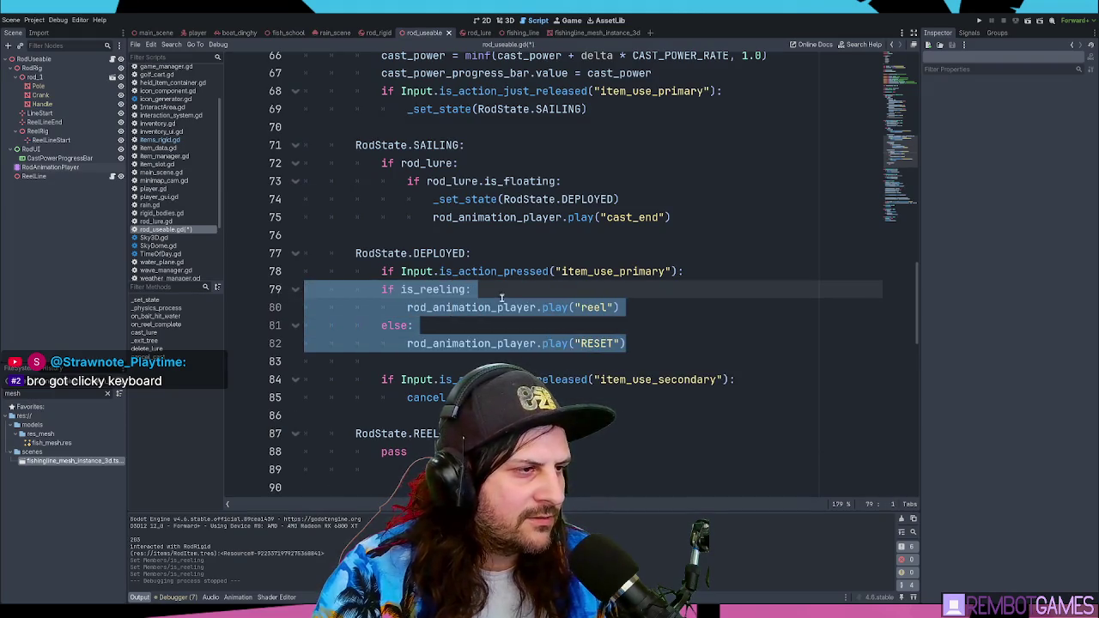
{"action": "key", "text": "Tab"}
{"action": "left_click", "coordinate": [519, 293]}
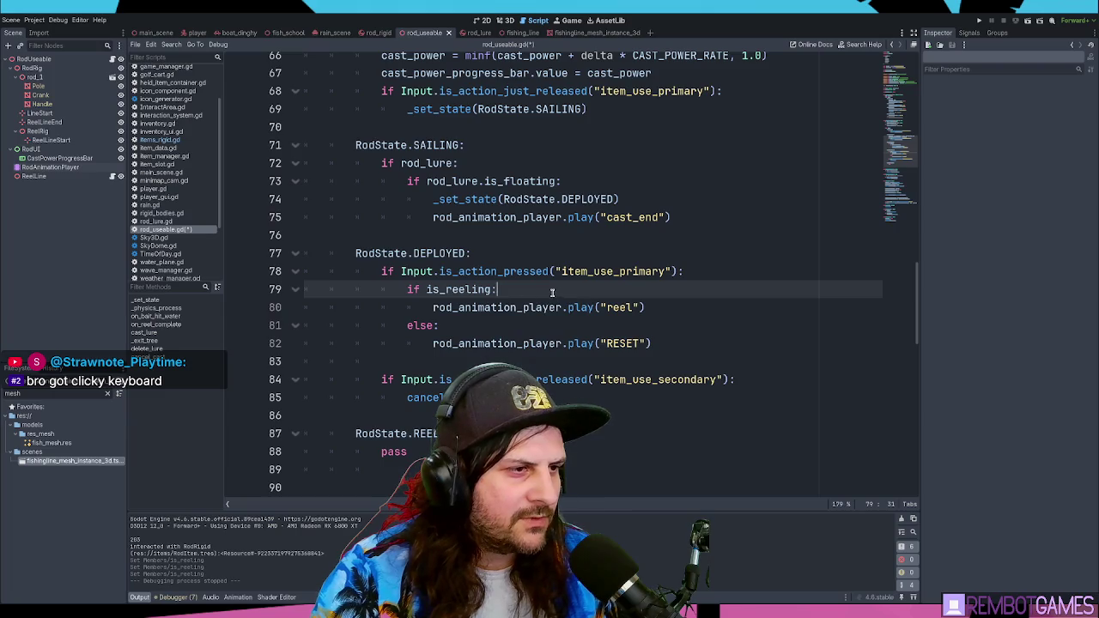
Step: Replace the if is_reeling condition with an is_reeling = true line after line 78
{"action": "left_click", "coordinate": [709, 271]}
{"action": "left_click_drag", "start_coordinate": [650, 289], "coordinate": [261, 290]}
{"action": "key", "text": "BackSpace"}
{"action": "key", "text": "BackSpace"}
{"action": "left_click", "coordinate": [400, 292]}
{"action": "key", "text": "shift+Tab"}
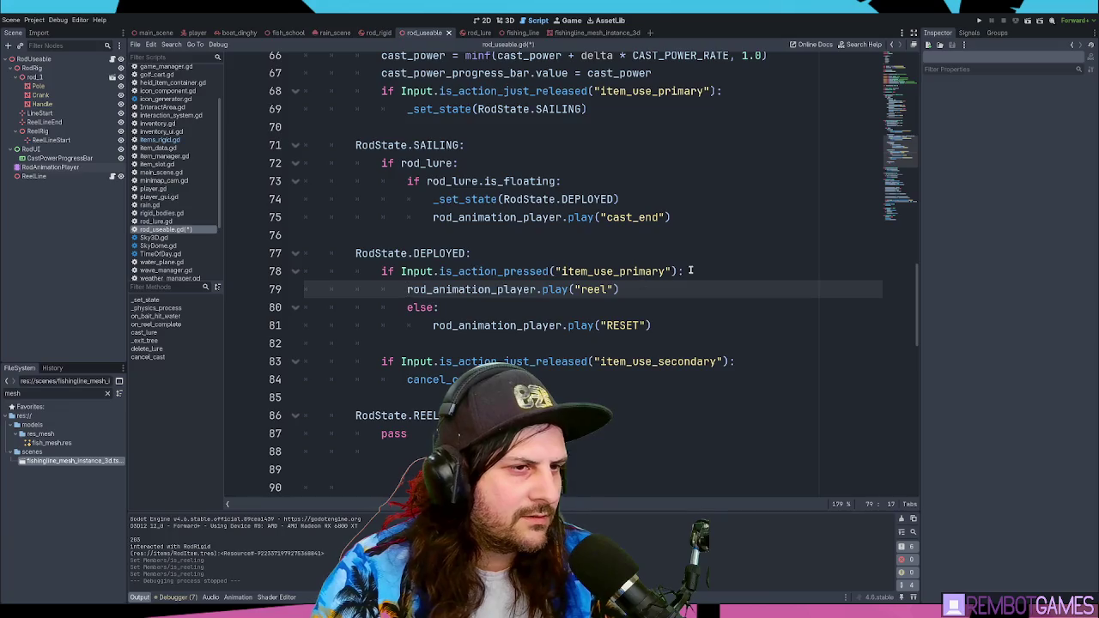
{"action": "left_click", "coordinate": [705, 269]}
{"action": "key", "text": "Return"}
{"action": "type", "text": "is_ree"}
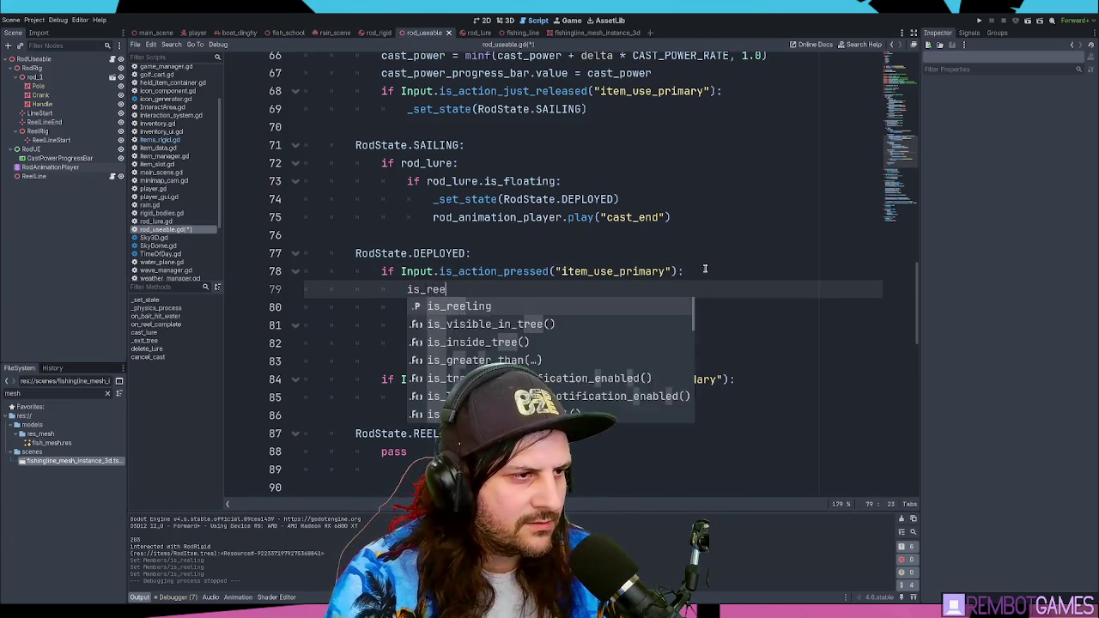
{"action": "type", "text": "ling = trur"}
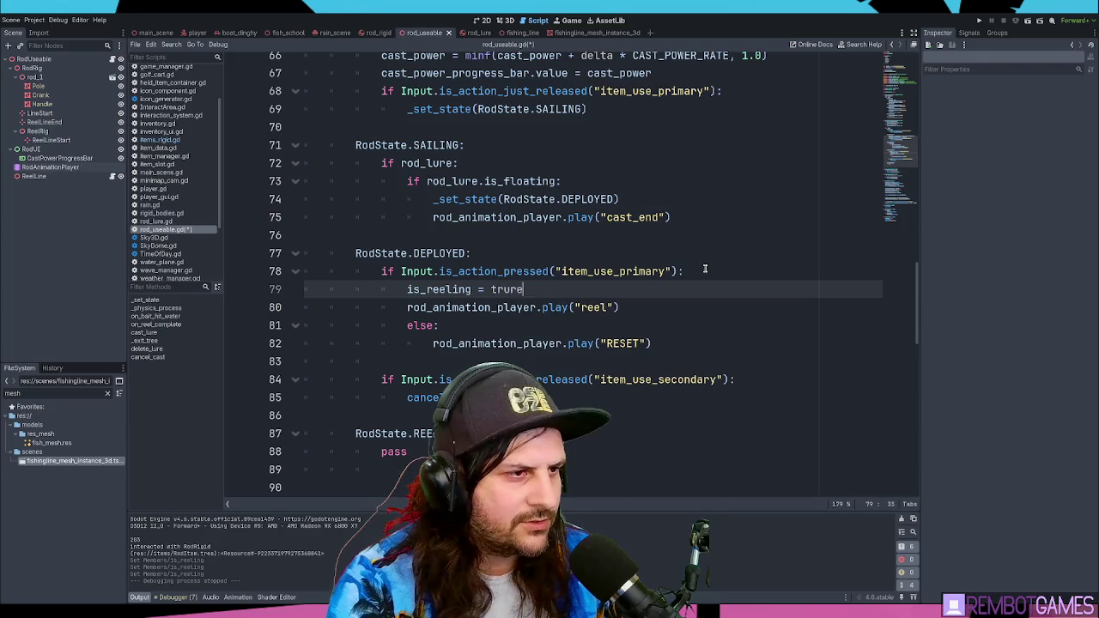
{"action": "type", "text": "e"}
{"action": "key", "text": "Return"}
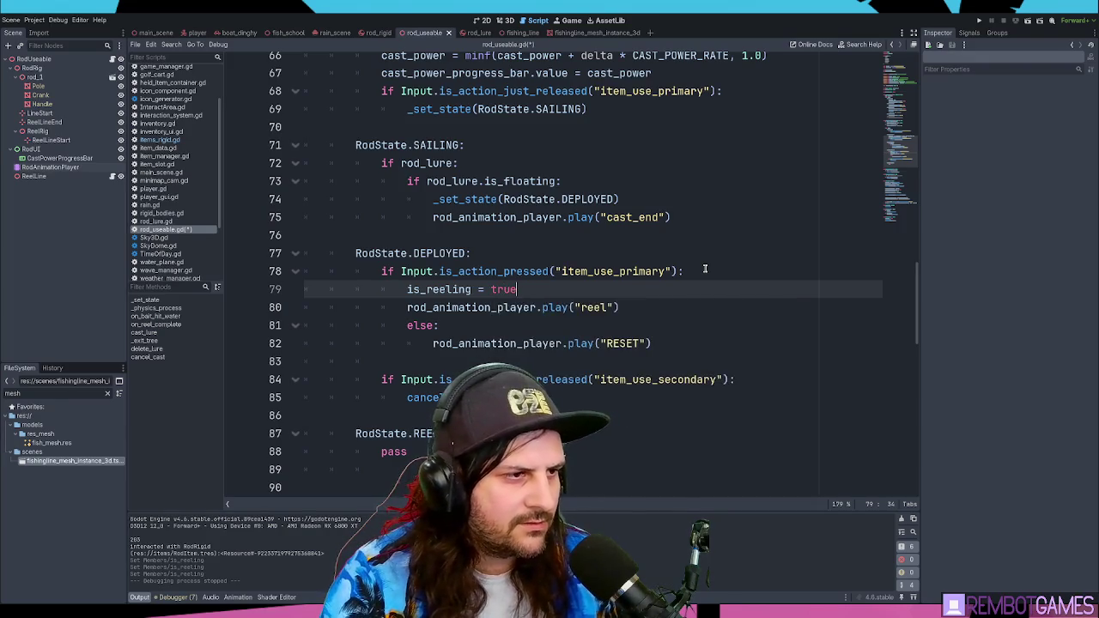
Step: Dedent the else branch to fix the indentation errors
{"action": "key", "text": "Down"}
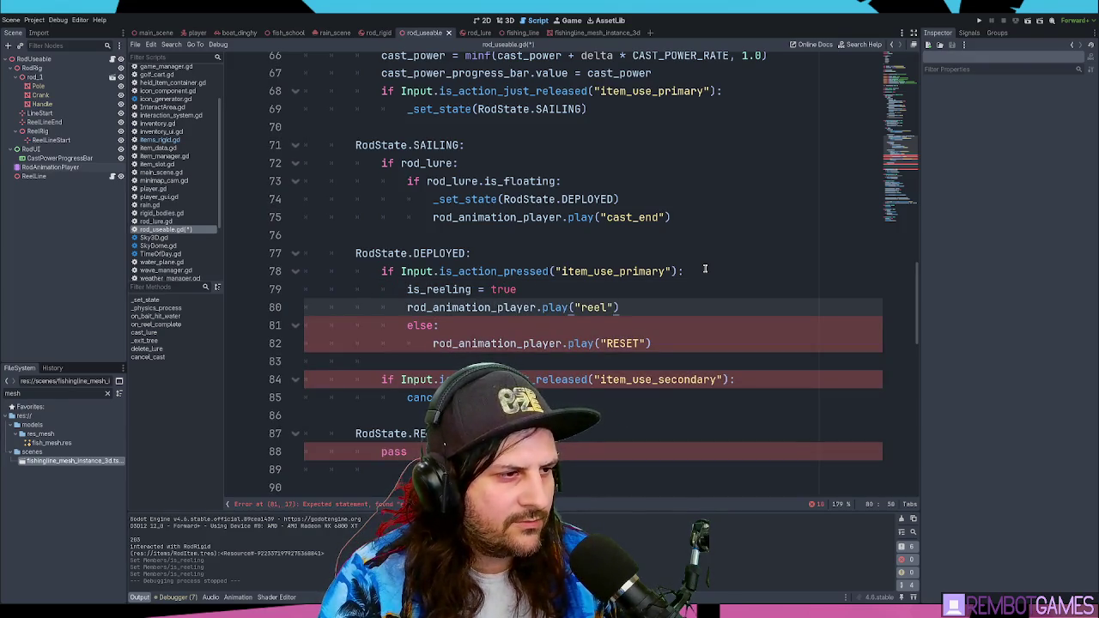
{"action": "key", "text": "Down"}
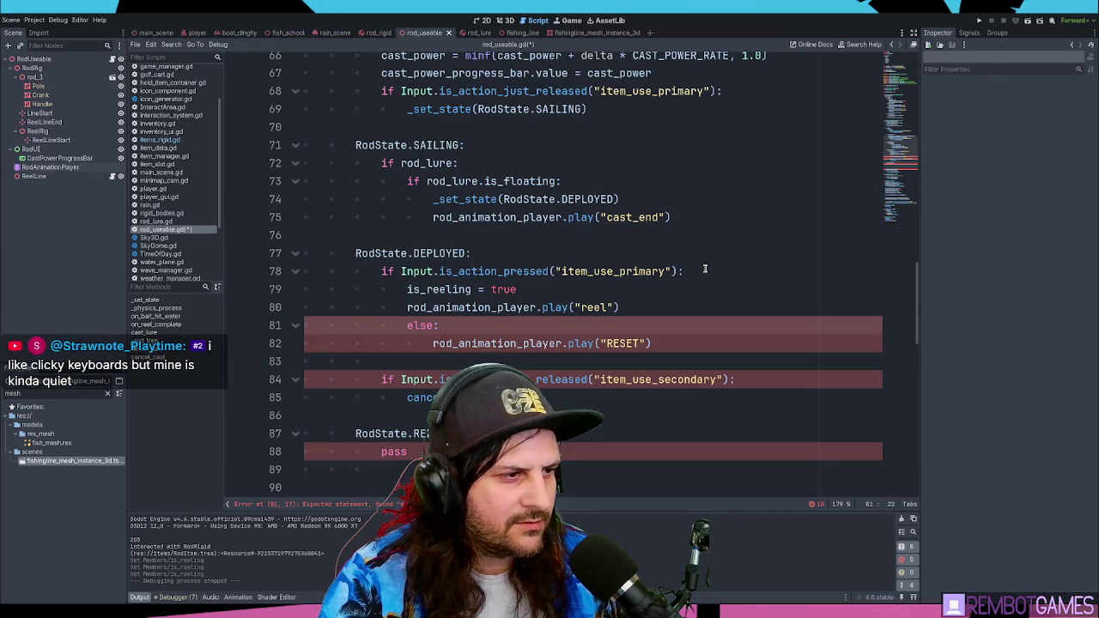
{"action": "key", "text": "Down"}
{"action": "key", "text": "shift+Tab"}
{"action": "key", "text": "Up"}
{"action": "key", "text": "shift+Tab"}
{"action": "key", "text": "Down"}
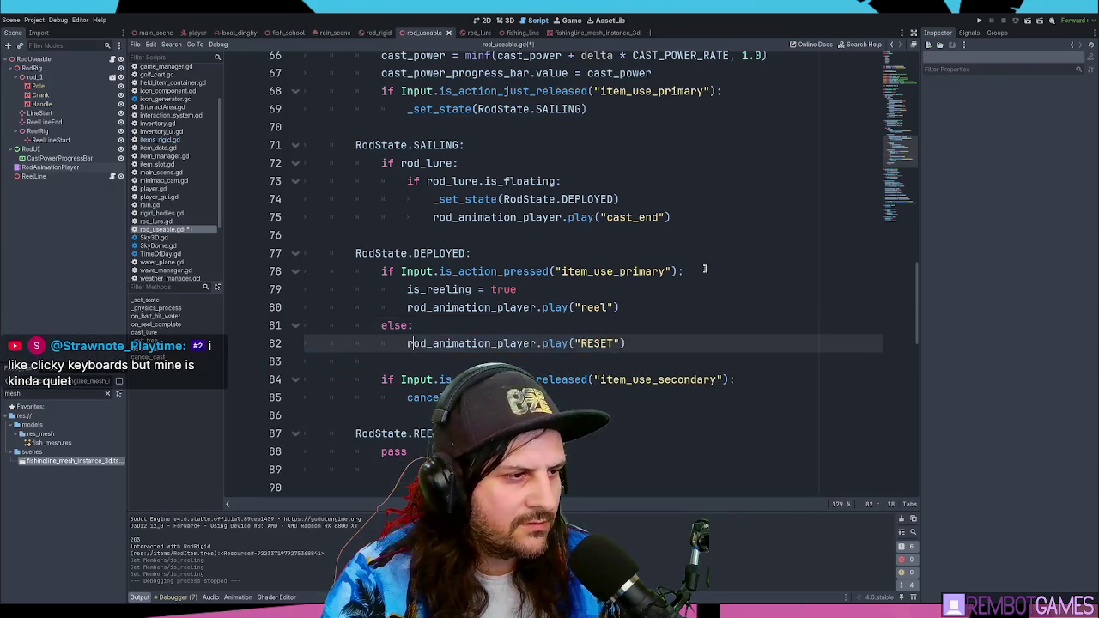
{"action": "key", "text": "Up"}
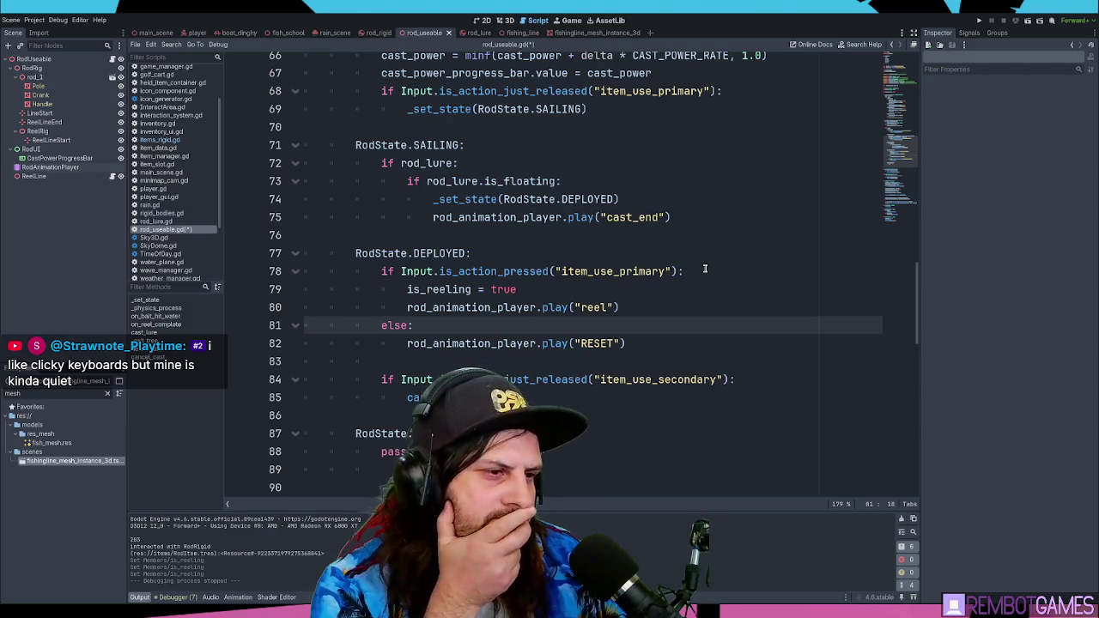
Step: Duplicate the is_reeling assignment below else, then save and run the game
{"action": "key", "text": "Up"}
{"action": "key", "text": "Up"}
{"action": "key", "text": "ctrl+shift+d"}
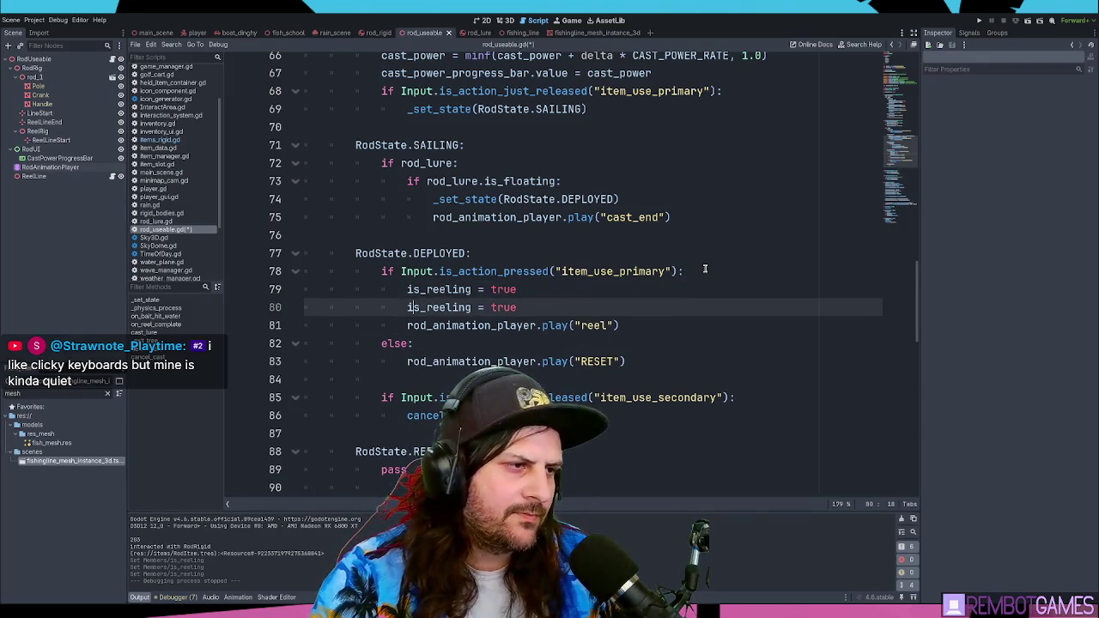
{"action": "key", "text": "alt+Down"}
{"action": "key", "text": "alt+Down"}
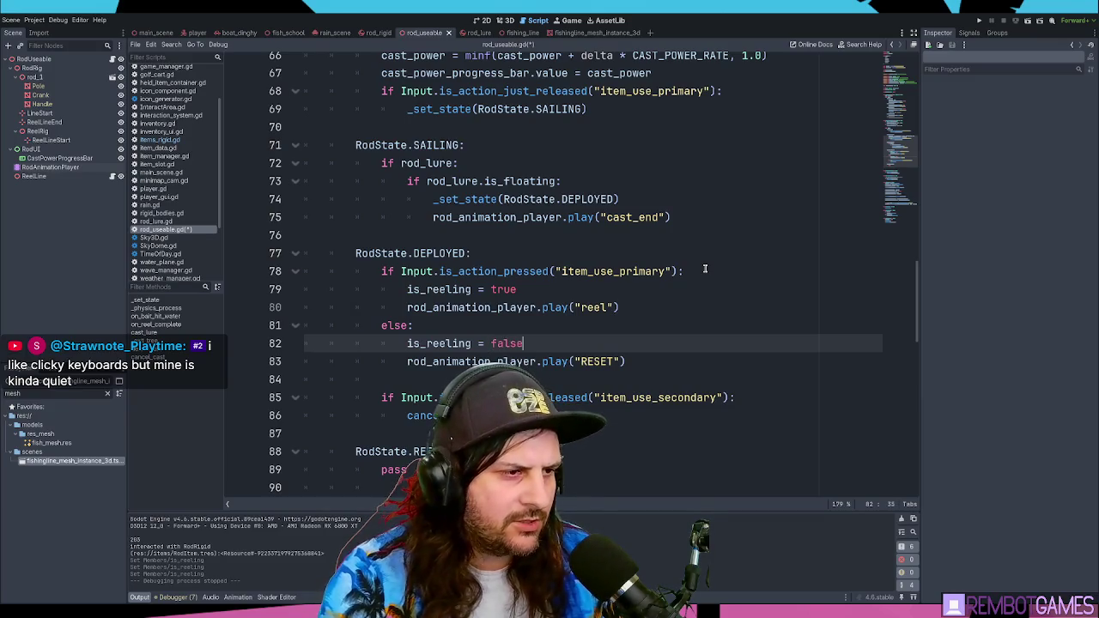
{"action": "key", "text": "F5"}
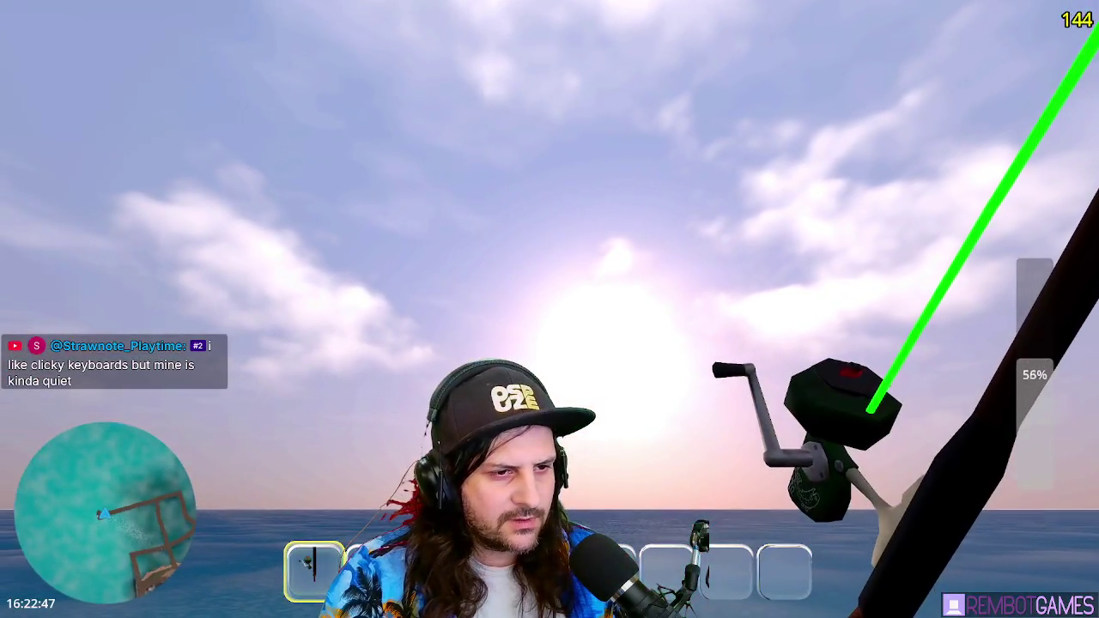
Step: Cast the fishing line out to sea, watch the lure, then stop the game
{"action": "left_click", "coordinate": [549, 309]}
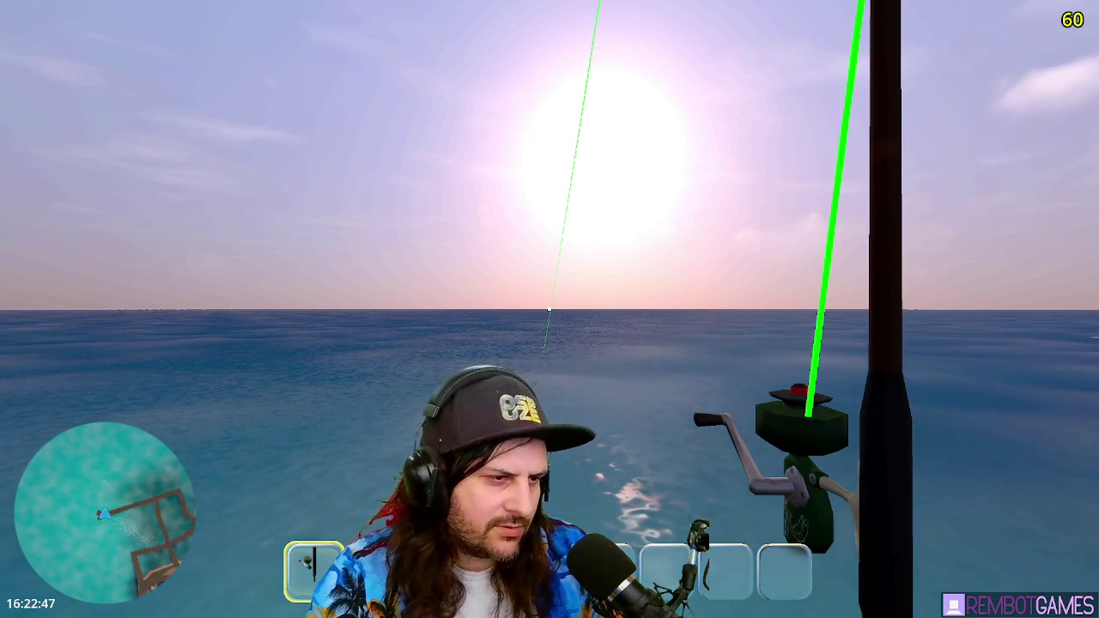
{"action": "key", "text": "F8"}
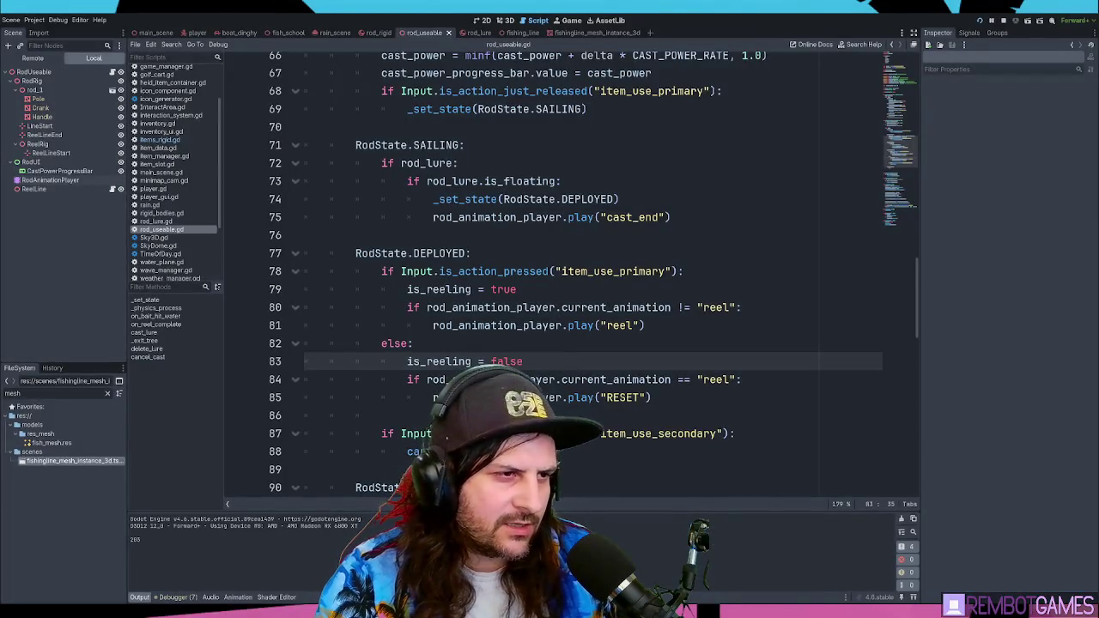
Step: Relaunch the fishing game with F5
{"action": "key", "text": "F5"}
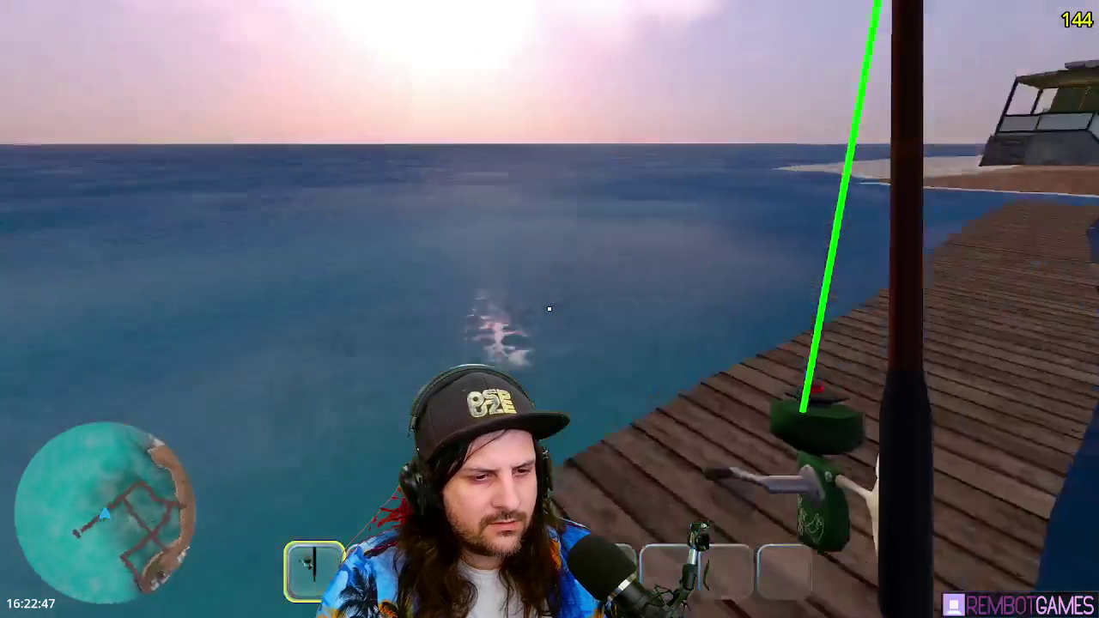
Step: Cast toward the pier, then stop the game and put the caret on the else line
{"action": "left_click", "coordinate": [549, 308]}
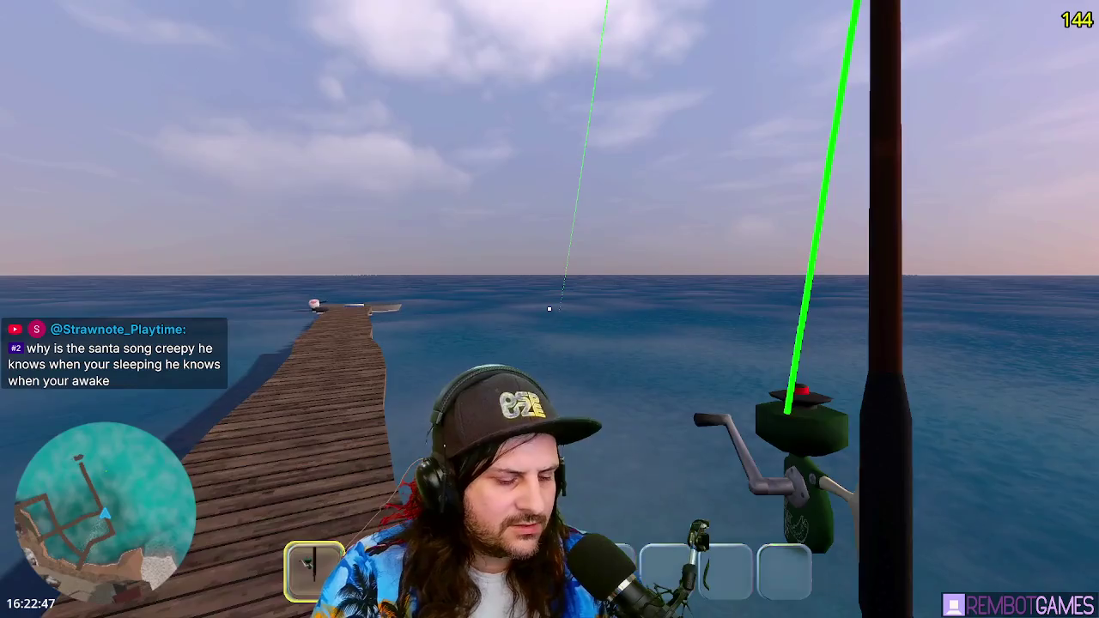
{"action": "key", "text": "F8"}
{"action": "left_click", "coordinate": [546, 344]}
Step: Open an empty line below the reel animation play call on line 82
{"action": "scroll", "coordinate": [546, 352], "scroll_direction": "down", "scroll_amount": 1}
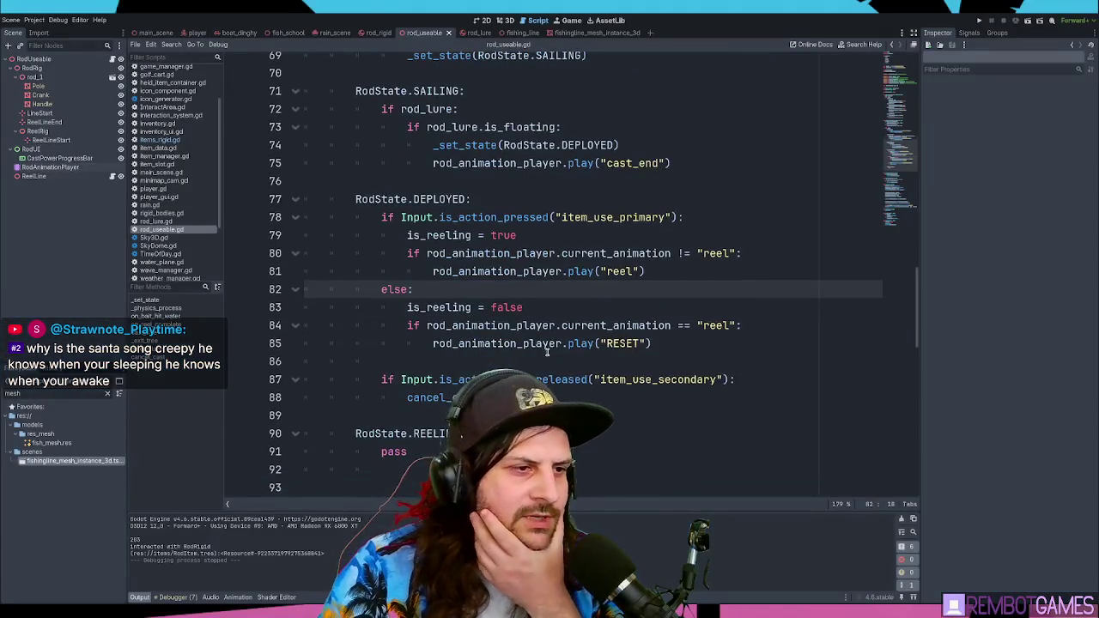
{"action": "double_click", "coordinate": [450, 307]}
{"action": "left_click", "coordinate": [472, 308]}
{"action": "scroll", "coordinate": [438, 260], "scroll_direction": "down", "scroll_amount": 3}
{"action": "scroll", "coordinate": [440, 249], "scroll_direction": "up", "scroll_amount": 3}
{"action": "left_click", "coordinate": [672, 340]}
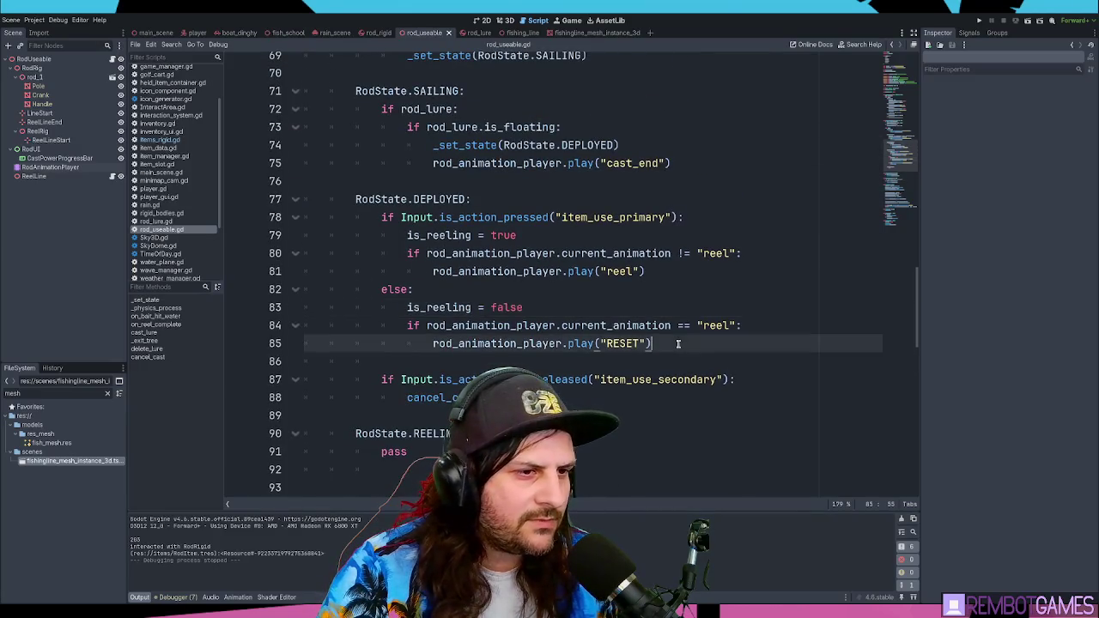
{"action": "scroll", "coordinate": [673, 337], "scroll_direction": "down", "scroll_amount": 3}
{"action": "scroll", "coordinate": [637, 296], "scroll_direction": "up", "scroll_amount": 2}
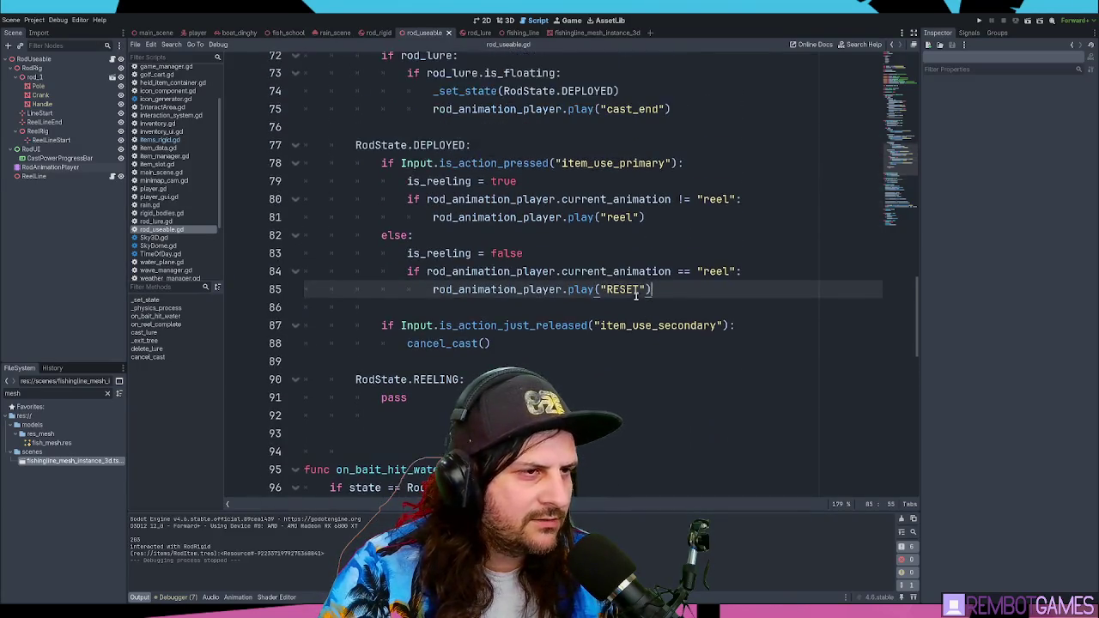
{"action": "left_click", "coordinate": [589, 222]}
{"action": "left_click", "coordinate": [682, 217]}
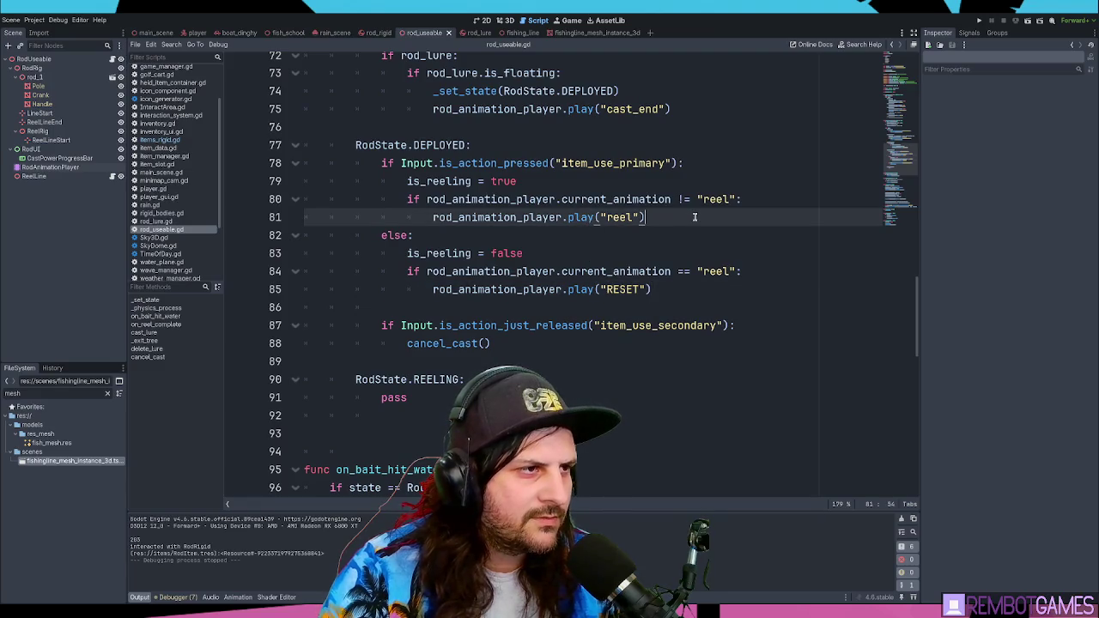
{"action": "key", "text": "Return"}
{"action": "key", "text": "Return"}
{"action": "key", "text": "Up"}
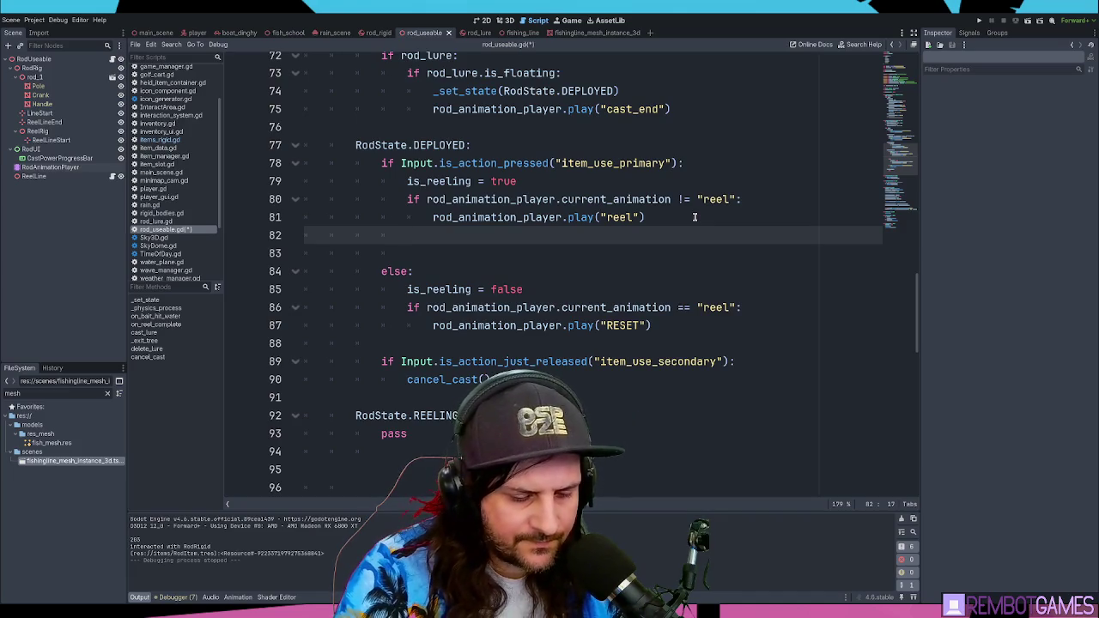
Step: Try writing rod_rig.add_ on the new line, then delete it back to rod_rig
{"action": "key", "text": "Down"}
{"action": "key", "text": "Down"}
{"action": "key", "text": "Return"}
{"action": "type", "text": "rod_rig."}
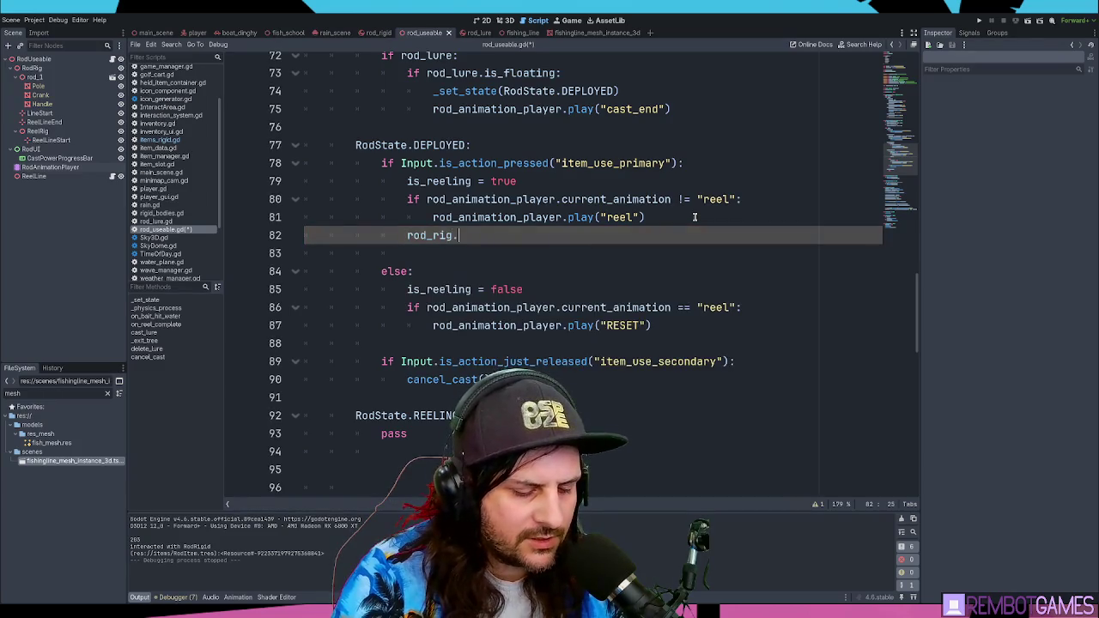
{"action": "type", "text": "add_c"}
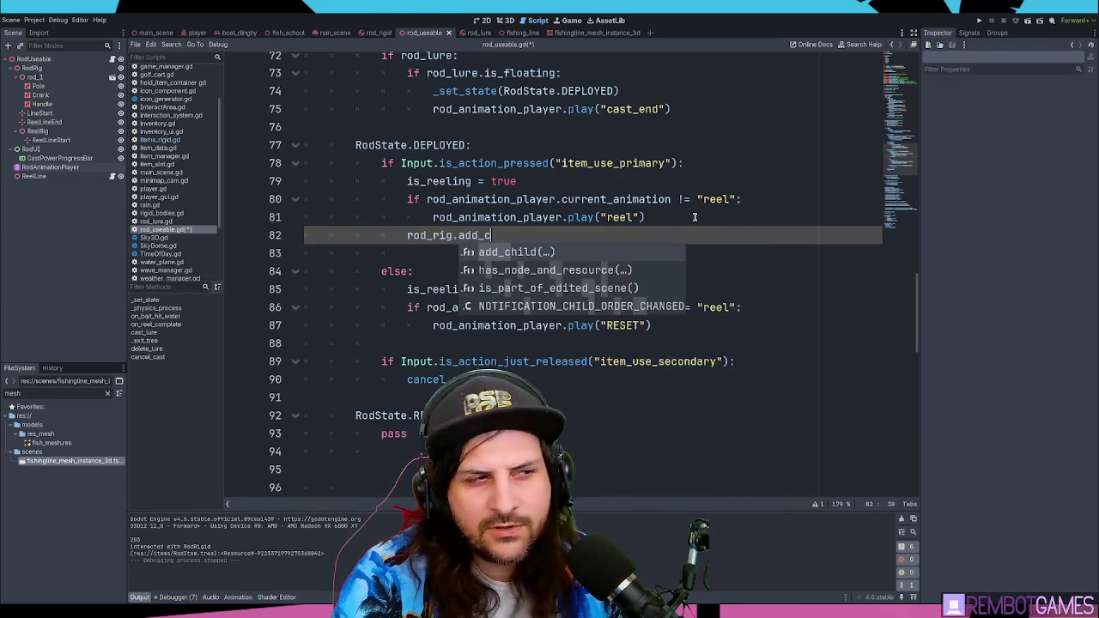
{"action": "key", "text": "BackSpace"}
{"action": "key", "text": "Escape"}
{"action": "scroll", "coordinate": [600, 166], "scroll_direction": "up", "scroll_amount": 8}
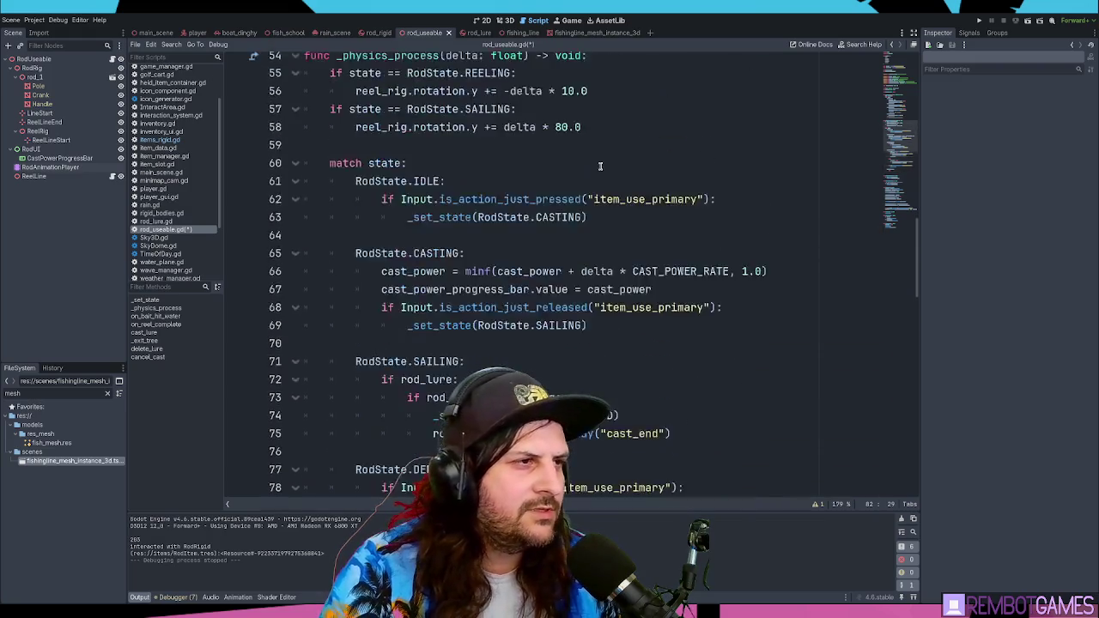
{"action": "scroll", "coordinate": [600, 166], "scroll_direction": "down", "scroll_amount": 8}
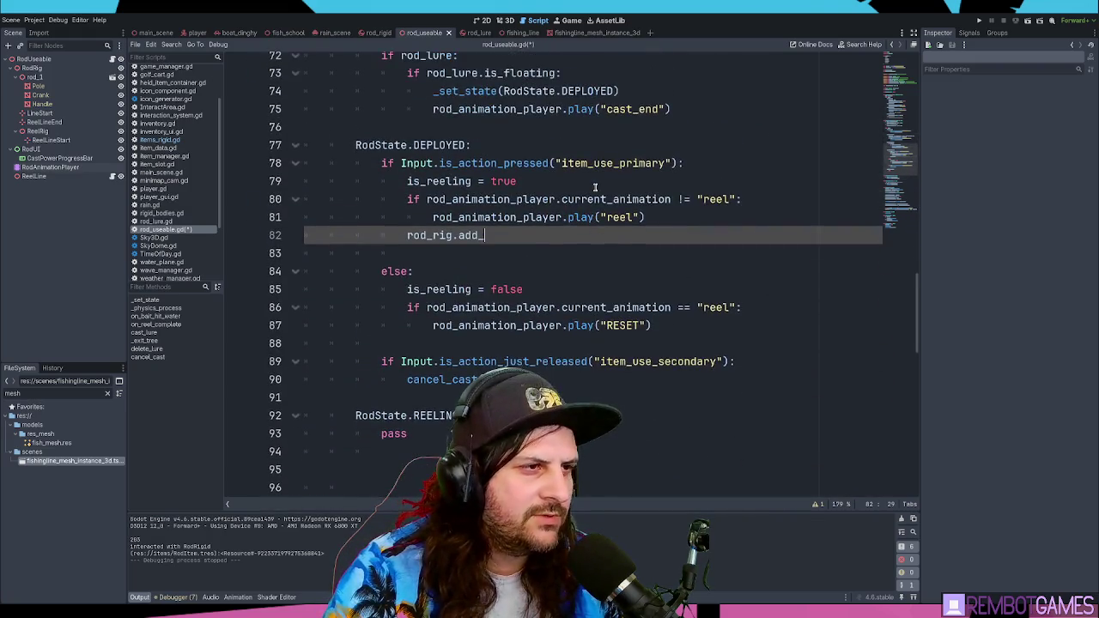
{"action": "key", "text": "BackSpace"}
{"action": "key", "text": "BackSpace"}
{"action": "key", "text": "BackSpace"}
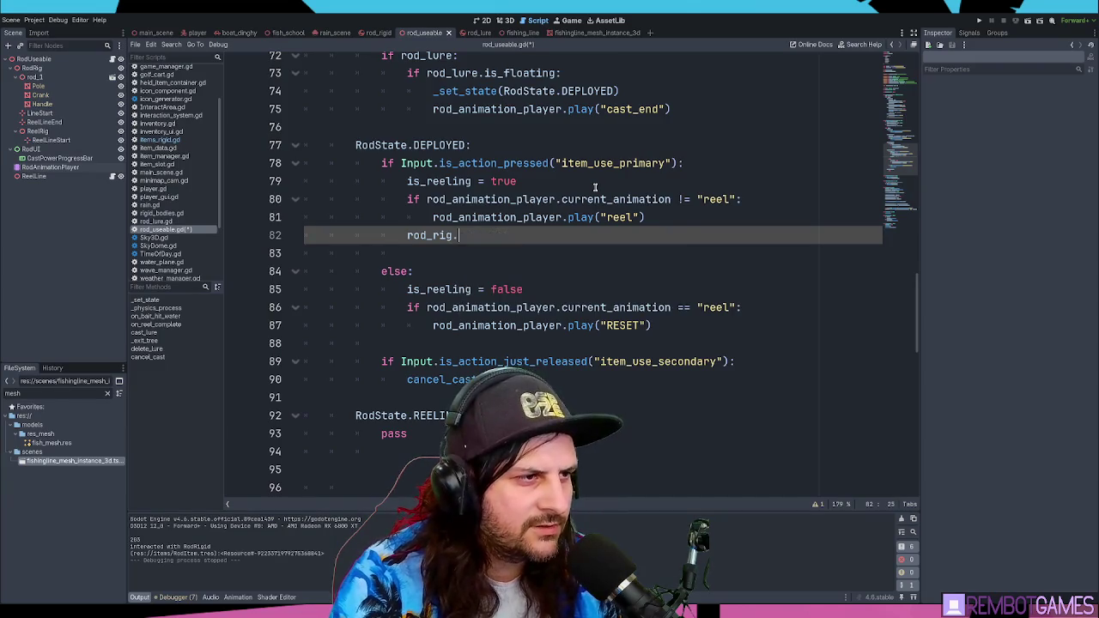
{"action": "key", "text": "BackSpace"}
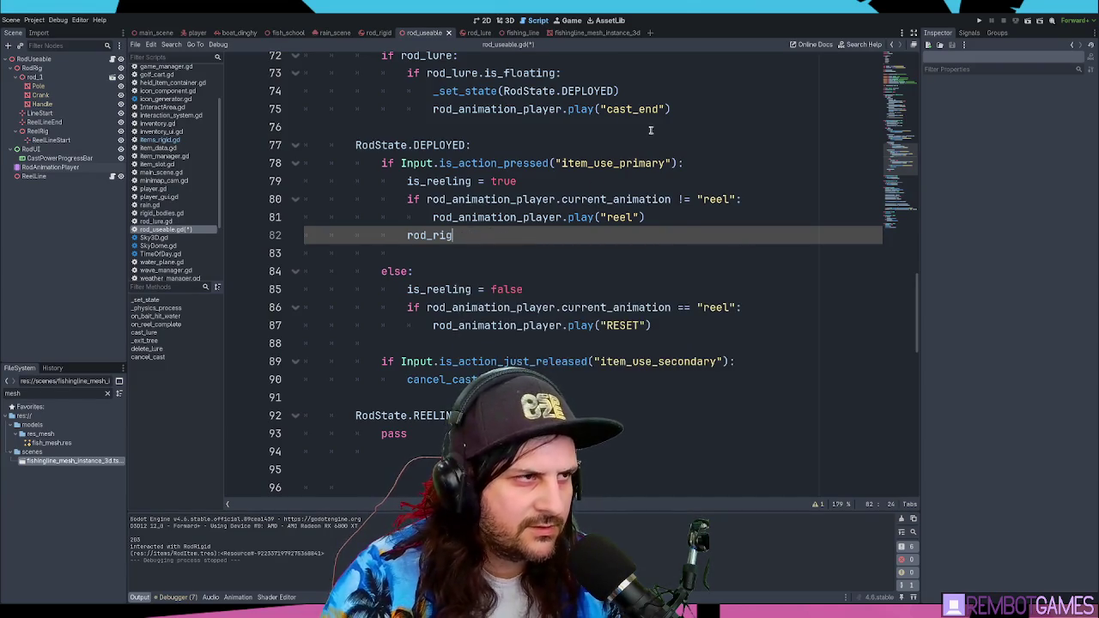
{"action": "scroll", "coordinate": [649, 132], "scroll_direction": "up", "scroll_amount": 20}
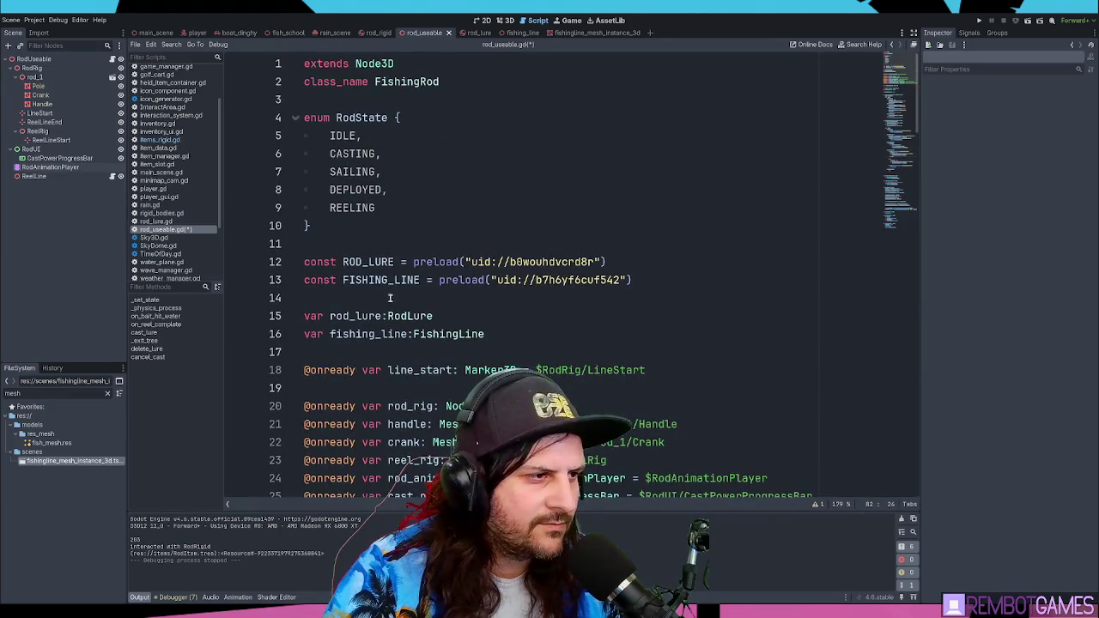
Step: Check the RodLure type on line 15, then replace rod_rig with rod_lure.apply_central_force()
{"action": "double_click", "coordinate": [397, 317]}
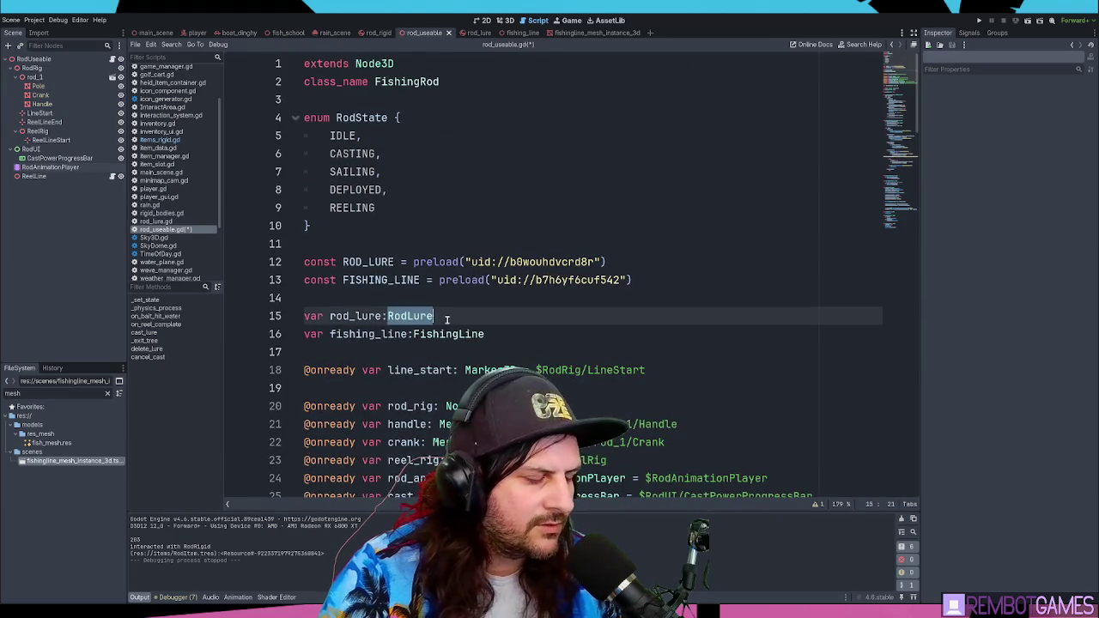
{"action": "key", "text": "alt+Left"}
{"action": "double_click", "coordinate": [462, 280]}
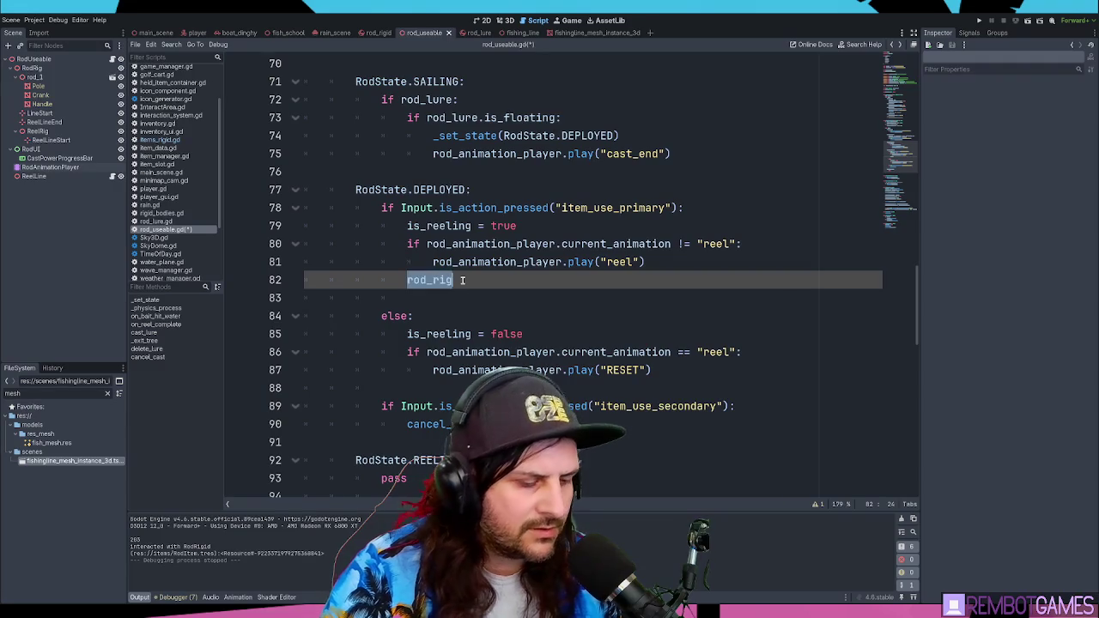
{"action": "type", "text": "rod_lure."}
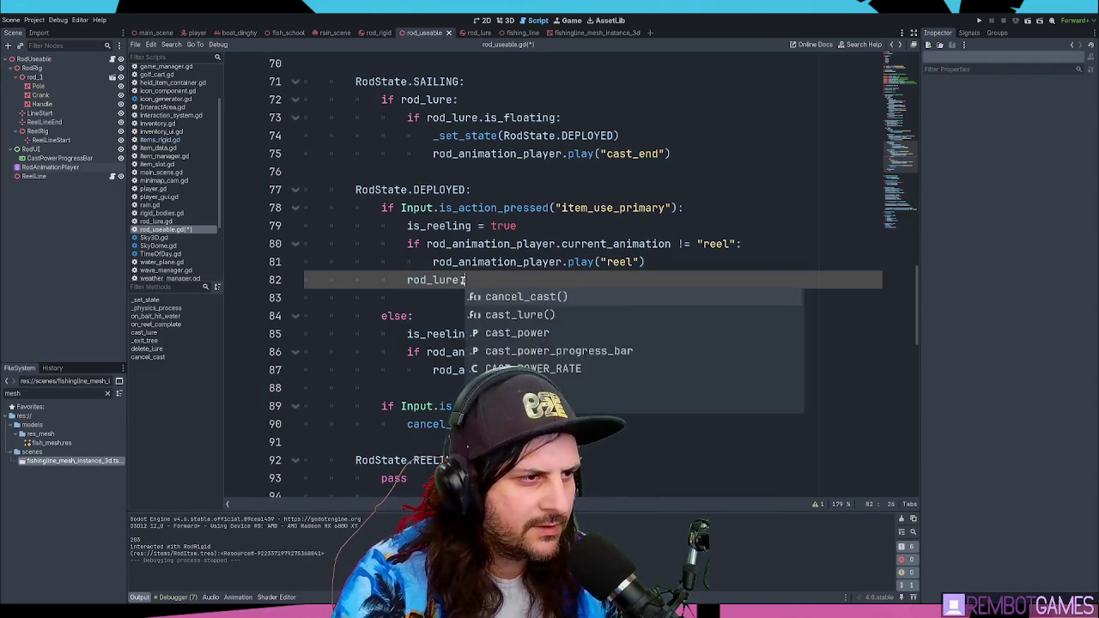
{"action": "type", "text": "ad"}
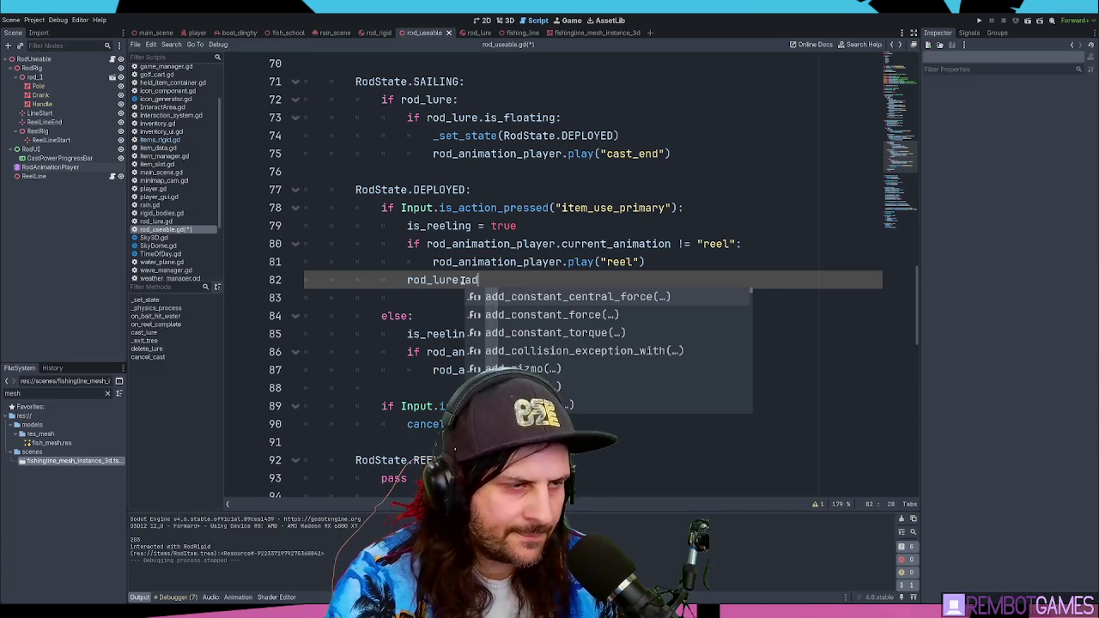
{"action": "type", "text": "d_cen"}
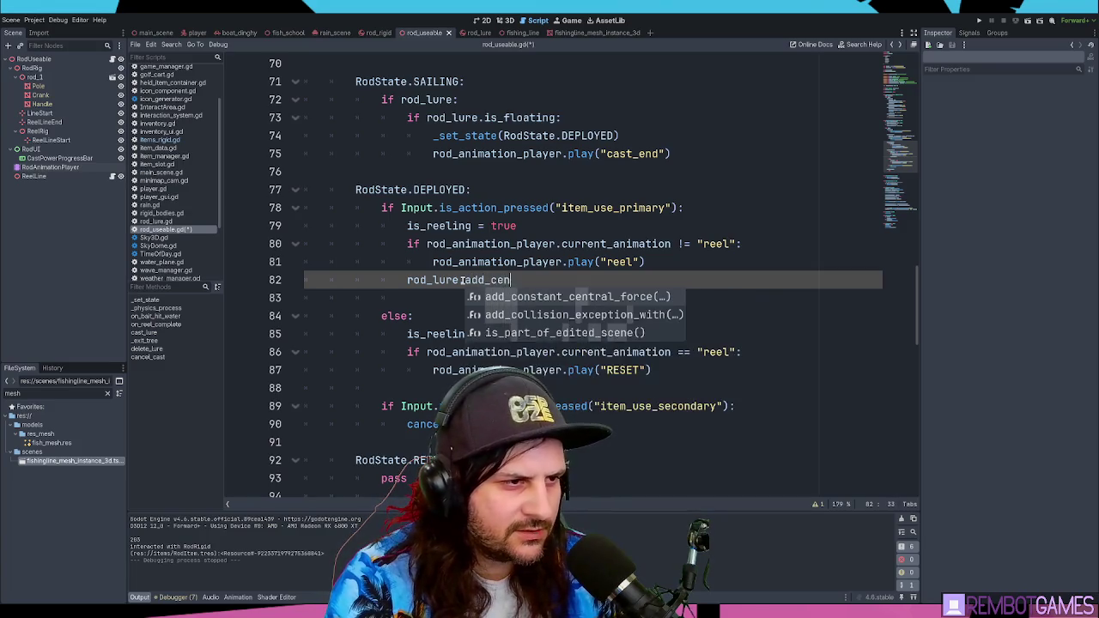
{"action": "key", "text": "BackSpace"}
{"action": "key", "text": "BackSpace"}
{"action": "key", "text": "BackSpace"}
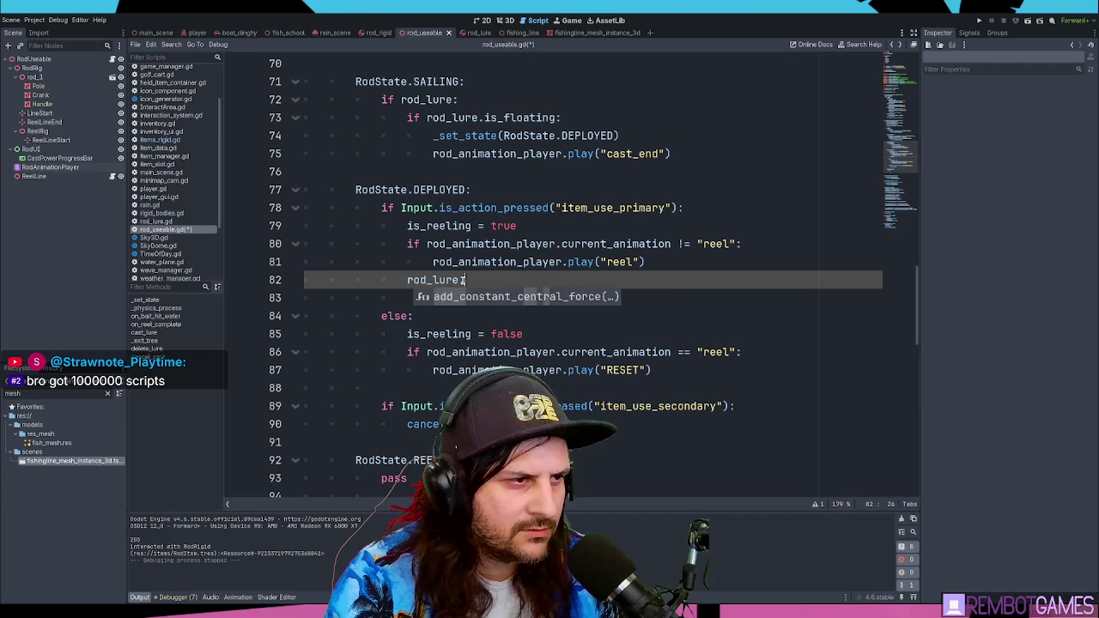
{"action": "type", "text": "apply"}
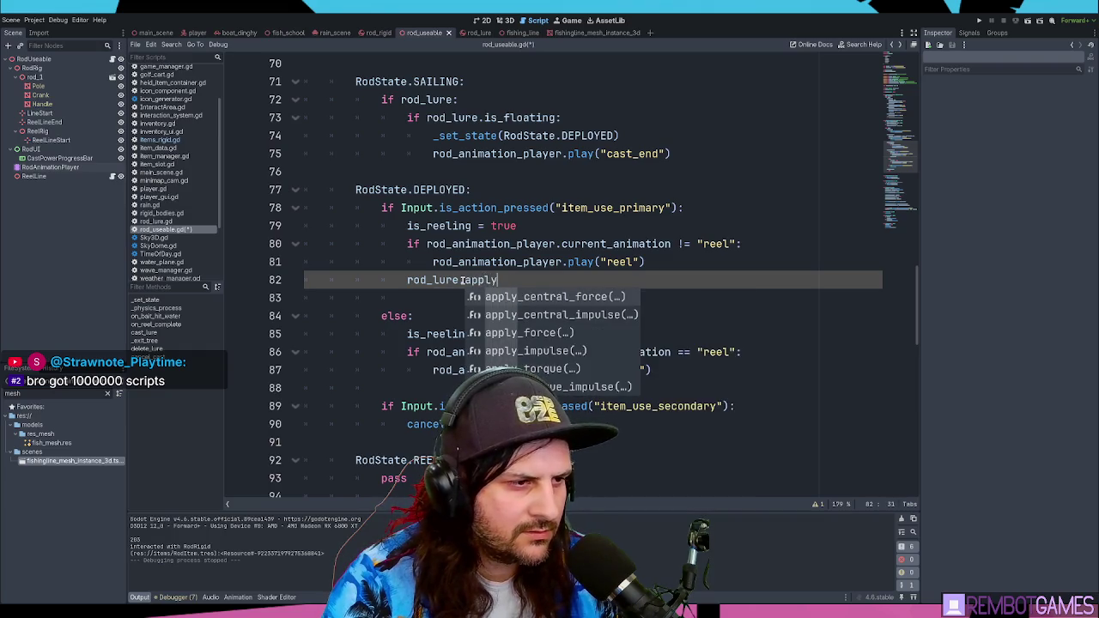
{"action": "key", "text": "Down"}
{"action": "key", "text": "Down"}
{"action": "key", "text": "Down"}
{"action": "key", "text": "Up"}
{"action": "key", "text": "Up"}
{"action": "key", "text": "Up"}
{"action": "key", "text": "Return"}
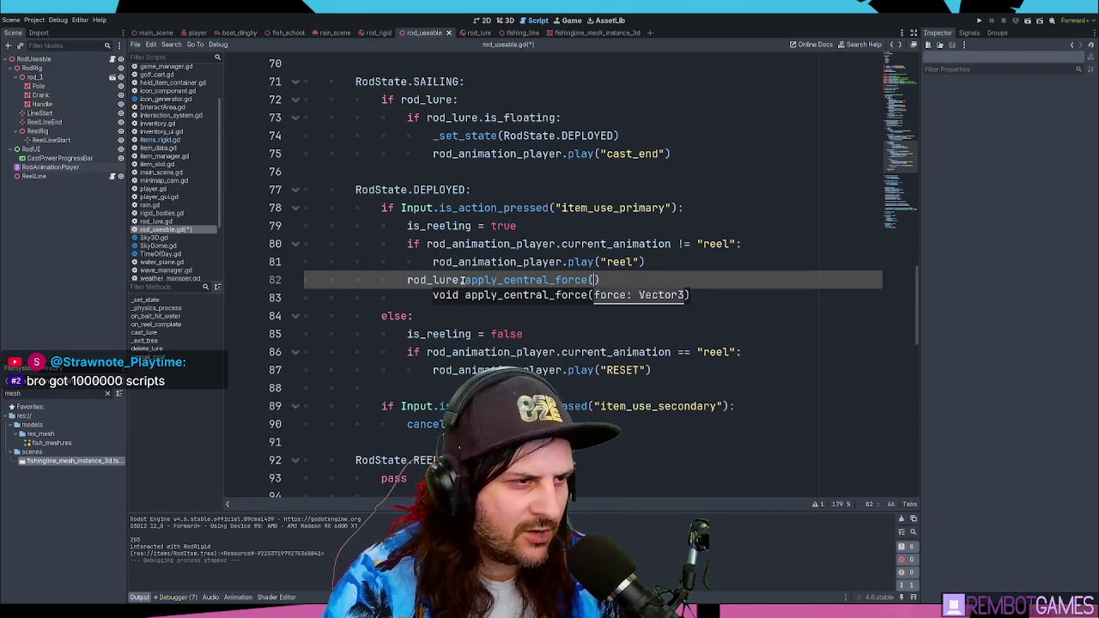
{"action": "left_click", "coordinate": [636, 277]}
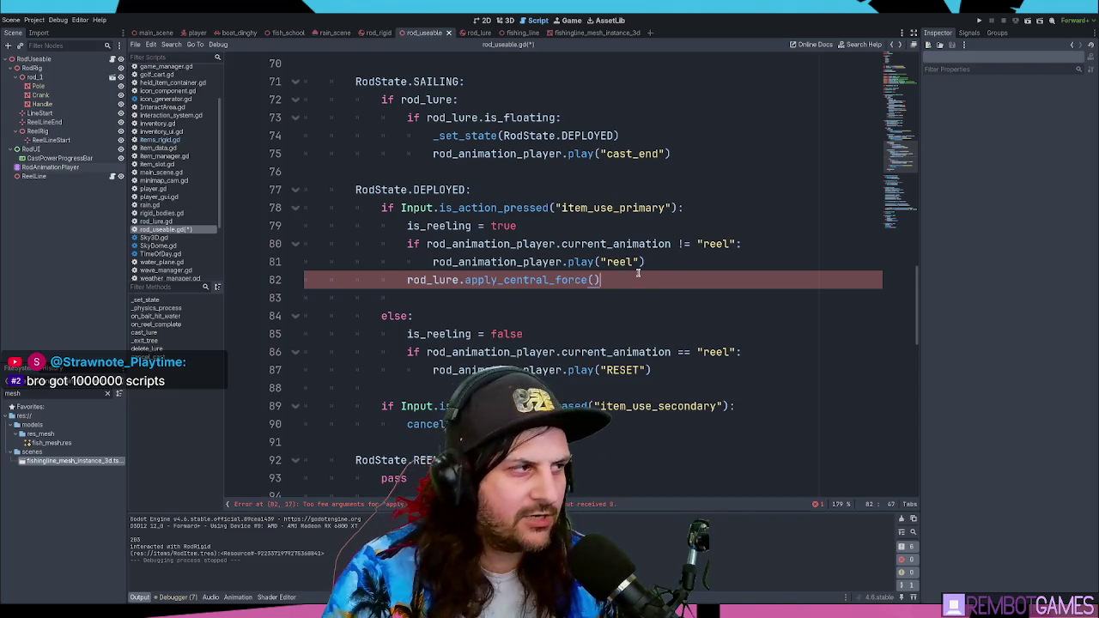
{"action": "scroll", "coordinate": [163, 152], "scroll_direction": "down", "scroll_amount": 4}
{"action": "scroll", "coordinate": [163, 152], "scroll_direction": "up", "scroll_amount": 6}
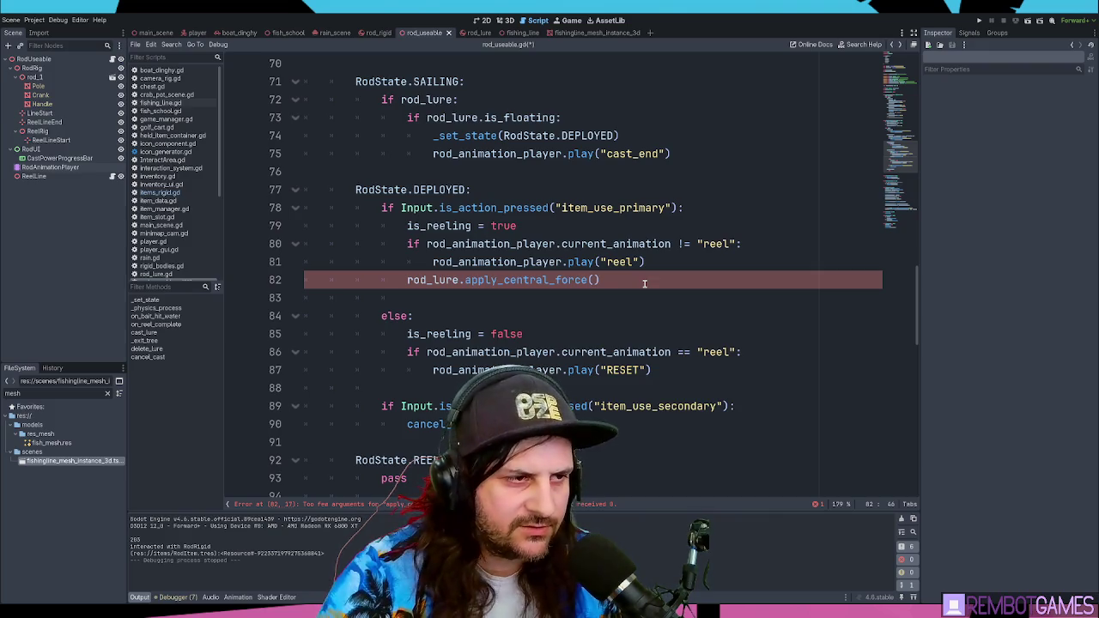
Step: Insert an indented blank line above the rod_lure.apply_central_force() call
{"action": "key", "text": "ctrl+shift+Return"}
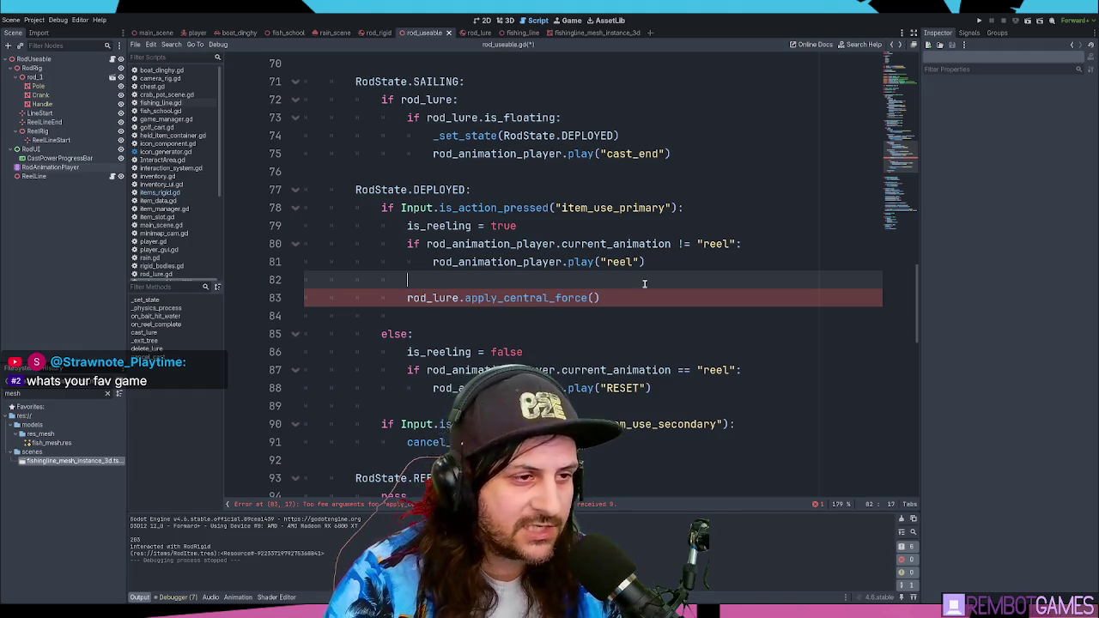
{"action": "key", "text": "Down"}
Step: Briefly edit the force call's arguments, then open an empty line above it
{"action": "key", "text": "End"}
{"action": "key", "text": "Left"}
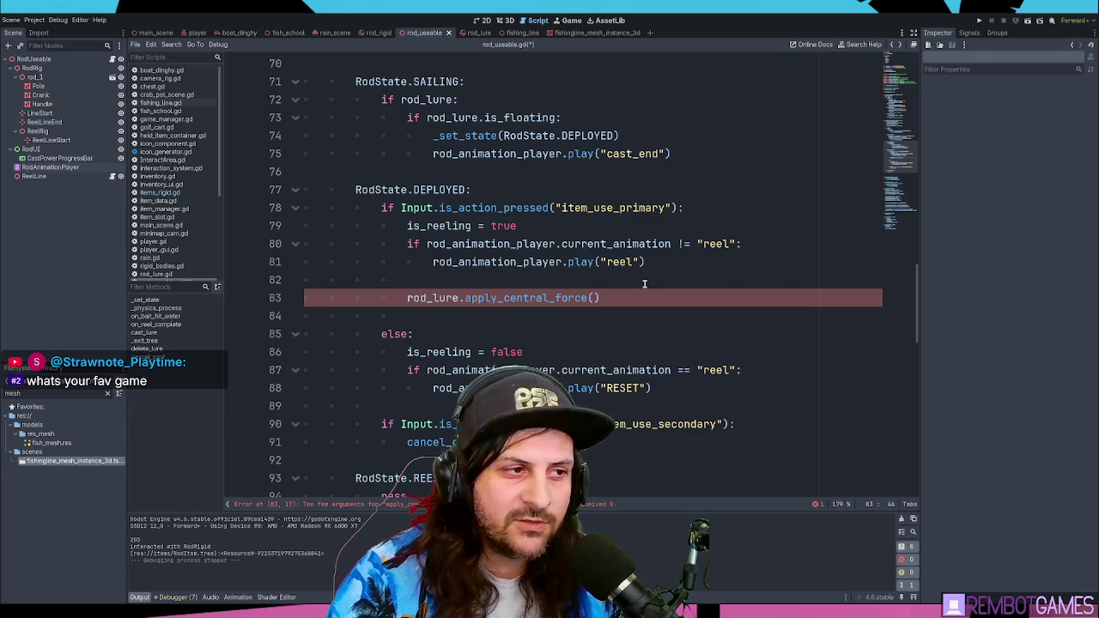
{"action": "type", "text": "\""}
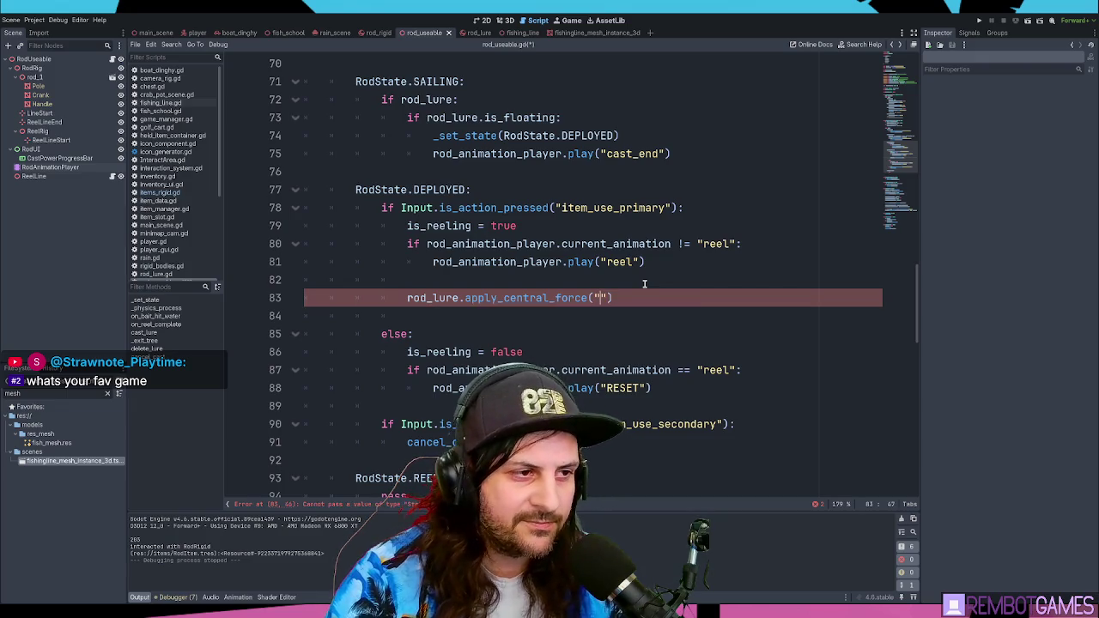
{"action": "key", "text": "BackSpace"}
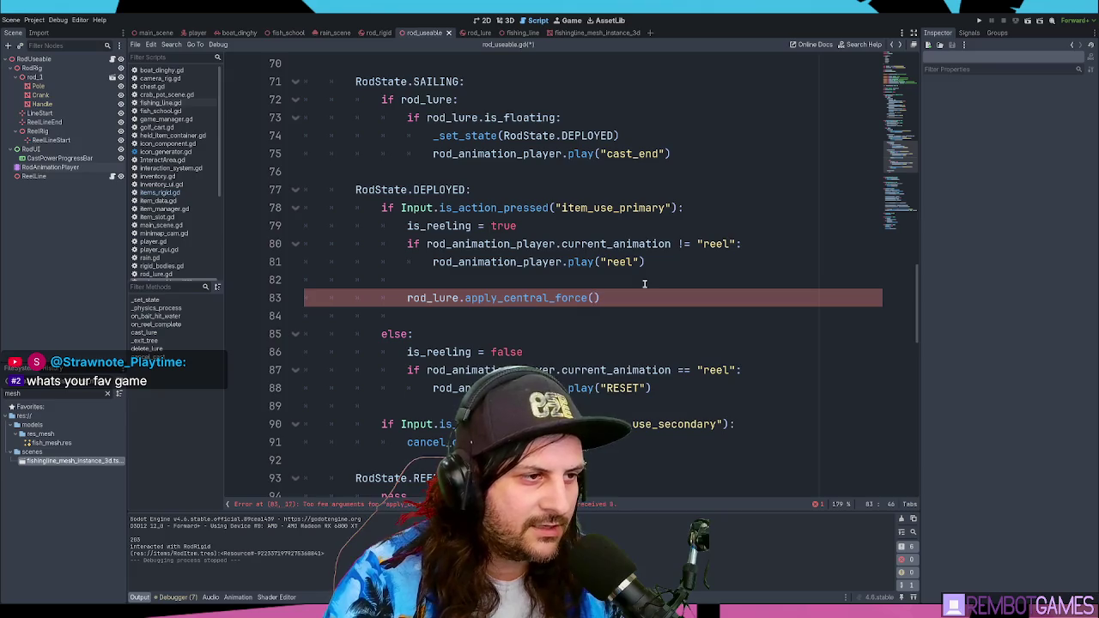
{"action": "key", "text": "Up"}
{"action": "key", "text": "Return"}
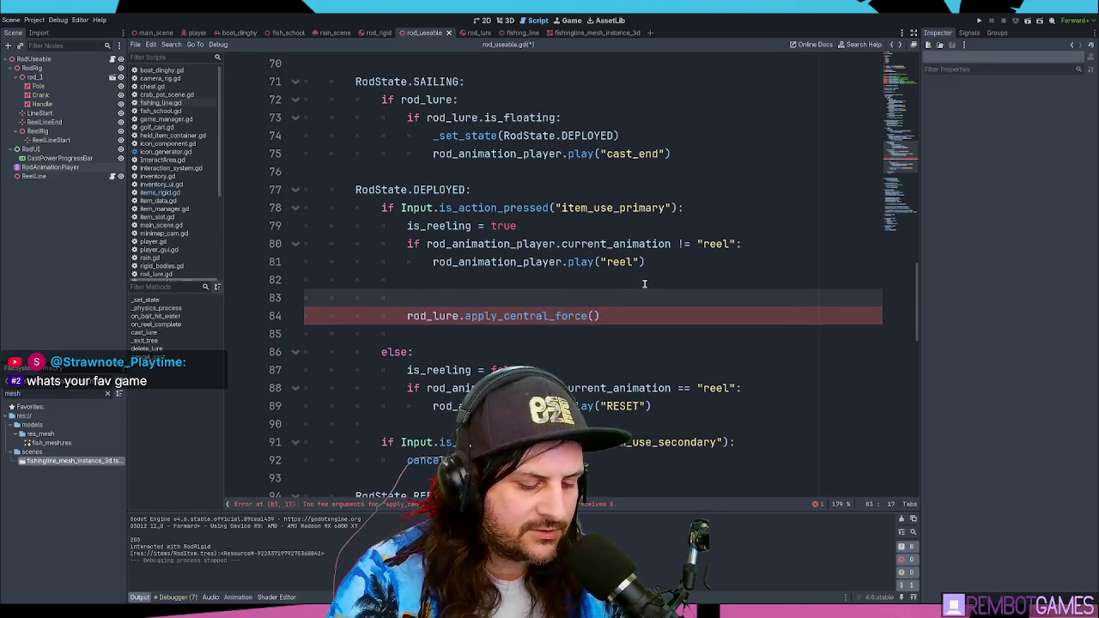
Step: Type var player_direction:Vector2 = on the new line, discarding earlier name attempts
{"action": "type", "text": "different"}
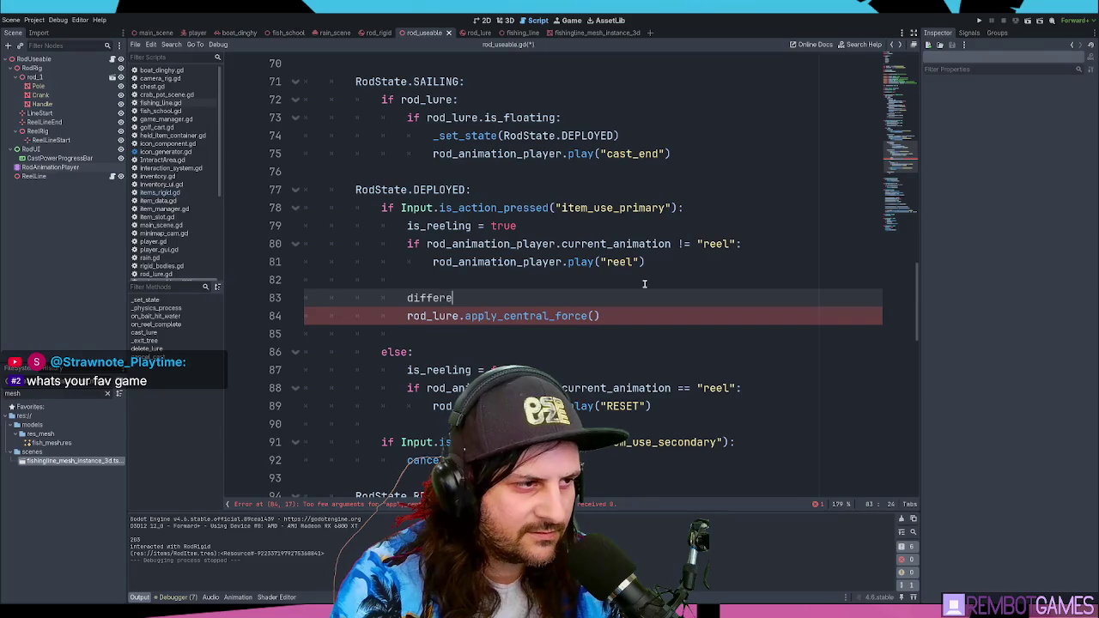
{"action": "key", "text": "BackSpace"}
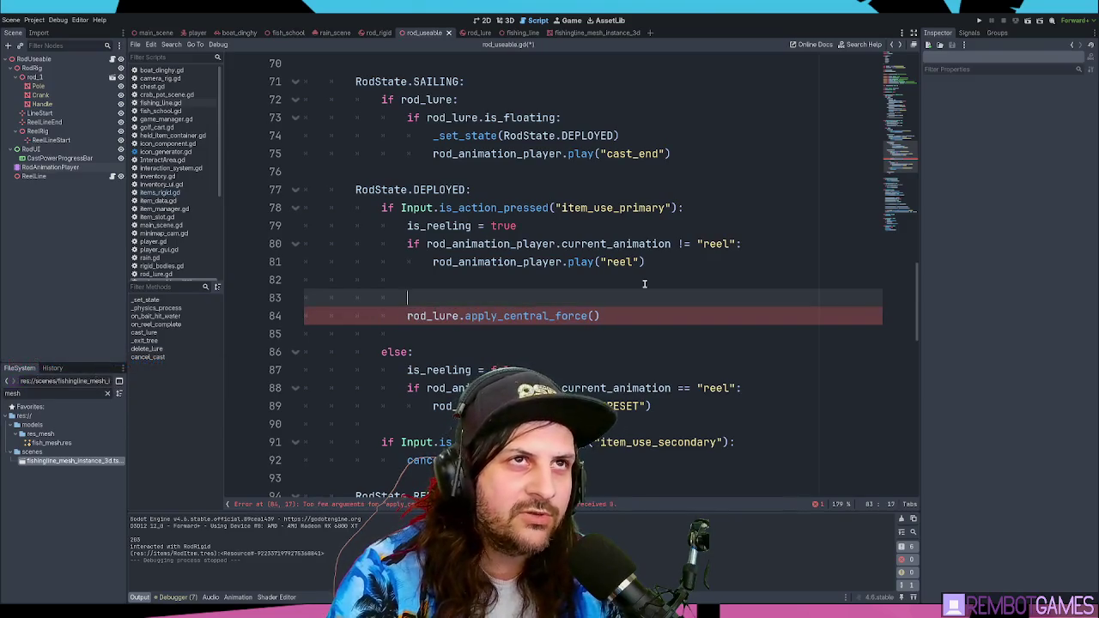
{"action": "type", "text": "angle_"}
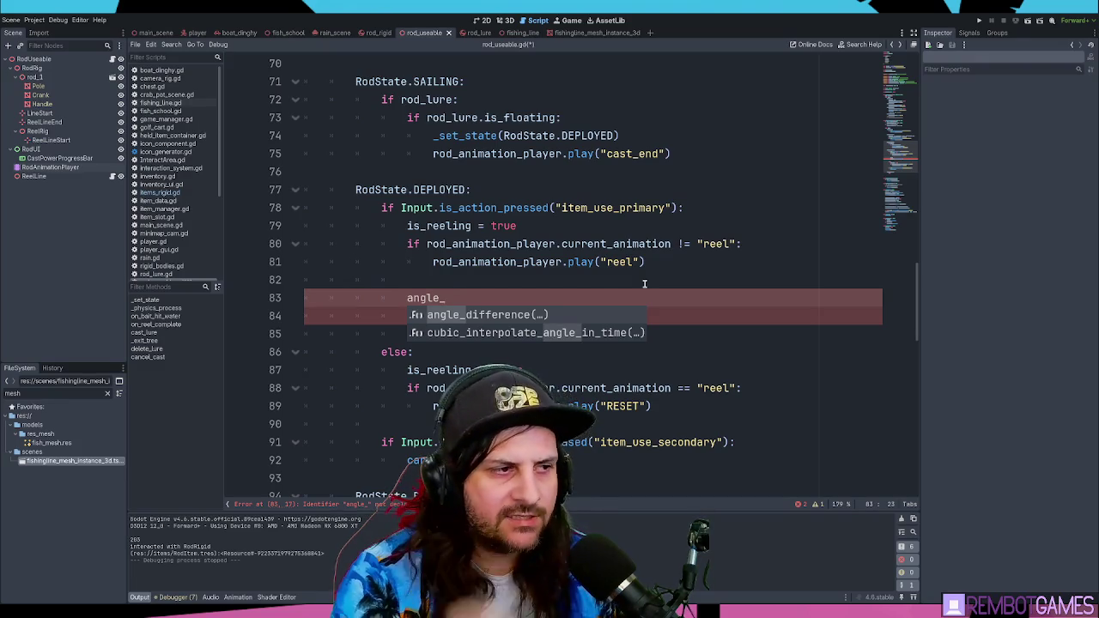
{"action": "key", "text": "shift+Home"}
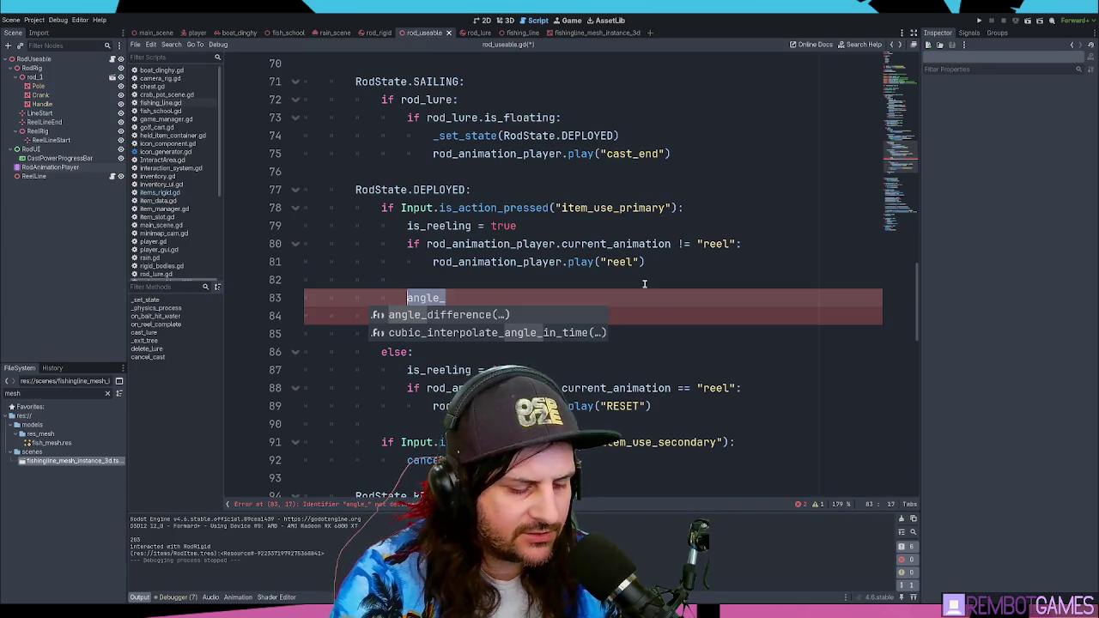
{"action": "type", "text": "var differential_"}
{"action": "key", "text": "ctrl+BackSpace"}
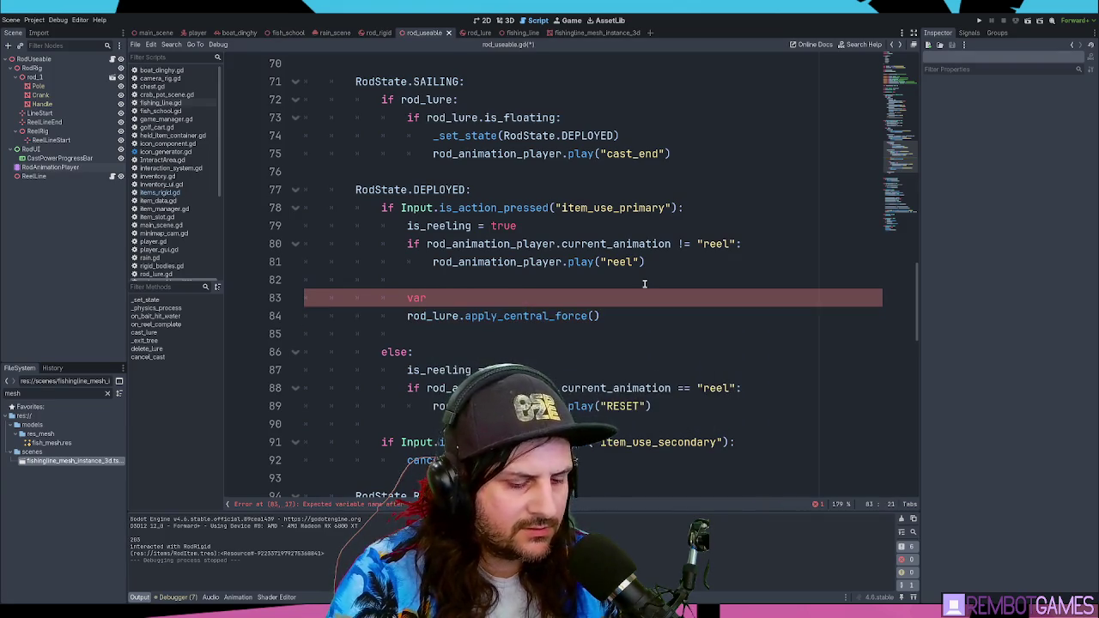
{"action": "type", "text": "pla"}
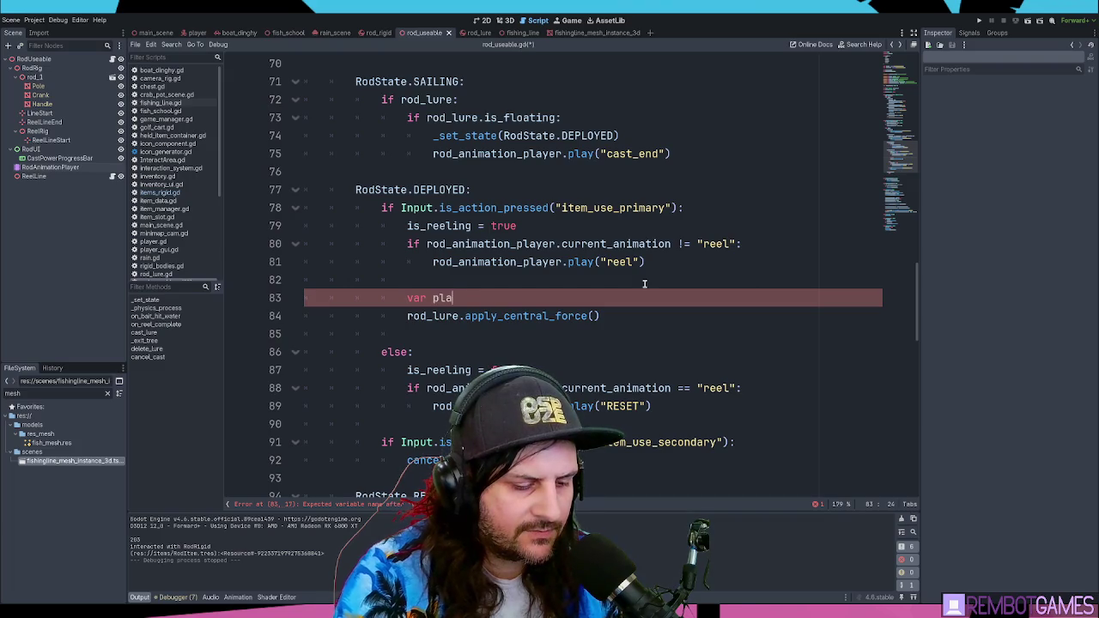
{"action": "type", "text": "yer_directio"}
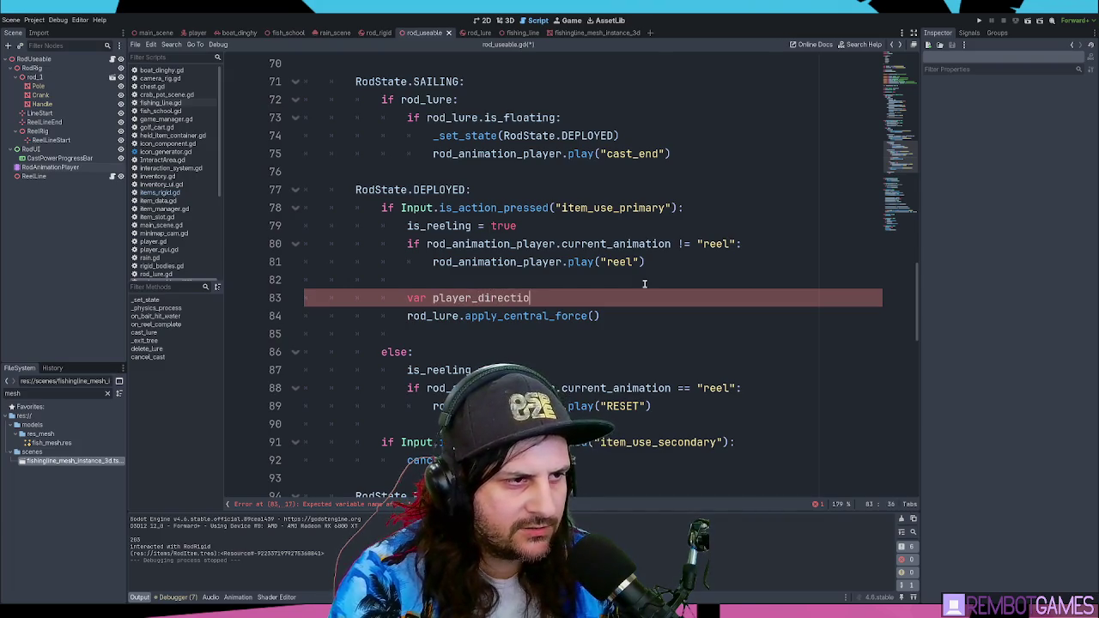
{"action": "type", "text": "n:Vector2"}
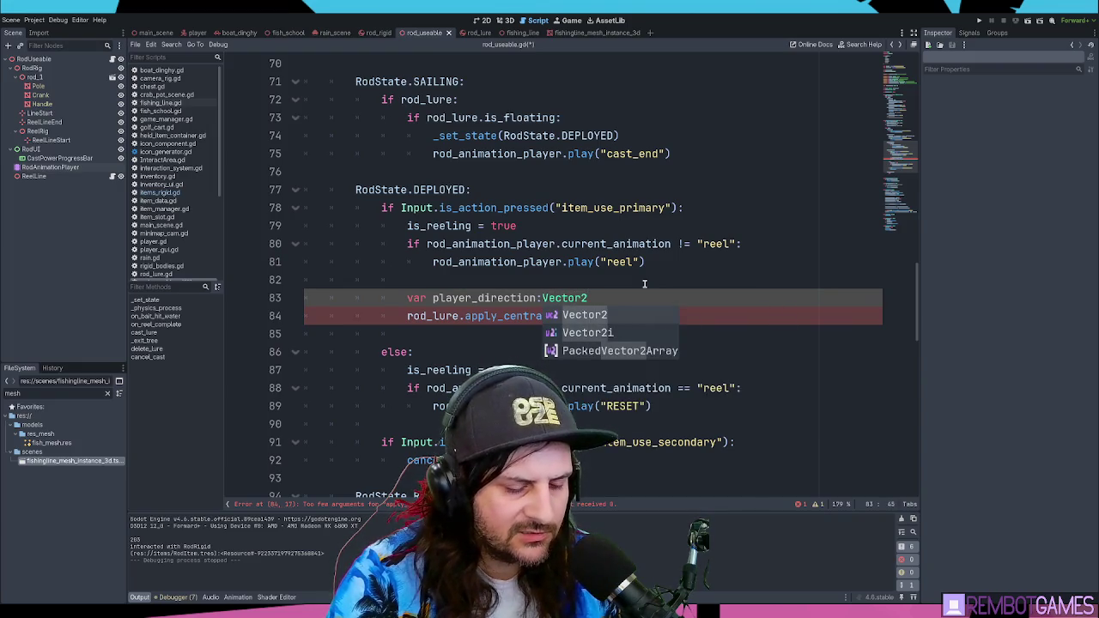
{"action": "key", "text": "BackSpace"}
{"action": "type", "text": "3"}
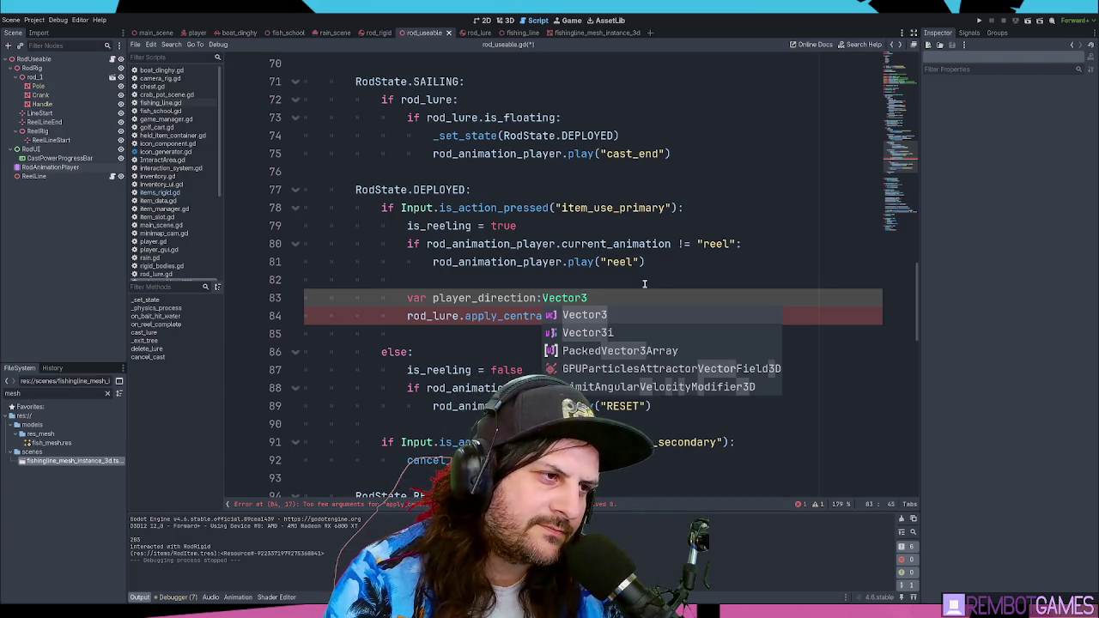
{"action": "key", "text": "BackSpace"}
{"action": "type", "text": "2 ="}
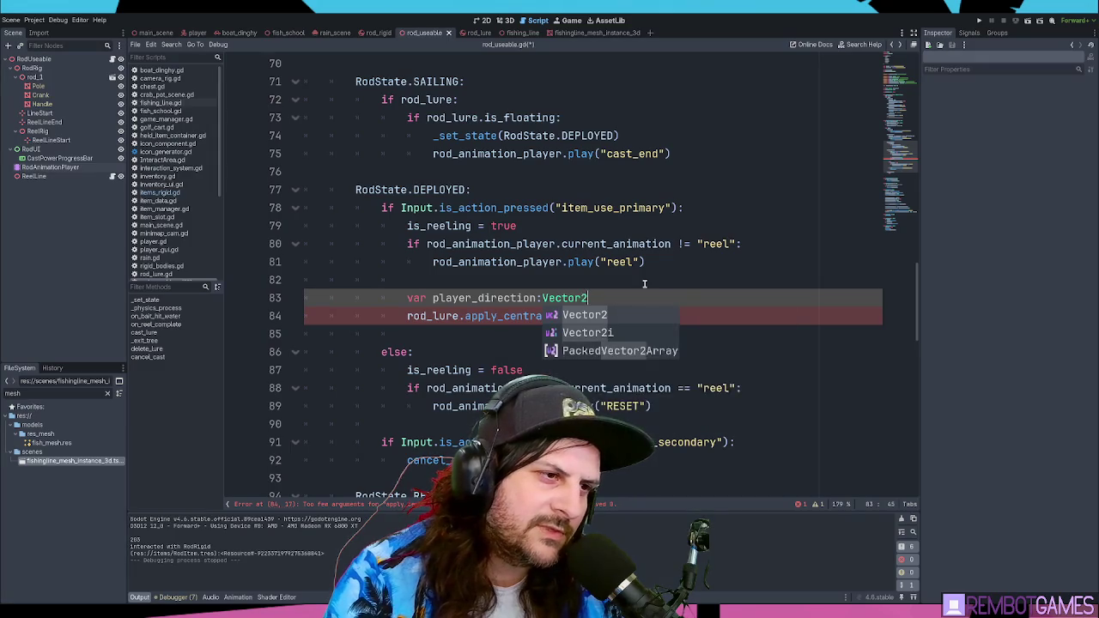
{"action": "key", "text": "ctrl+space"}
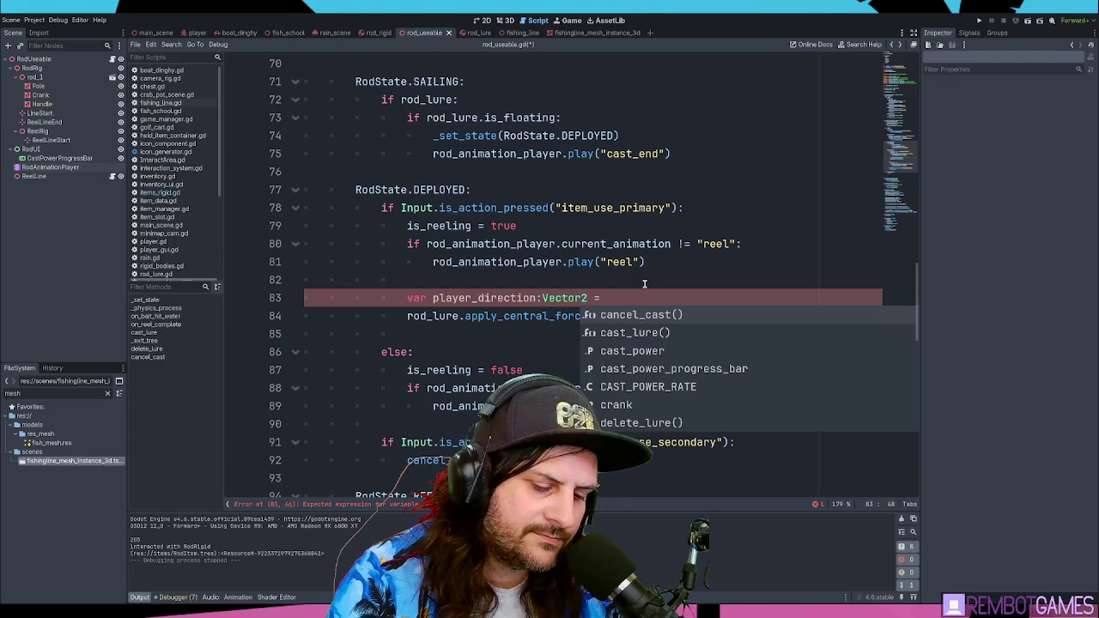
{"action": "key", "text": "Return"}
{"action": "key", "text": "ctrl+z"}
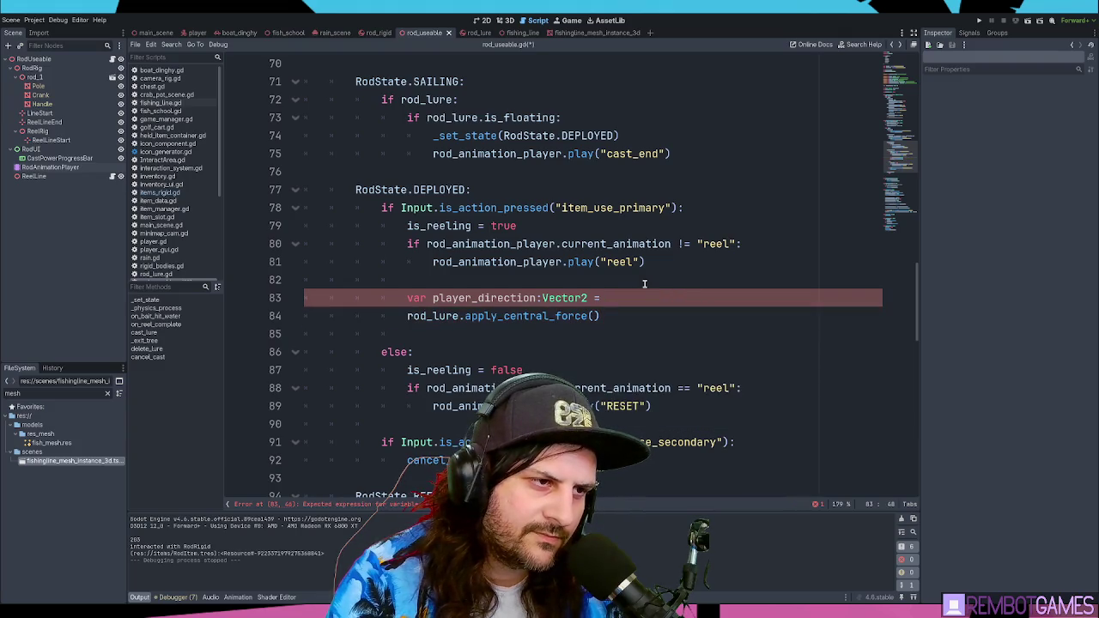
Step: Add the value (rod_lure.global_position - pl, using autocomplete for global_position
{"action": "type", "text": "("}
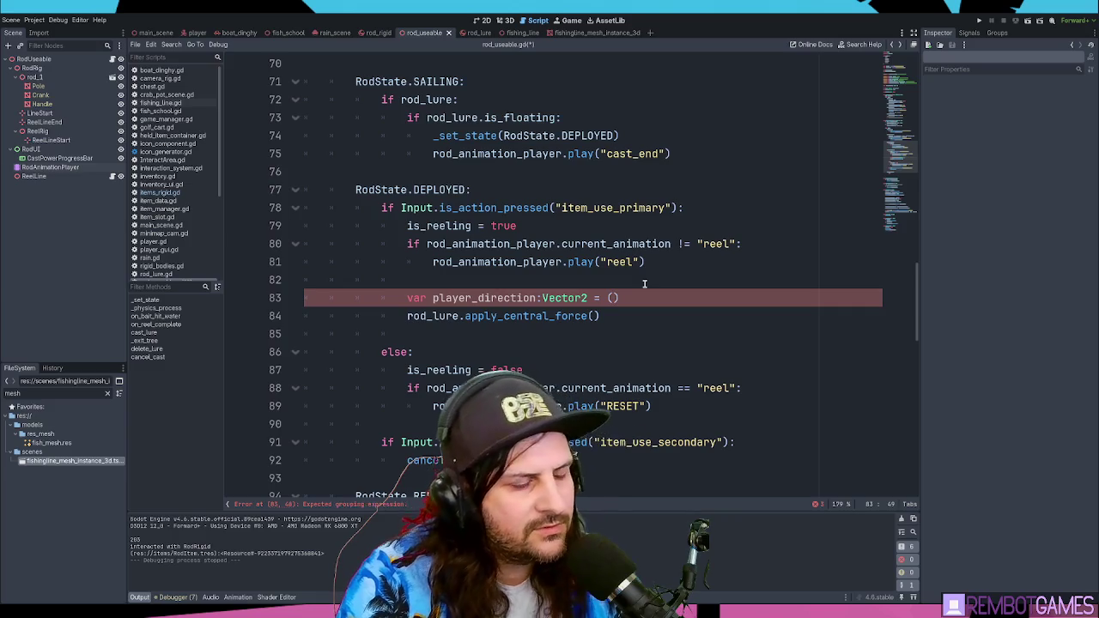
{"action": "key", "text": "Down"}
{"action": "key", "text": "Home"}
{"action": "key", "text": "Up"}
{"action": "key", "text": "End"}
{"action": "key", "text": "Left"}
{"action": "type", "text": "rod_lure.global"}
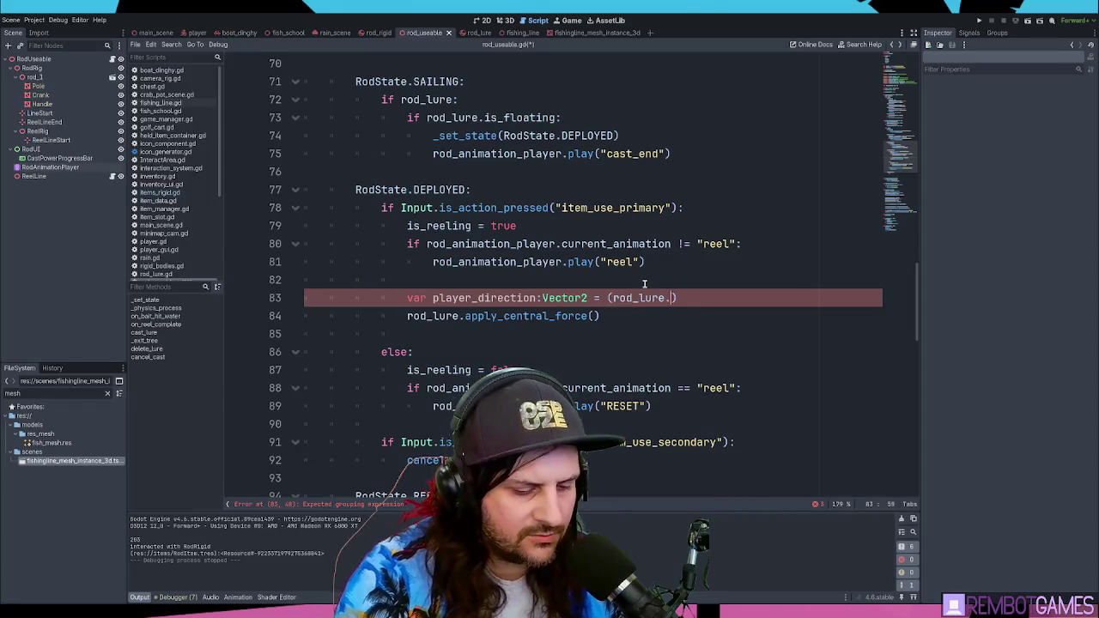
{"action": "key", "text": "Down"}
{"action": "key", "text": "Return"}
{"action": "type", "text": "- "}
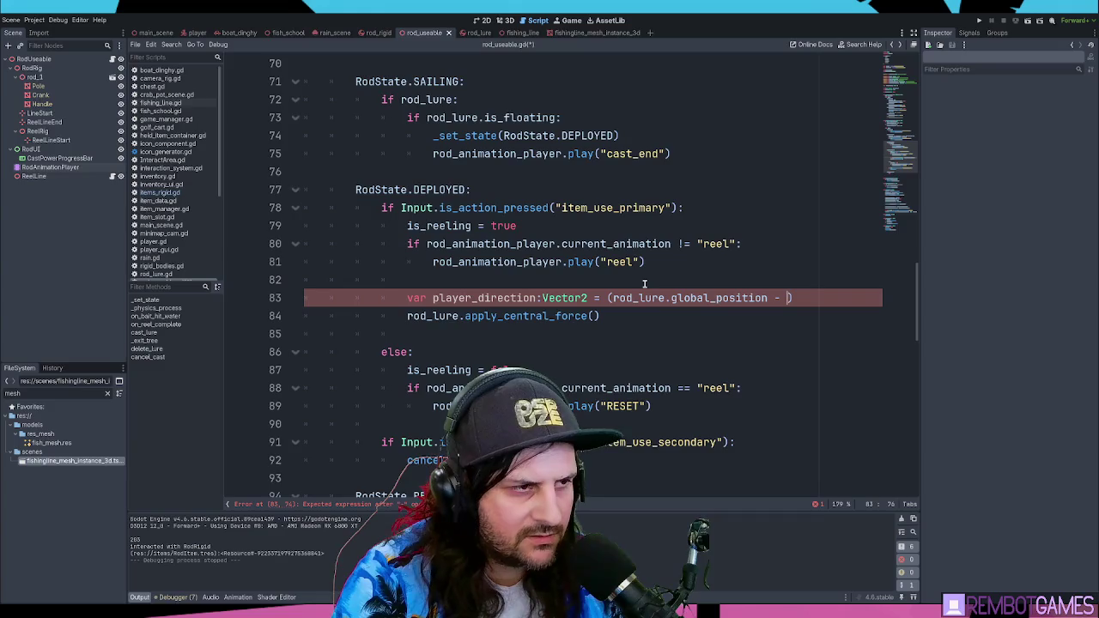
{"action": "type", "text": "pla"}
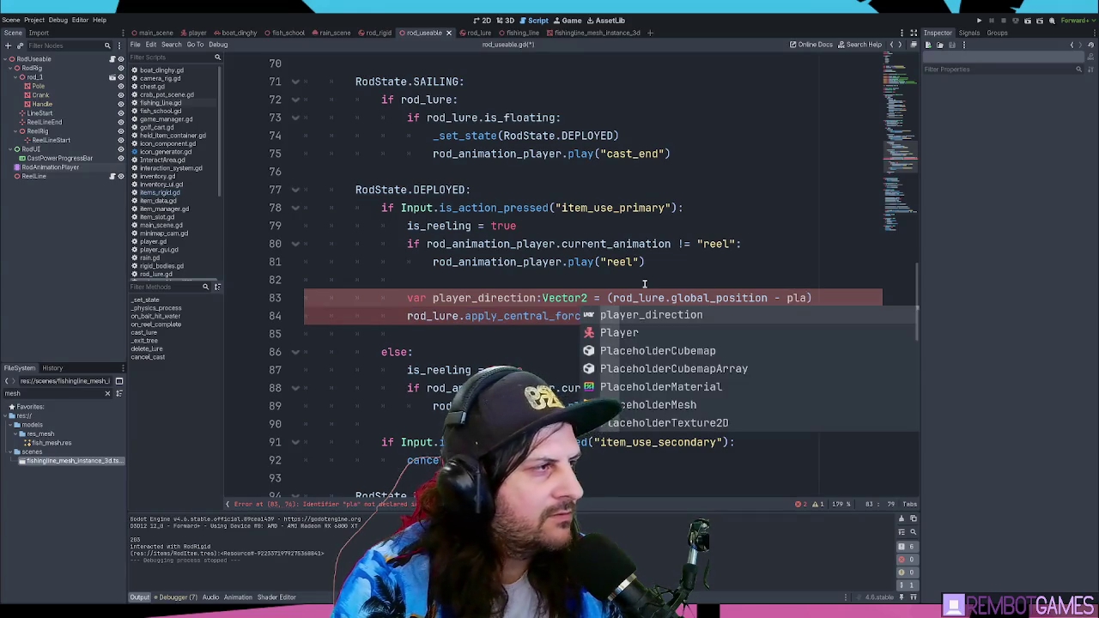
{"action": "key", "text": "BackSpace"}
{"action": "left_click", "coordinate": [34, 60]}
{"action": "left_click", "coordinate": [692, 287]}
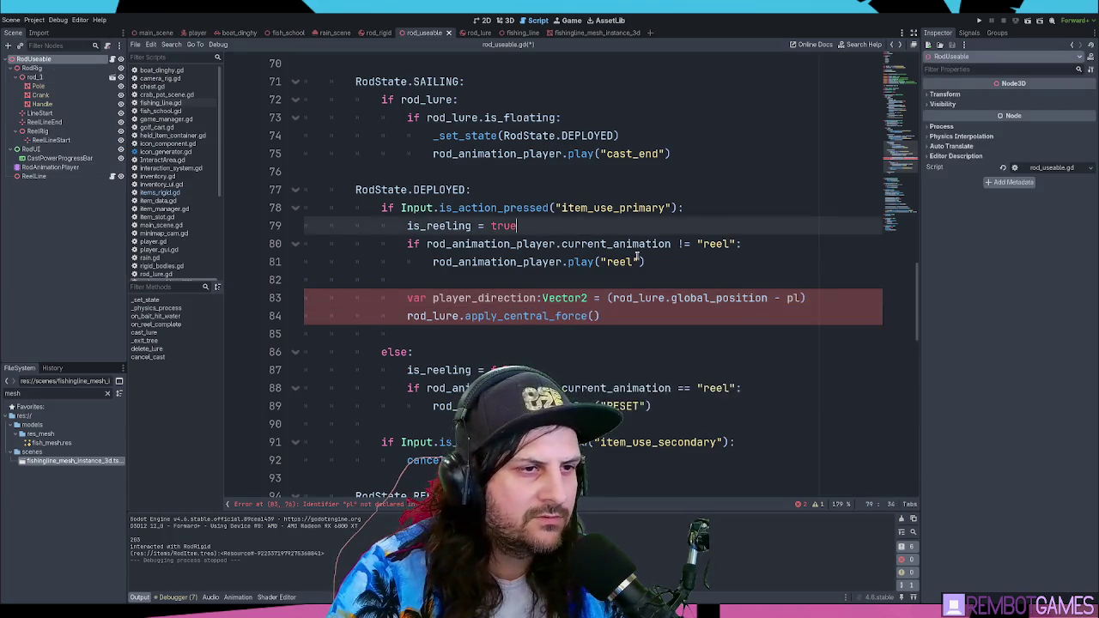
Step: Find the player group lookup line in the cast code and cut it out
{"action": "key", "text": "ctrl+f"}
{"action": "type", "text": "player"}
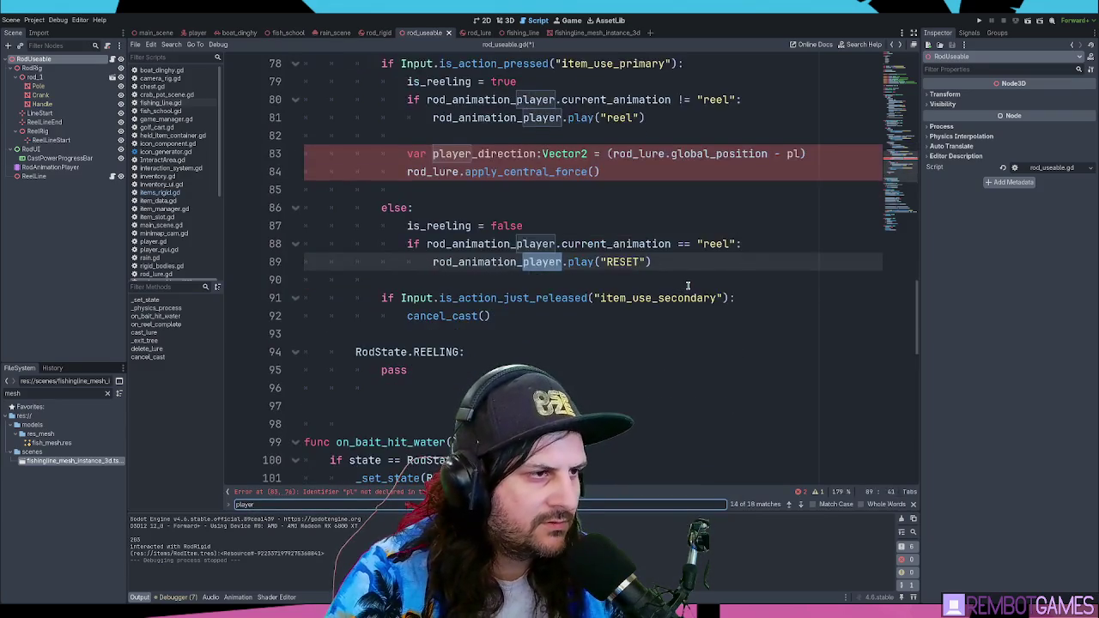
{"action": "key", "text": "Return"}
{"action": "key", "text": "Escape"}
{"action": "triple_click", "coordinate": [484, 262]}
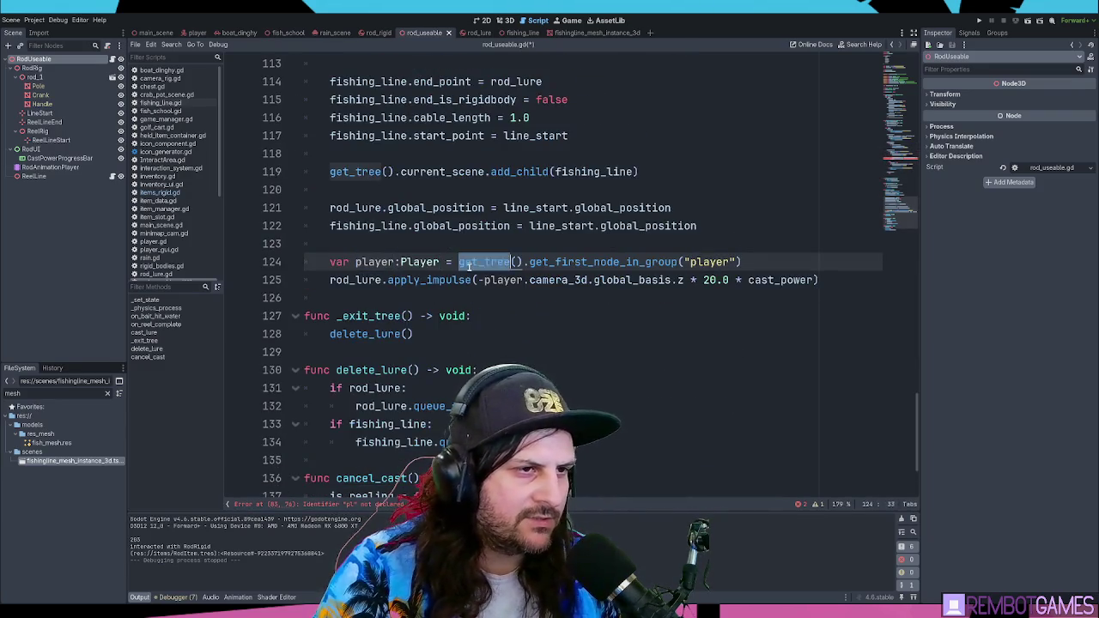
{"action": "key", "text": "Delete"}
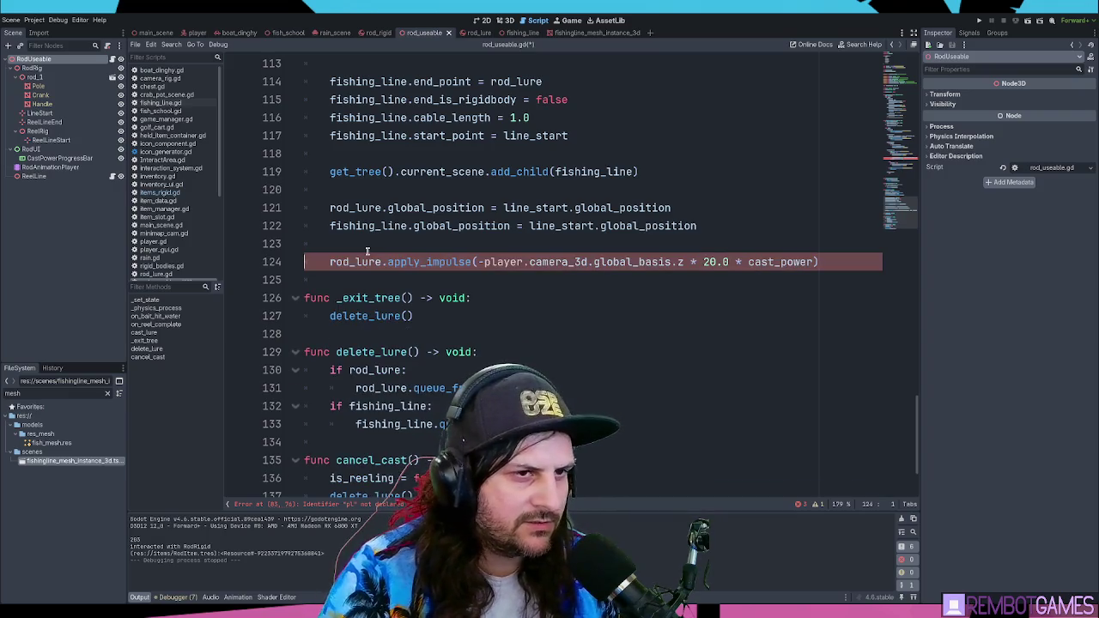
Step: Paste the player lookup line as a declaration below is_reeling, without its indent
{"action": "scroll", "coordinate": [369, 249], "scroll_direction": "up", "scroll_amount": 20}
{"action": "scroll", "coordinate": [418, 248], "scroll_direction": "down", "scroll_amount": 7}
{"action": "left_click", "coordinate": [411, 260]}
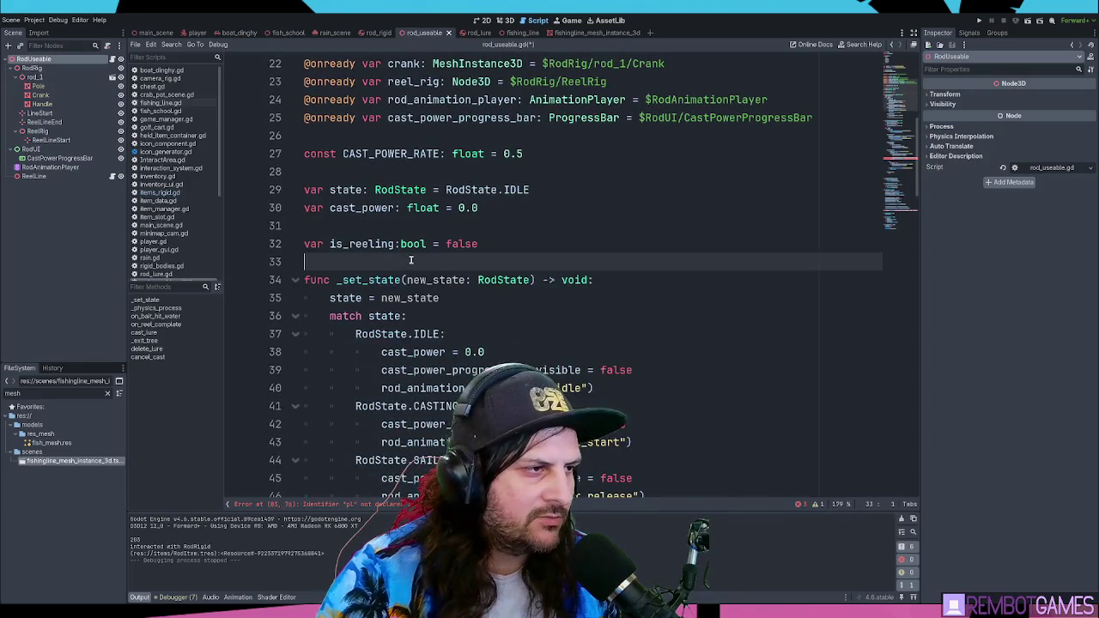
{"action": "key", "text": "Return"}
{"action": "key", "text": "Return"}
{"action": "type", "text": "var player:Player = get_tree().get_first_node_in_group(\"player\")"}
{"action": "key", "text": "Delete"}
Step: Trim the initializer so the line just declares var player: Player
{"action": "key", "text": "ctrl+Right"}
{"action": "key", "text": "ctrl+Right"}
{"action": "key", "text": "ctrl+Right"}
{"action": "key", "text": "ctrl+Left"}
{"action": "left_click", "coordinate": [413, 262]}
{"action": "key", "text": "shift+End"}
{"action": "key", "text": "Delete"}
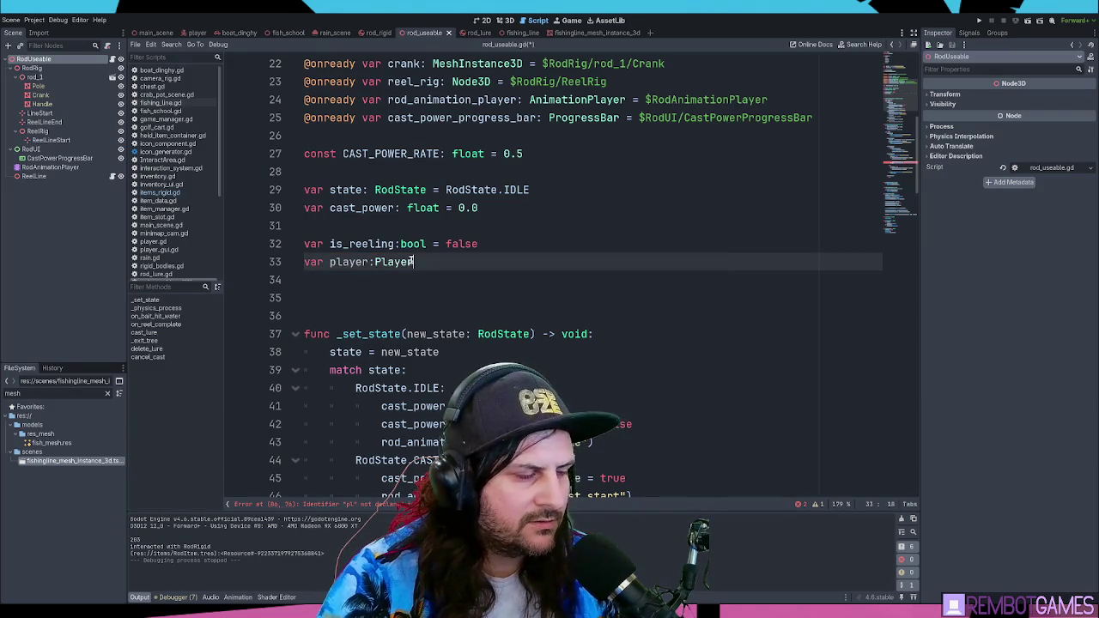
{"action": "key", "text": "Up"}
{"action": "key", "text": "Down"}
{"action": "key", "text": "Home"}
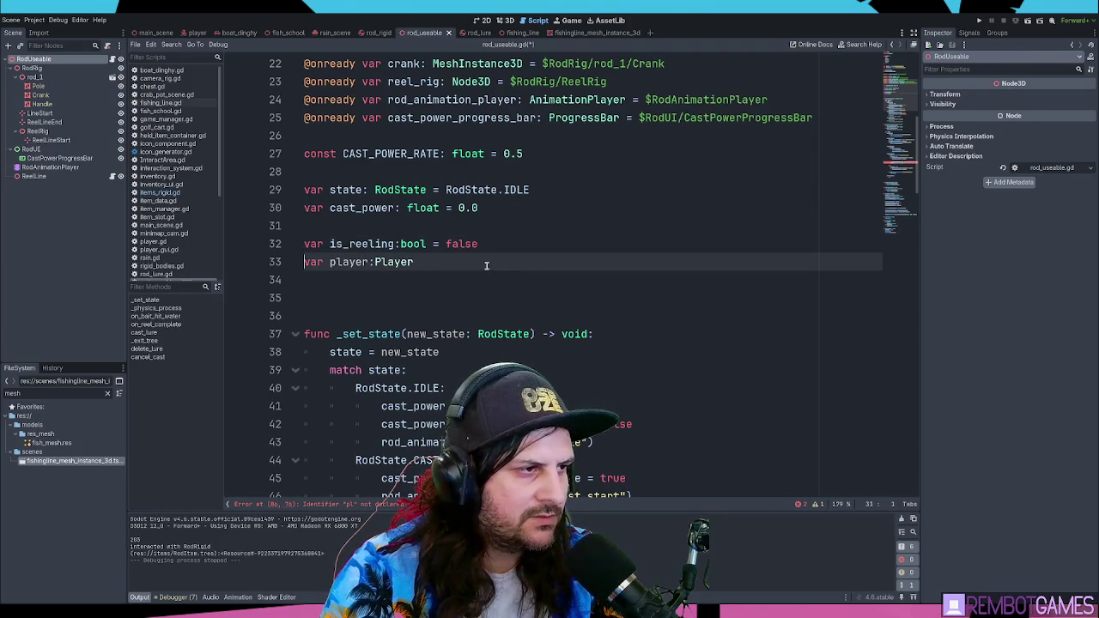
{"action": "key", "text": "Down"}
{"action": "key", "text": "Down"}
Step: Add func _ready(): containing the get_tree().get_first_node_in_group("player") lookup line
{"action": "scroll", "coordinate": [455, 279], "scroll_direction": "down", "scroll_amount": 7}
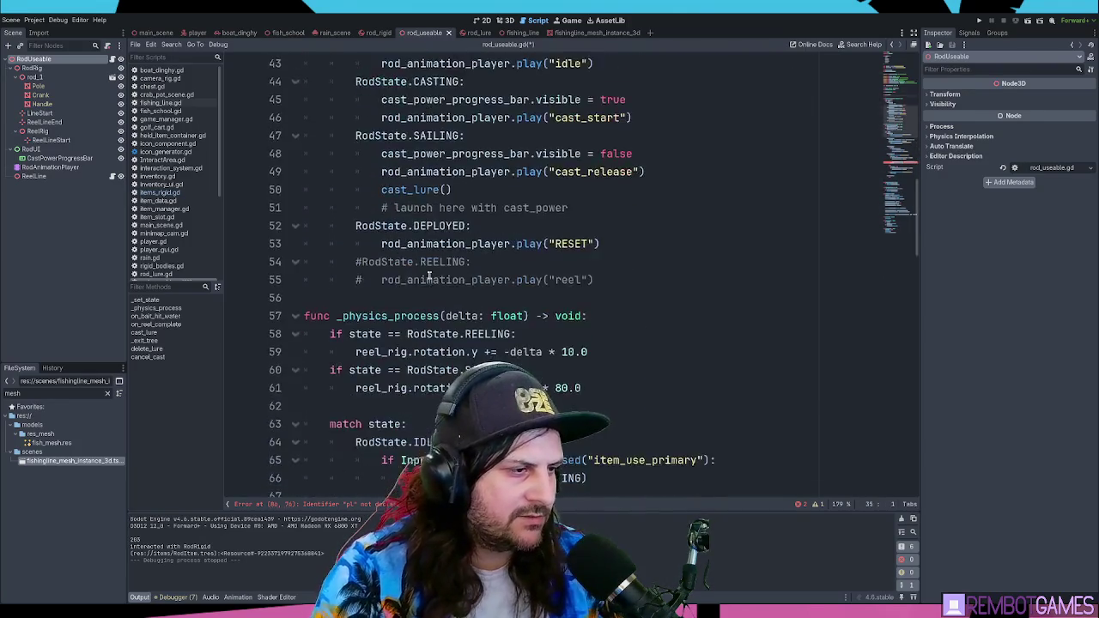
{"action": "scroll", "coordinate": [429, 275], "scroll_direction": "up", "scroll_amount": 9}
{"action": "scroll", "coordinate": [376, 334], "scroll_direction": "down", "scroll_amount": 3}
{"action": "key", "text": "Return"}
{"action": "key", "text": "Return"}
{"action": "type", "text": "func _ready"}
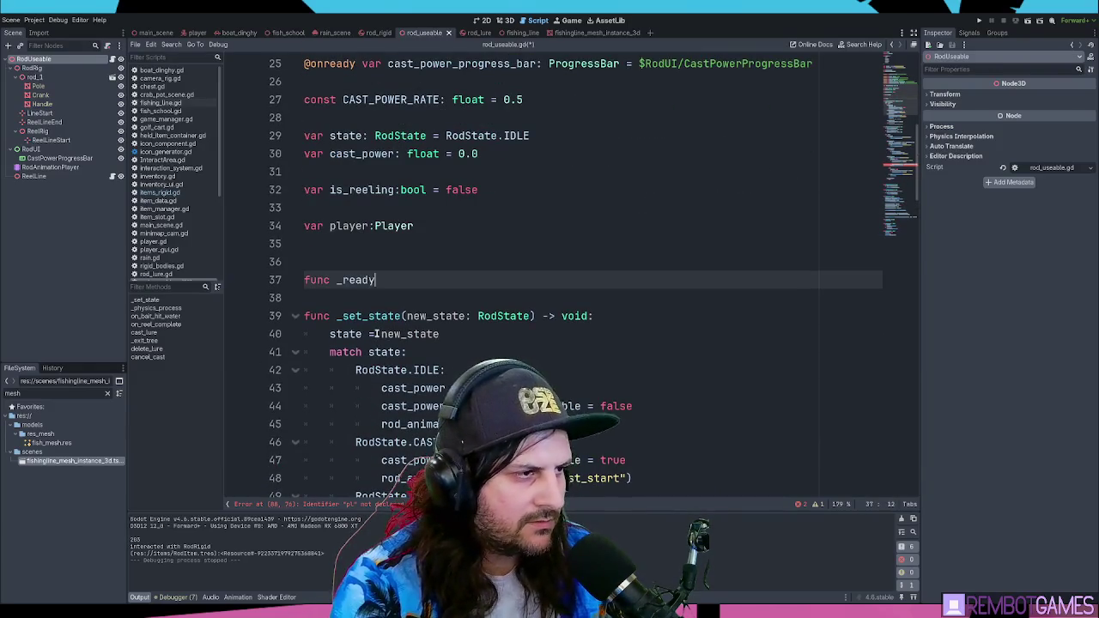
{"action": "type", "text": "()"}
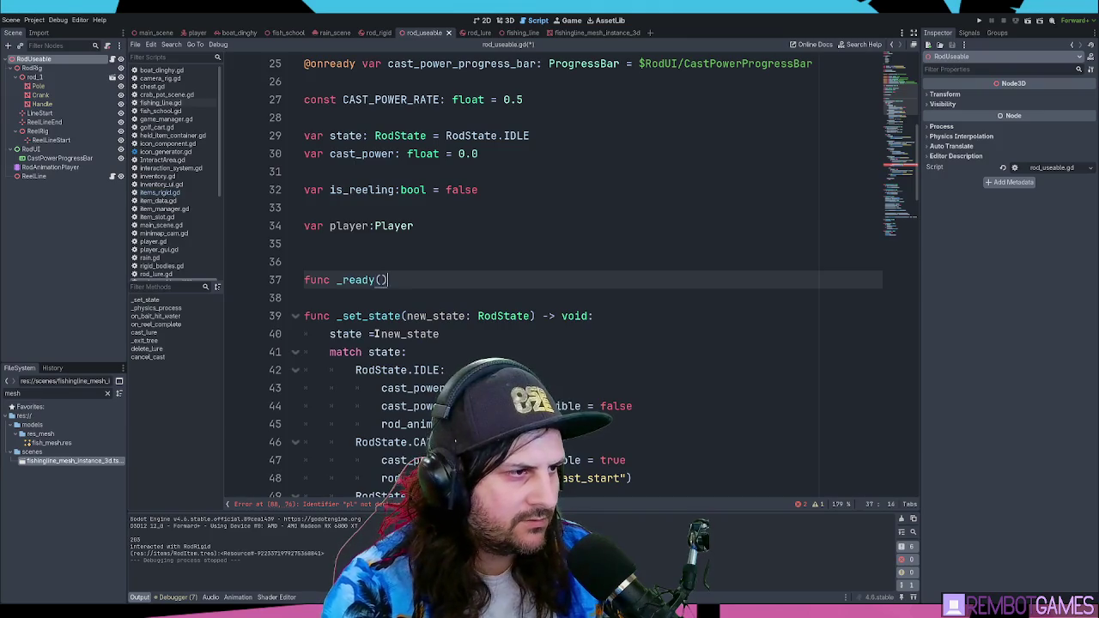
{"action": "type", "text": ":"}
{"action": "key", "text": "Return"}
{"action": "type", "text": "var player:Player = get_tree().get_first_node_in_group(\"player\")"}
{"action": "key", "text": "Up"}
{"action": "key", "text": "End"}
Step: Strip var and the Player type so _ready assigns the existing player variable
{"action": "double_click", "coordinate": [343, 298]}
{"action": "key", "text": "Delete"}
{"action": "key", "text": "Delete"}
{"action": "double_click", "coordinate": [378, 298]}
{"action": "key", "text": "BackSpace"}
{"action": "key", "text": "BackSpace"}
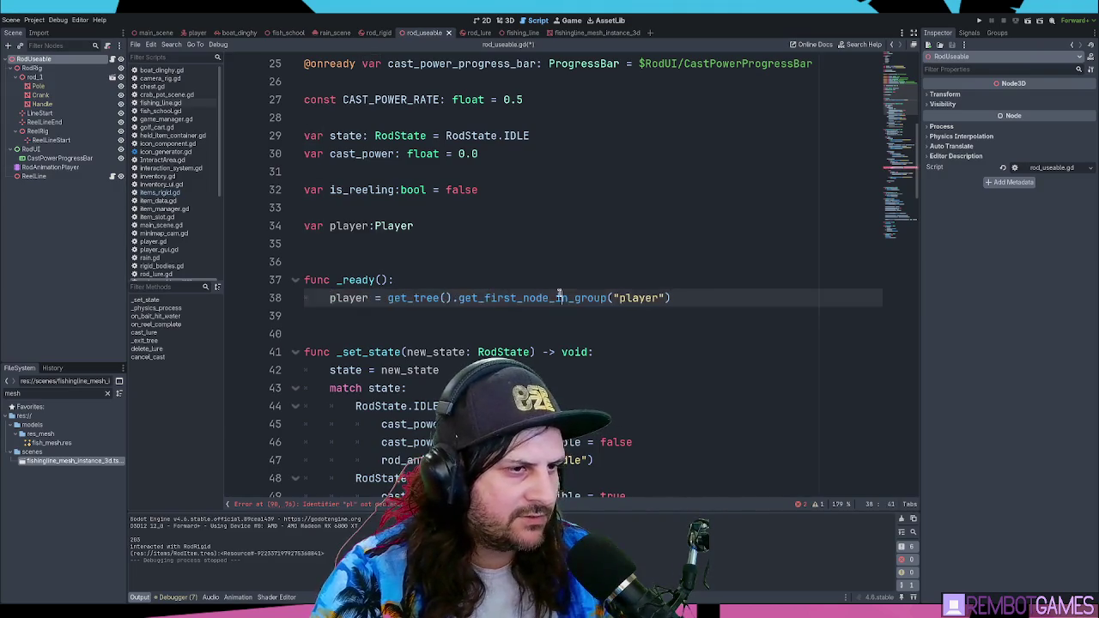
{"action": "left_click", "coordinate": [487, 316]}
{"action": "key", "text": "BackSpace"}
{"action": "key", "text": "Up"}
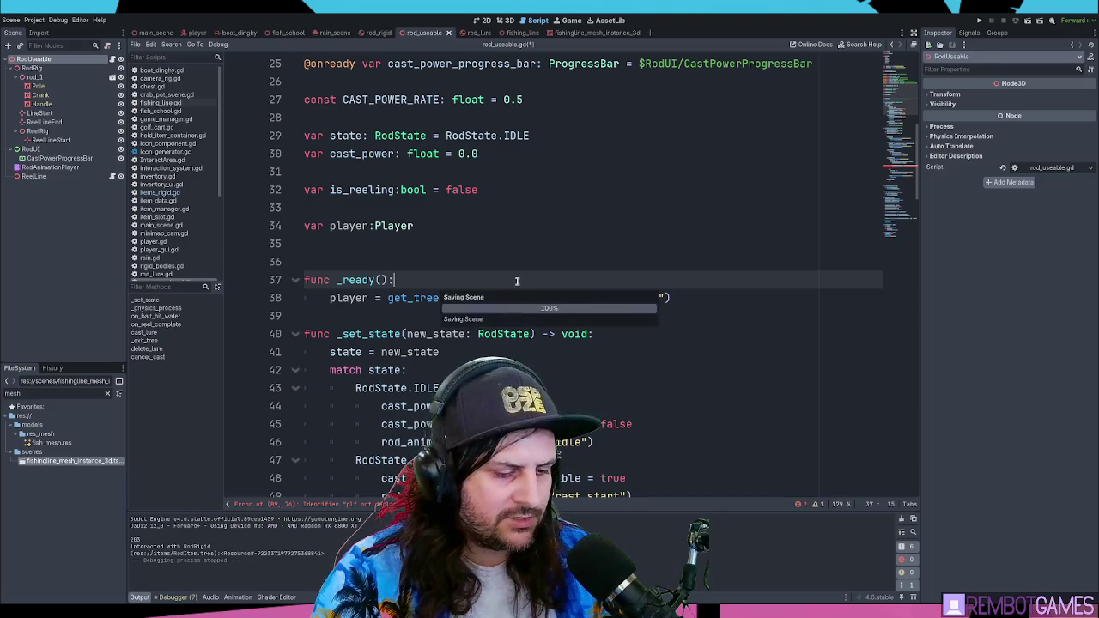
Step: Run the game, then insert player.global_position into the line 89 direction calculation
{"action": "key", "text": "F5"}
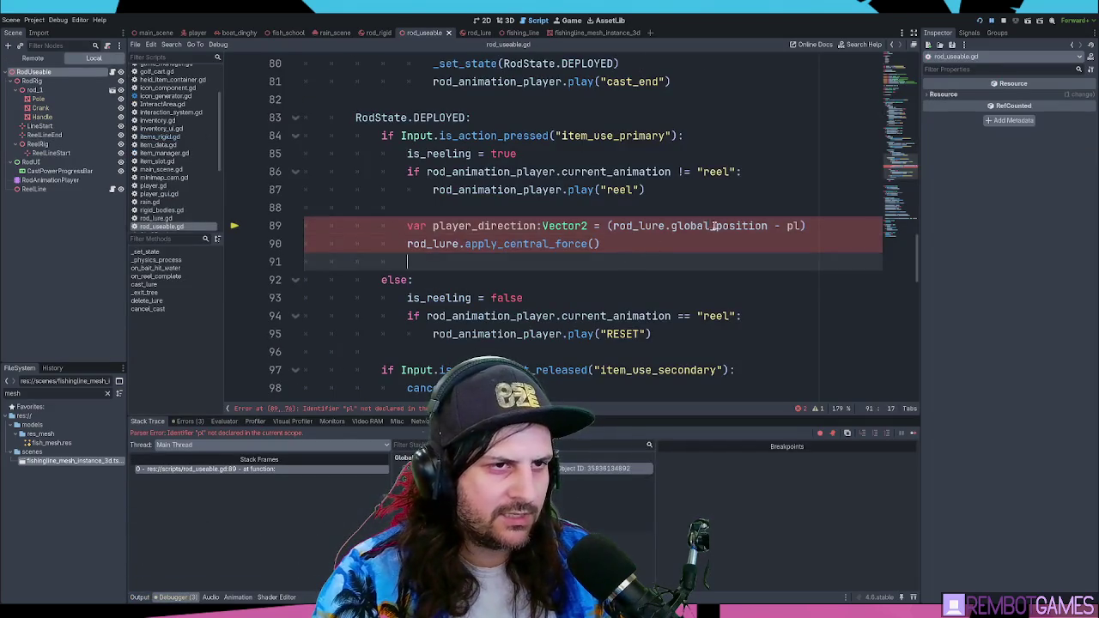
{"action": "type", "text": "player.gl"}
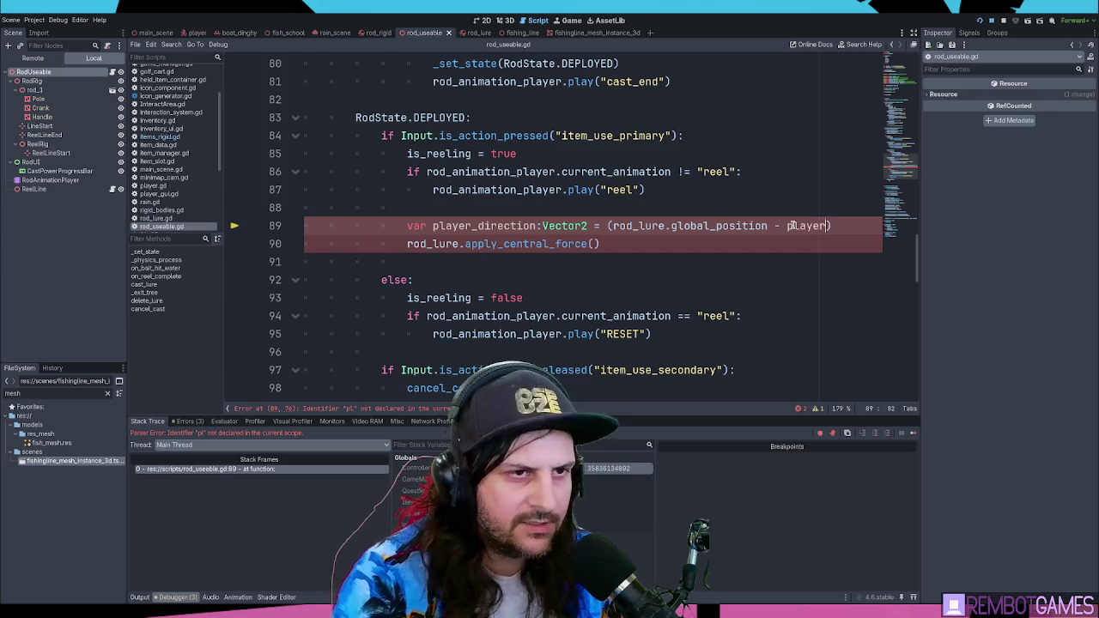
{"action": "type", "text": "obal"}
{"action": "key", "text": "Down"}
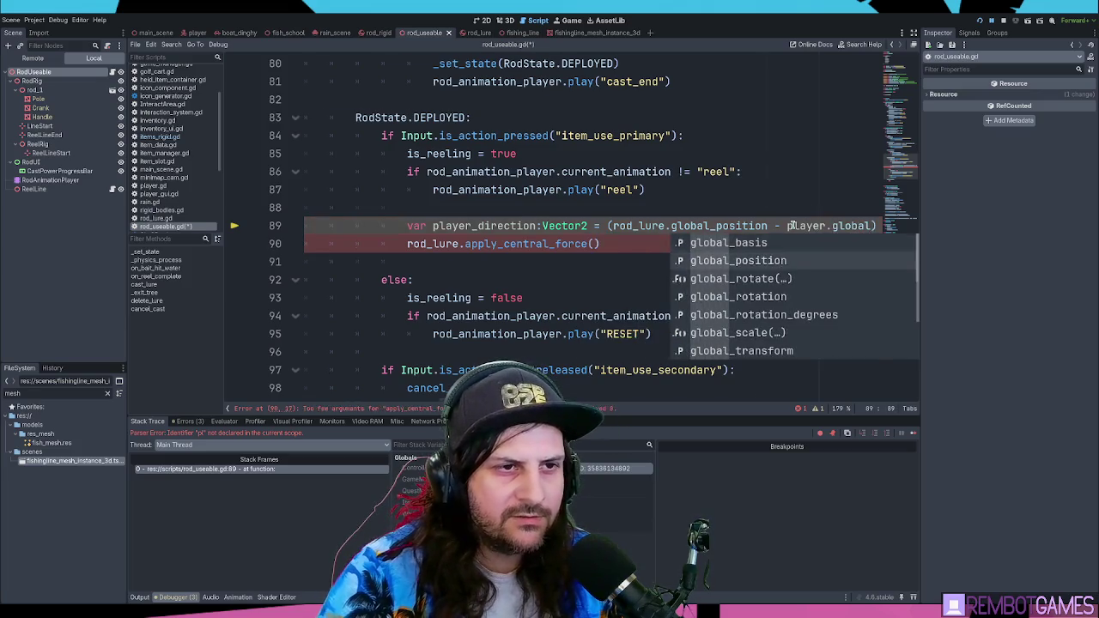
{"action": "key", "text": "Return"}
Step: Remove the extra parentheses on line 89 and change Vector2 to Vector3
{"action": "left_click", "coordinate": [671, 226]}
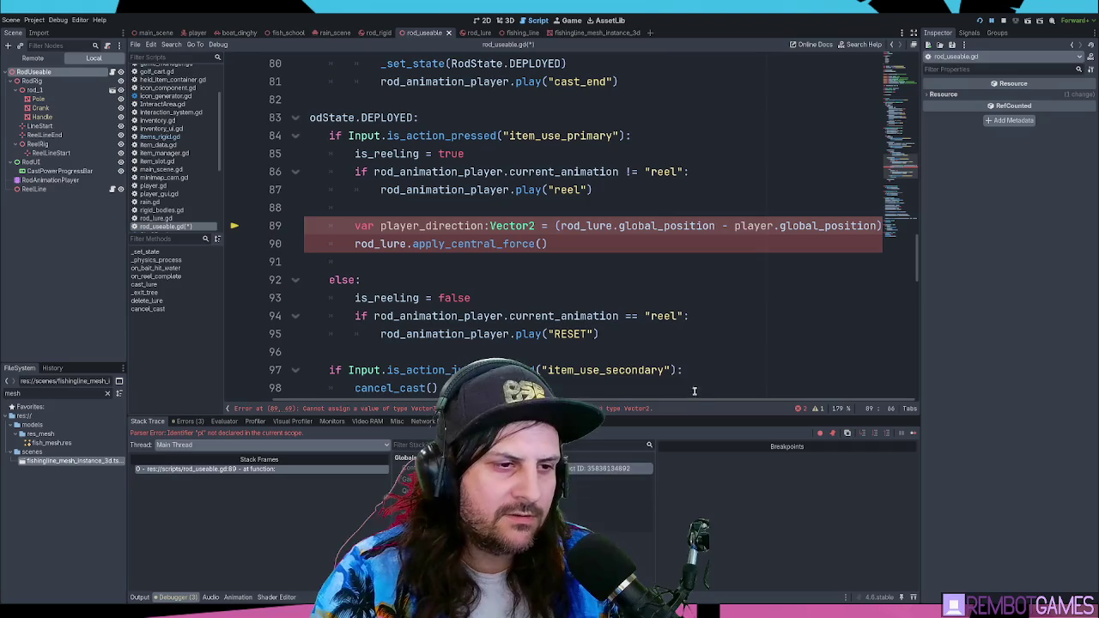
{"action": "left_click", "coordinate": [881, 226]}
{"action": "left_click", "coordinate": [560, 226]}
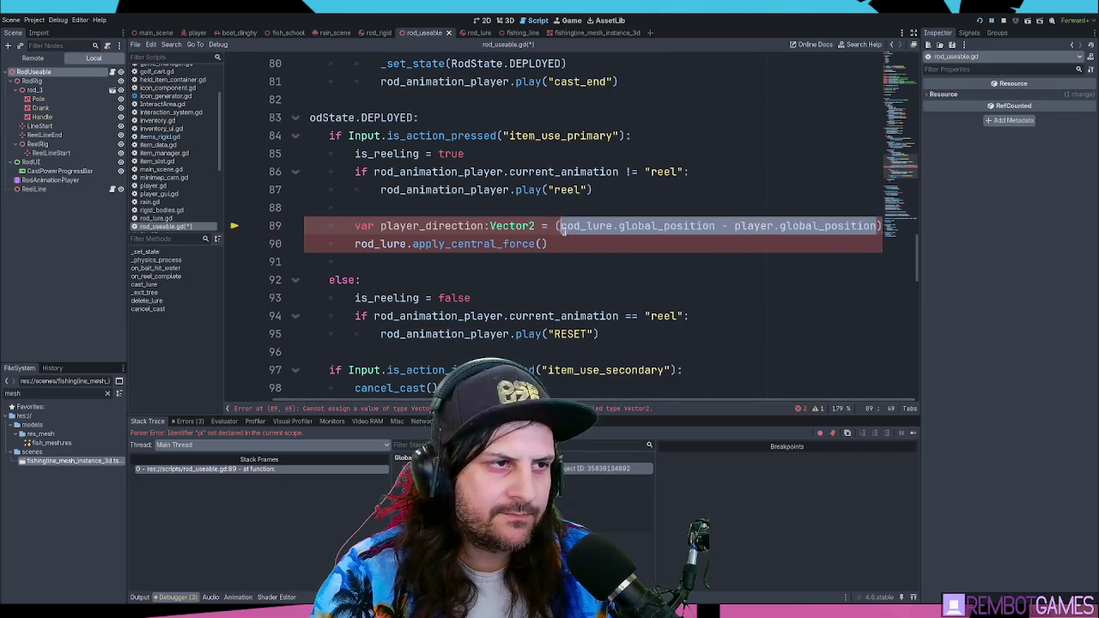
{"action": "key", "text": "BackSpace"}
{"action": "key", "text": "End"}
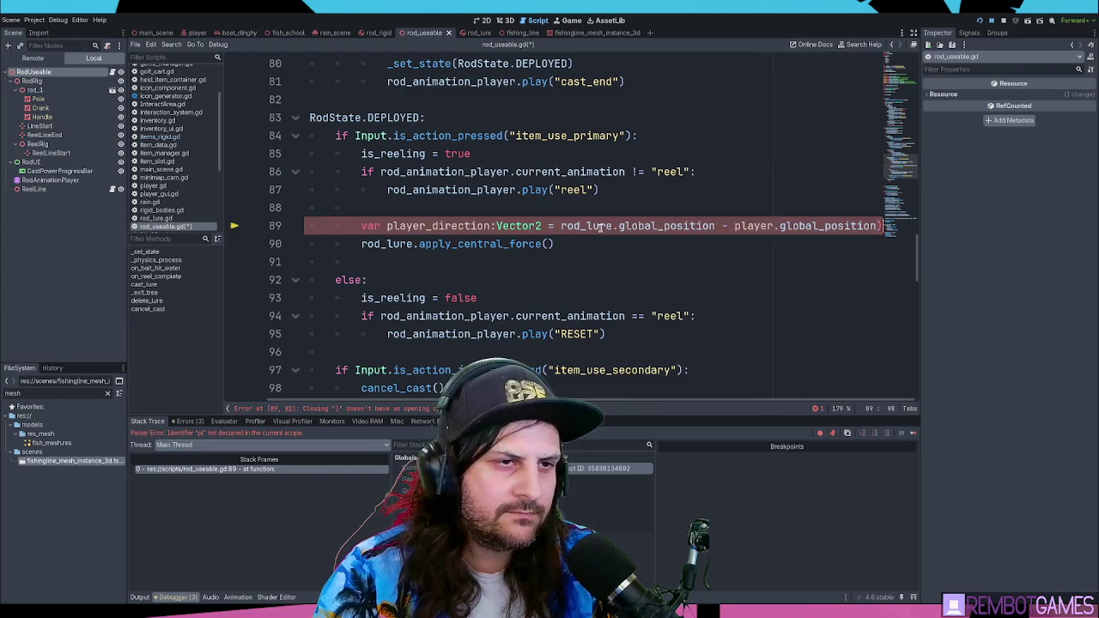
{"action": "key", "text": "BackSpace"}
{"action": "left_click", "coordinate": [544, 225]}
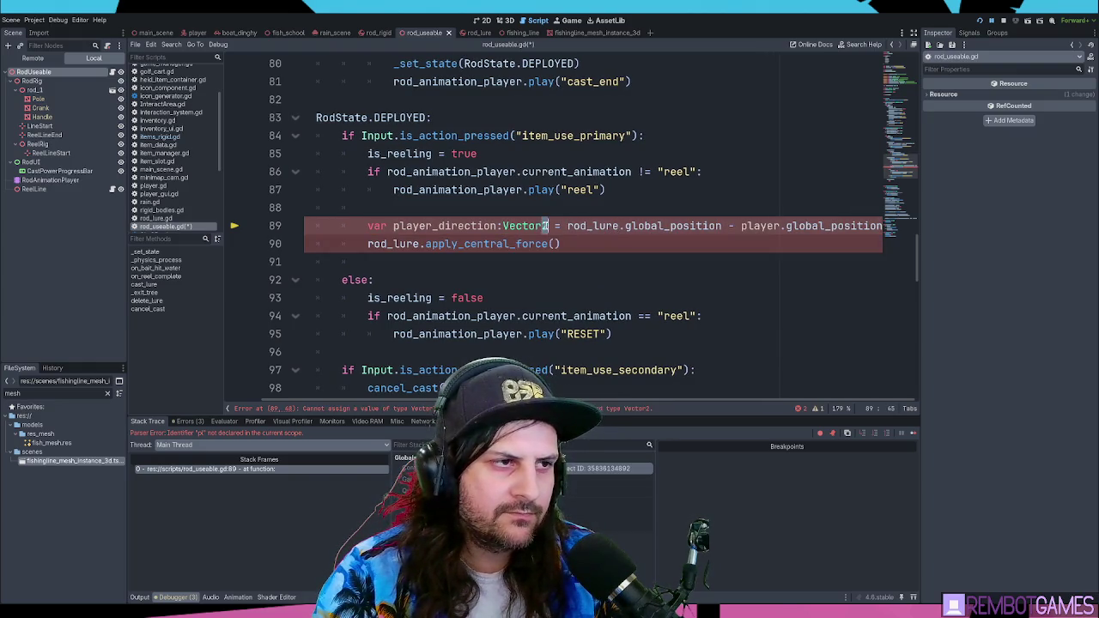
{"action": "key", "text": "BackSpace"}
{"action": "type", "text": "3"}
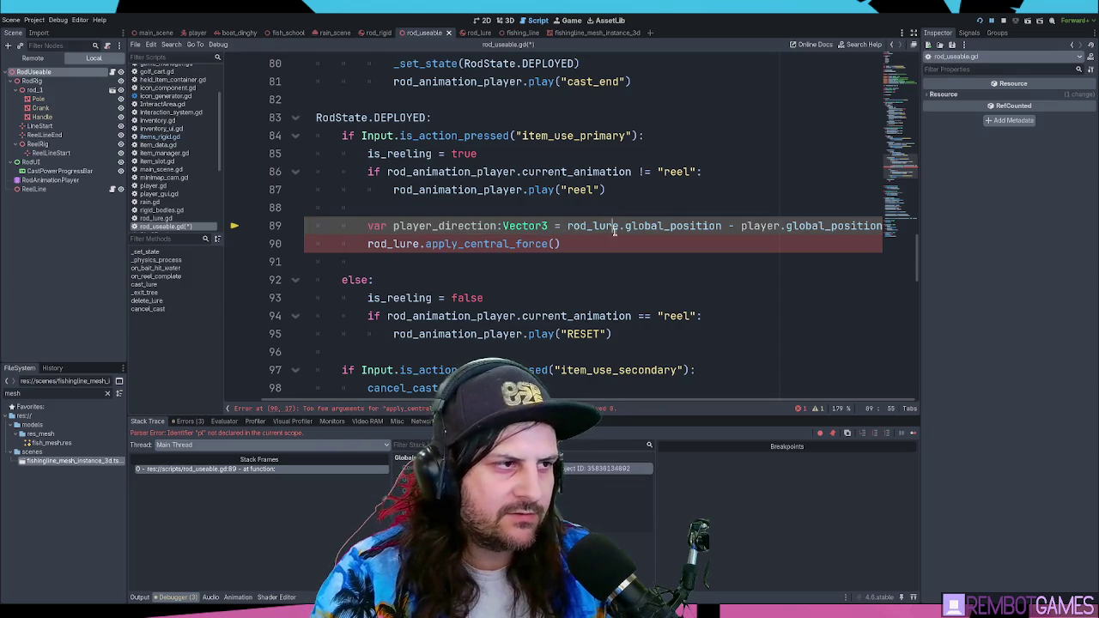
Step: Add player_direction.y = 0.0 on a new line below line 89
{"action": "left_click", "coordinate": [609, 245]}
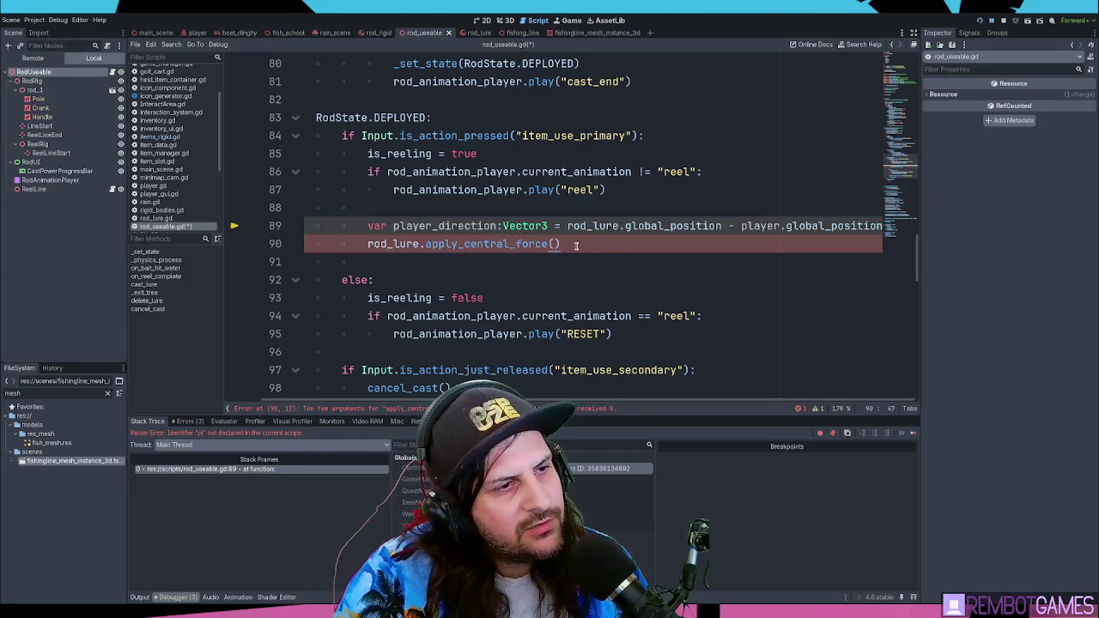
{"action": "double_click", "coordinate": [465, 229]}
{"action": "key", "text": "ctrl+c"}
{"action": "left_click", "coordinate": [554, 246]}
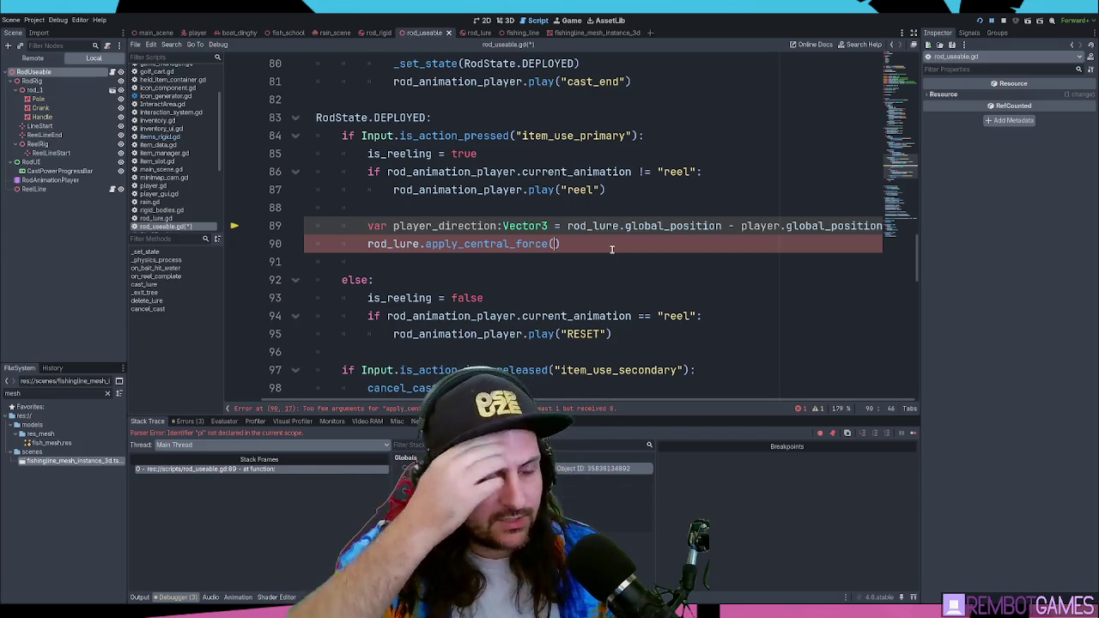
{"action": "key", "text": "Up"}
{"action": "key", "text": "End"}
{"action": "key", "text": "Return"}
{"action": "key", "text": "ctrl+v"}
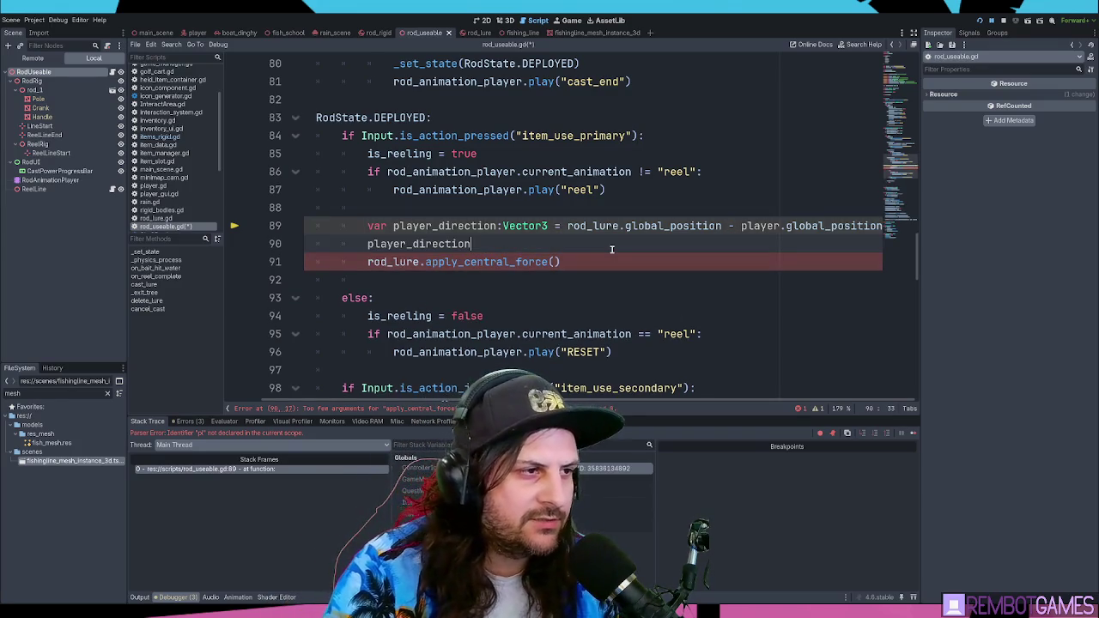
{"action": "type", "text": ".y = 0"}
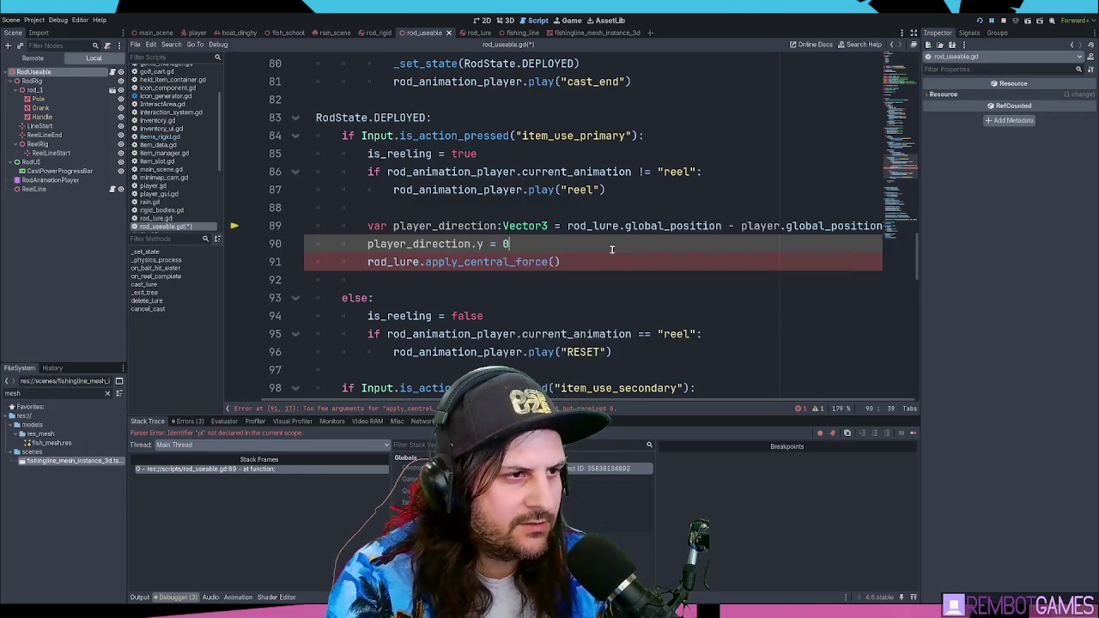
{"action": "type", "text": ".0"}
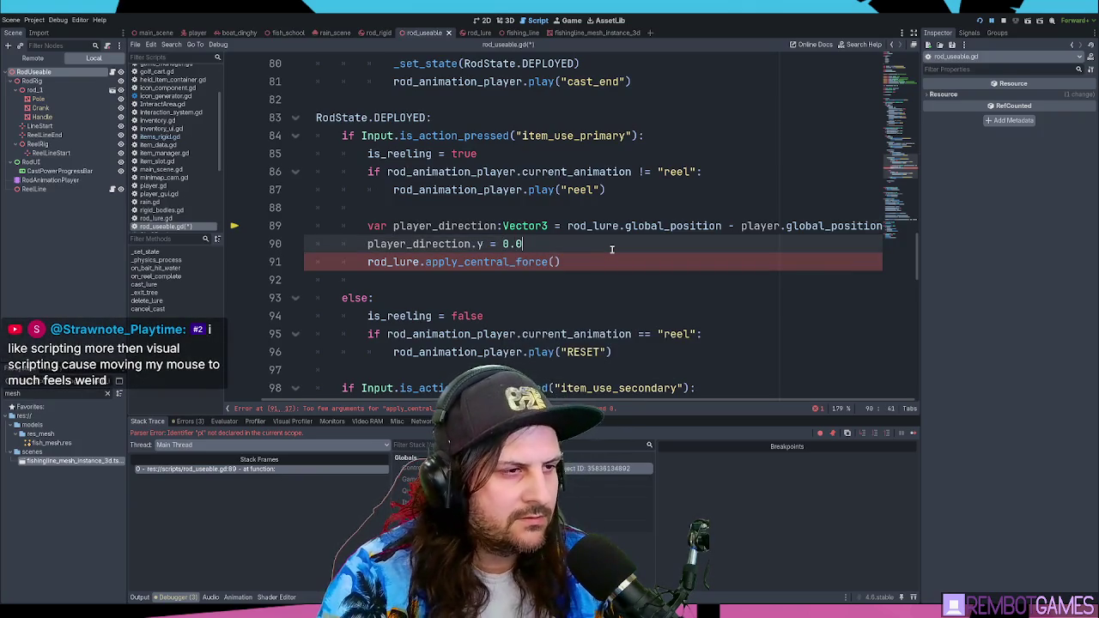
{"action": "key", "text": "Up"}
{"action": "key", "text": "End"}
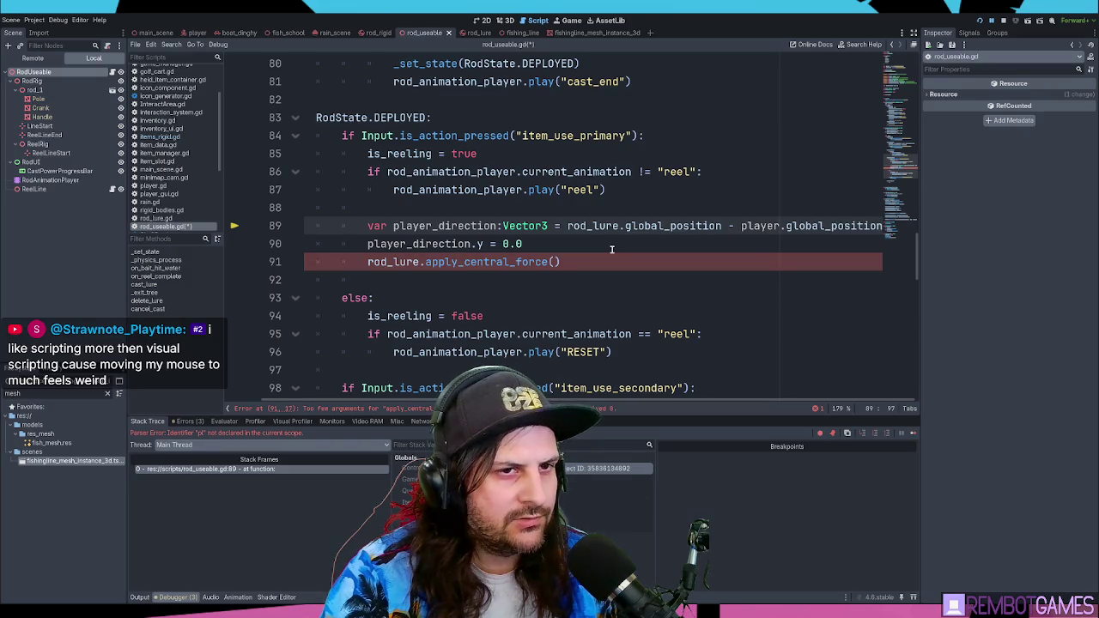
{"action": "key", "text": "Down"}
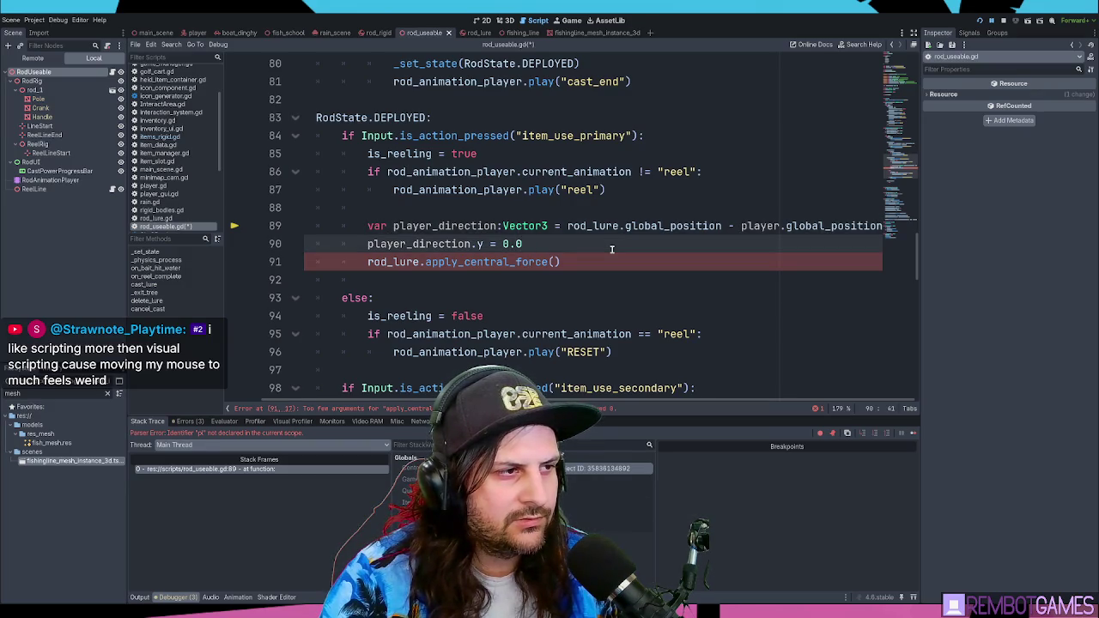
Step: Add player_direction = player_direction.normalized() on the following line
{"action": "key", "text": "Return"}
{"action": "type", "text": "play"}
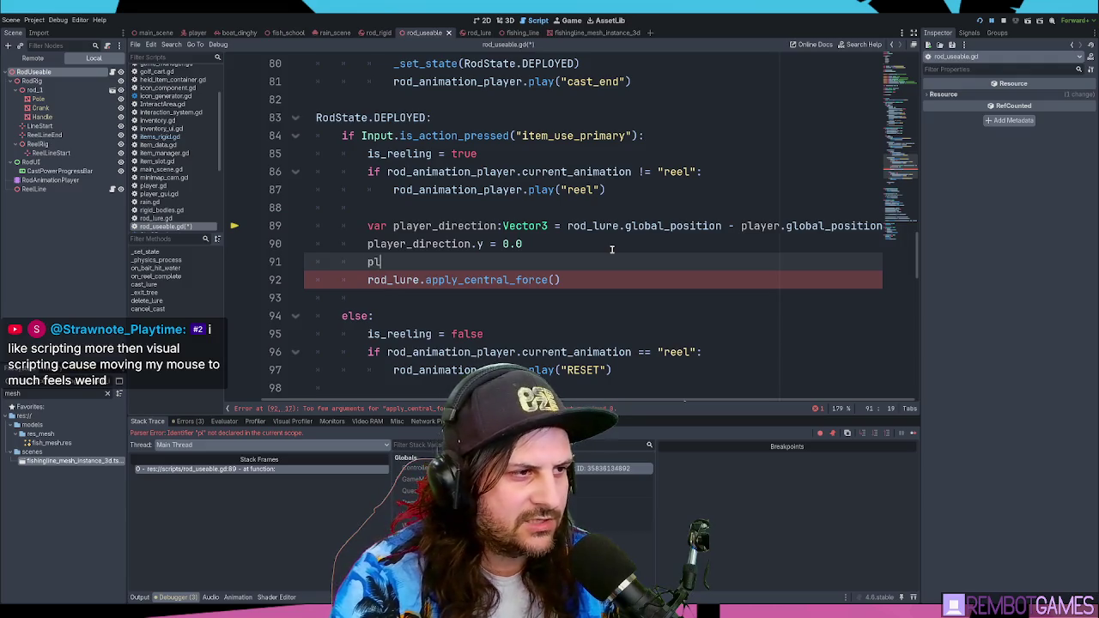
{"action": "key", "text": "Down"}
{"action": "key", "text": "Return"}
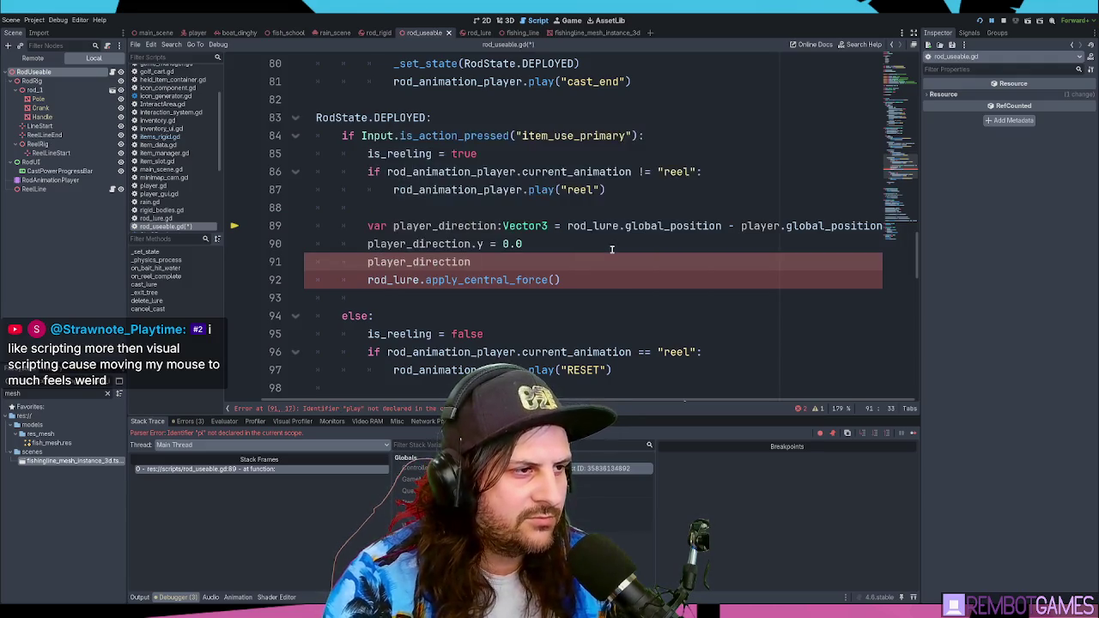
{"action": "type", "text": " = "}
{"action": "type", "text": "player"}
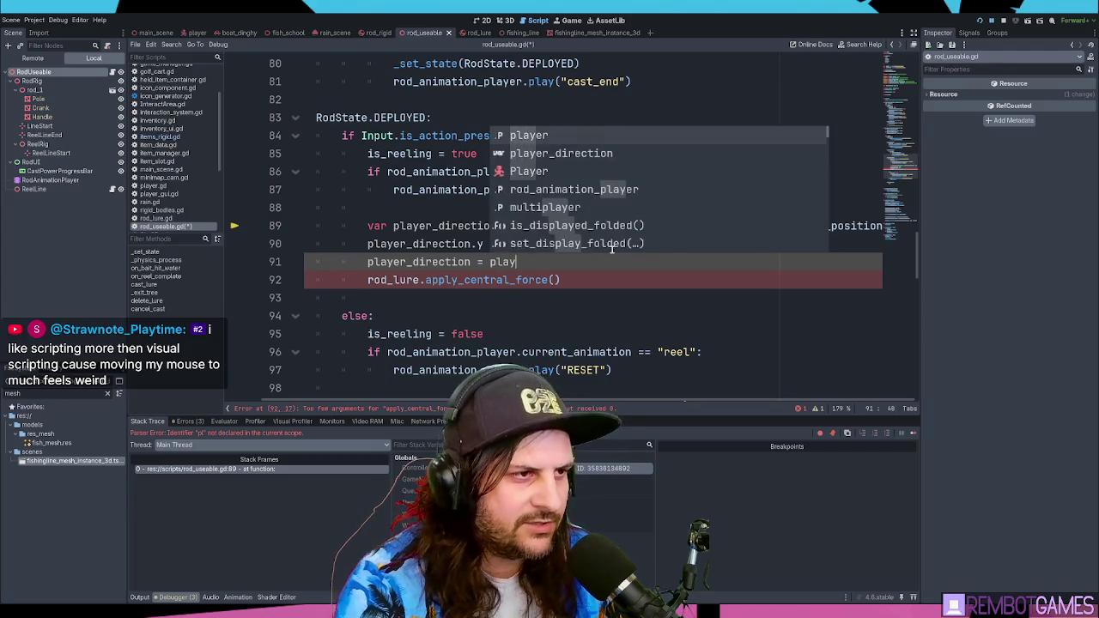
{"action": "key", "text": "Down"}
{"action": "key", "text": "Return"}
{"action": "type", "text": ".norm"}
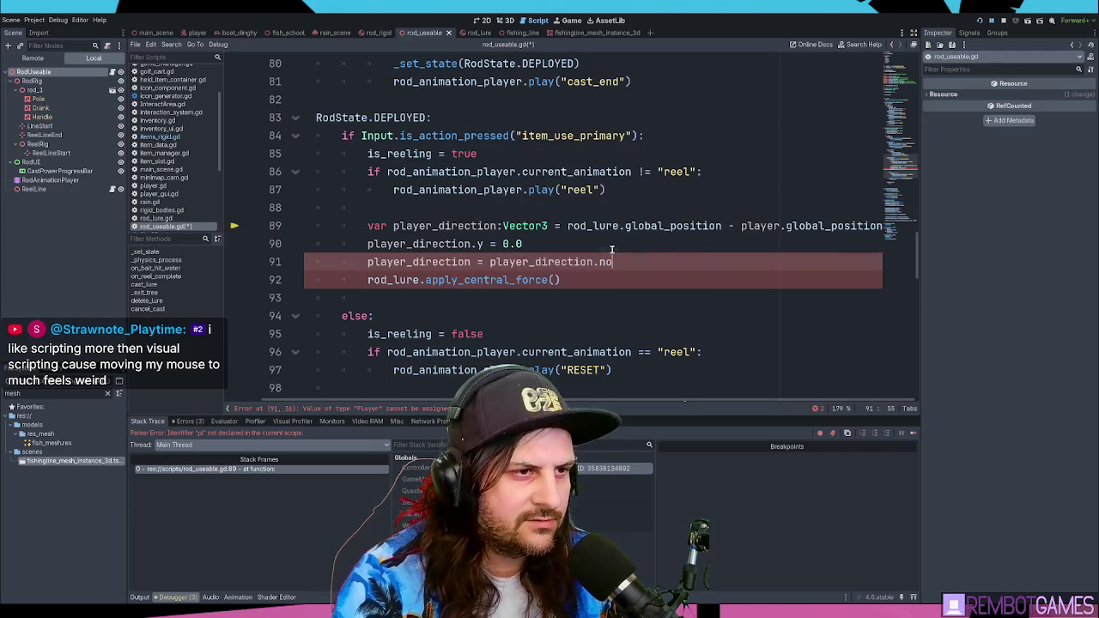
{"action": "key", "text": "Return"}
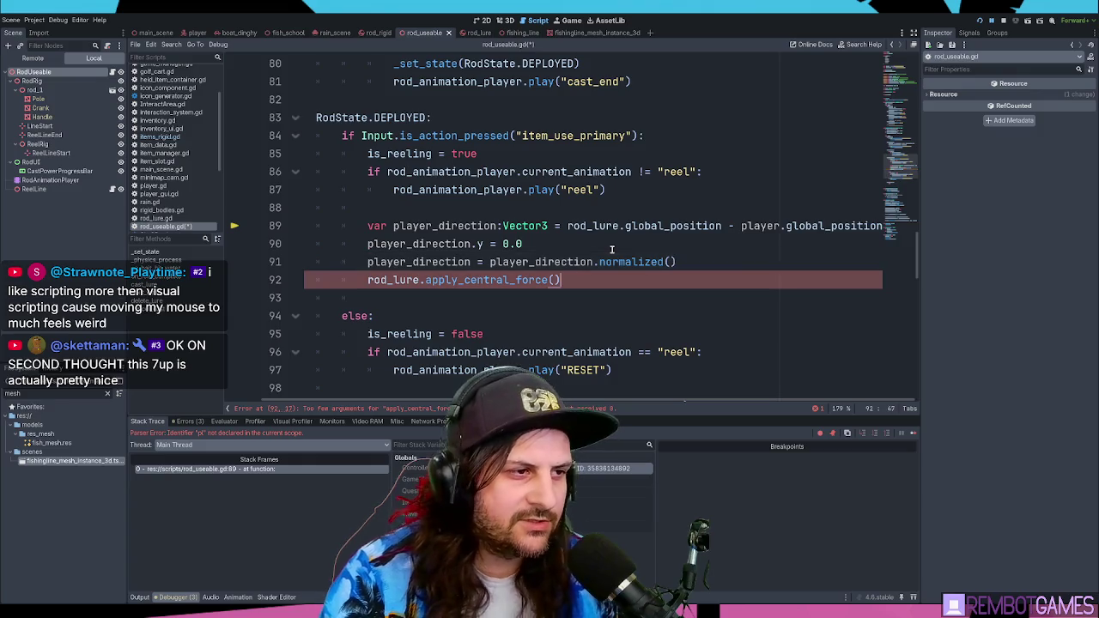
Step: Pass player_direction * 10.0 to apply_central_force, save, and stop the running game
{"action": "double_click", "coordinate": [425, 261]}
{"action": "left_click", "coordinate": [558, 280]}
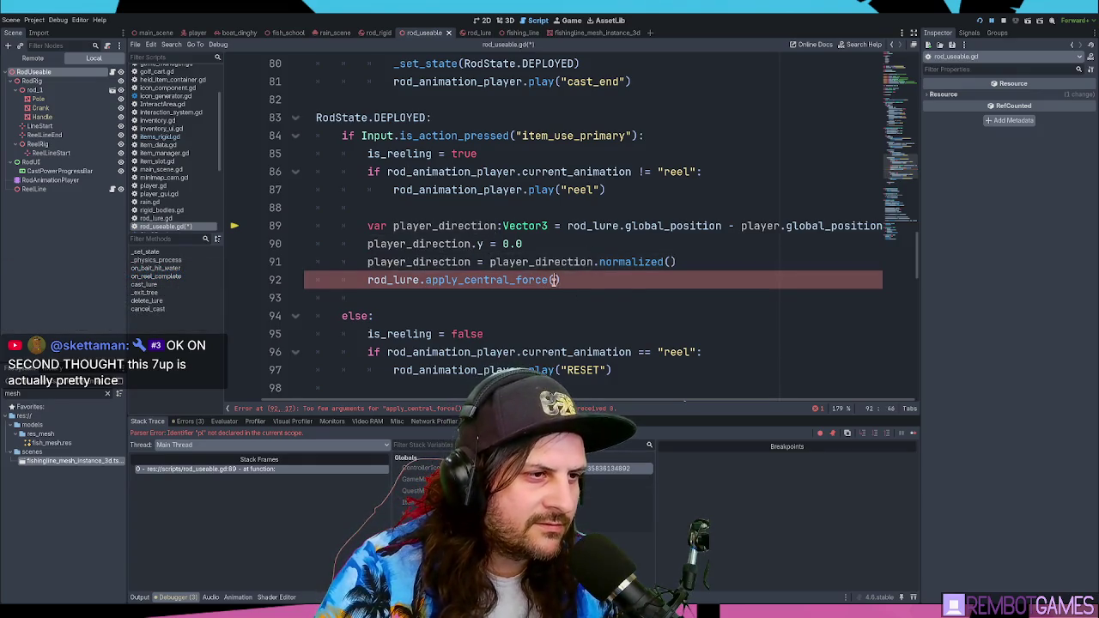
{"action": "key", "text": "ctrl+v"}
{"action": "type", "text": ")"}
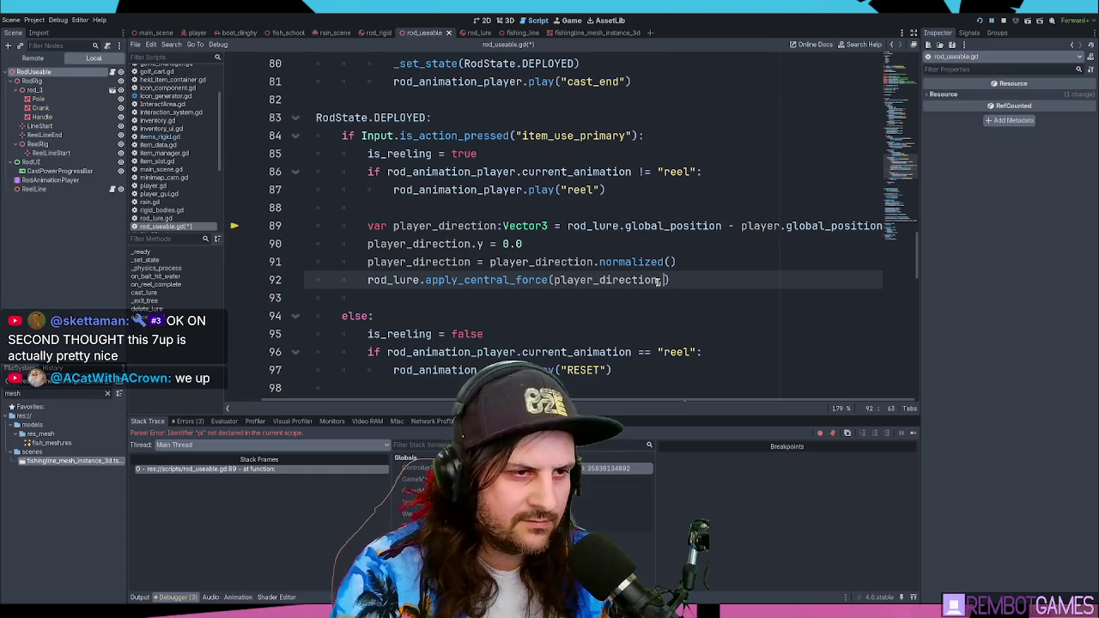
{"action": "key", "text": "BackSpace"}
{"action": "type", "text": "* 10.0"}
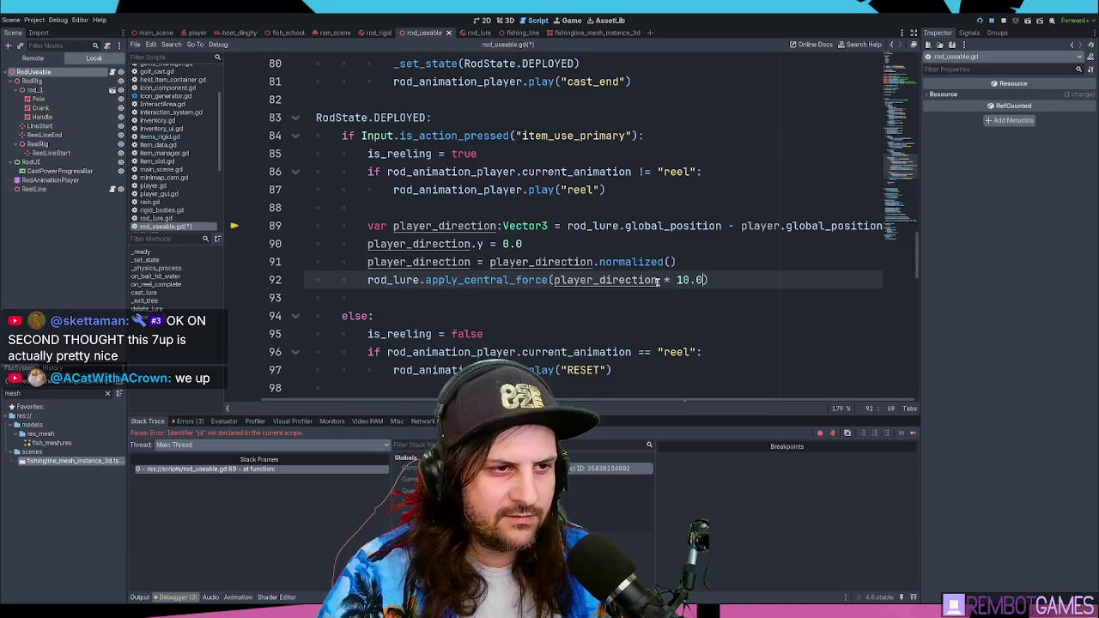
{"action": "key", "text": "ctrl+s"}
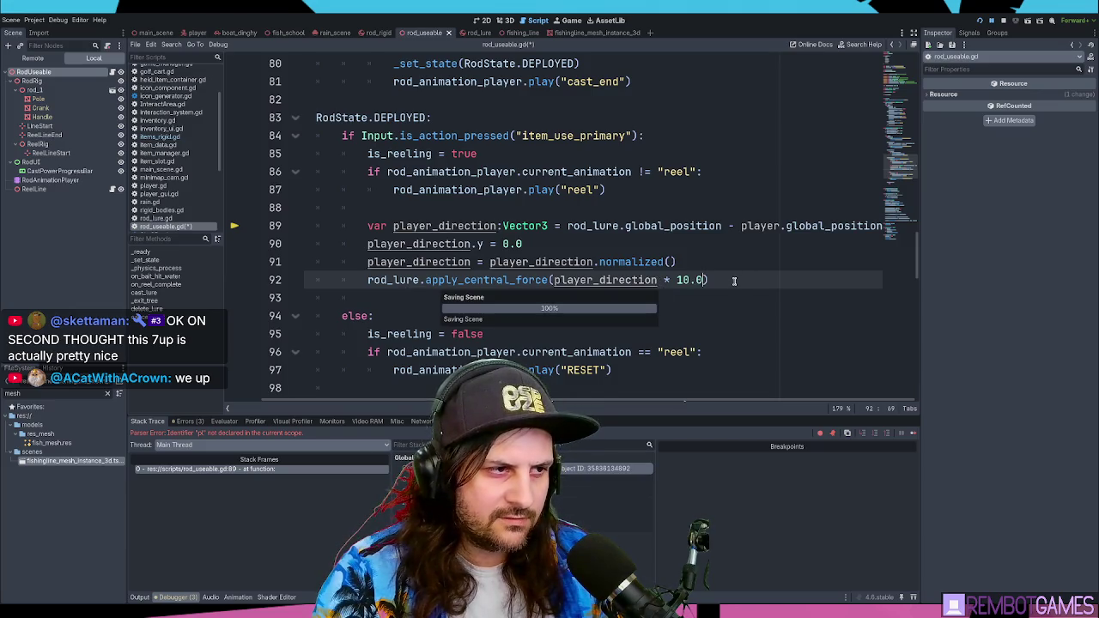
{"action": "left_click", "coordinate": [1002, 21]}
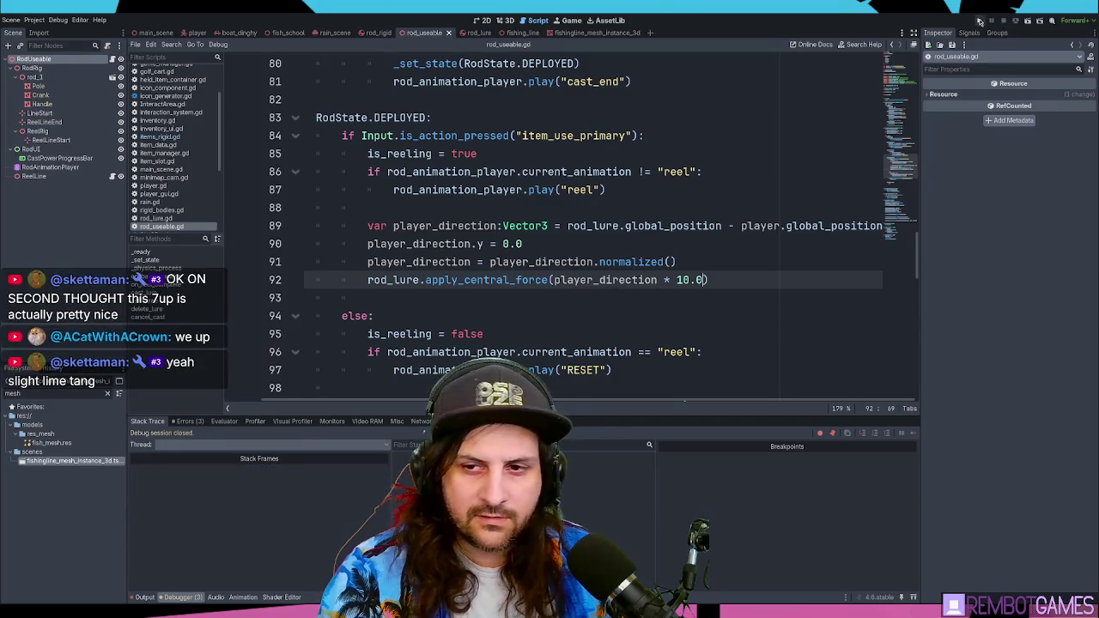
Step: Run the project to test the reel force, then close the game window
{"action": "left_click", "coordinate": [979, 21]}
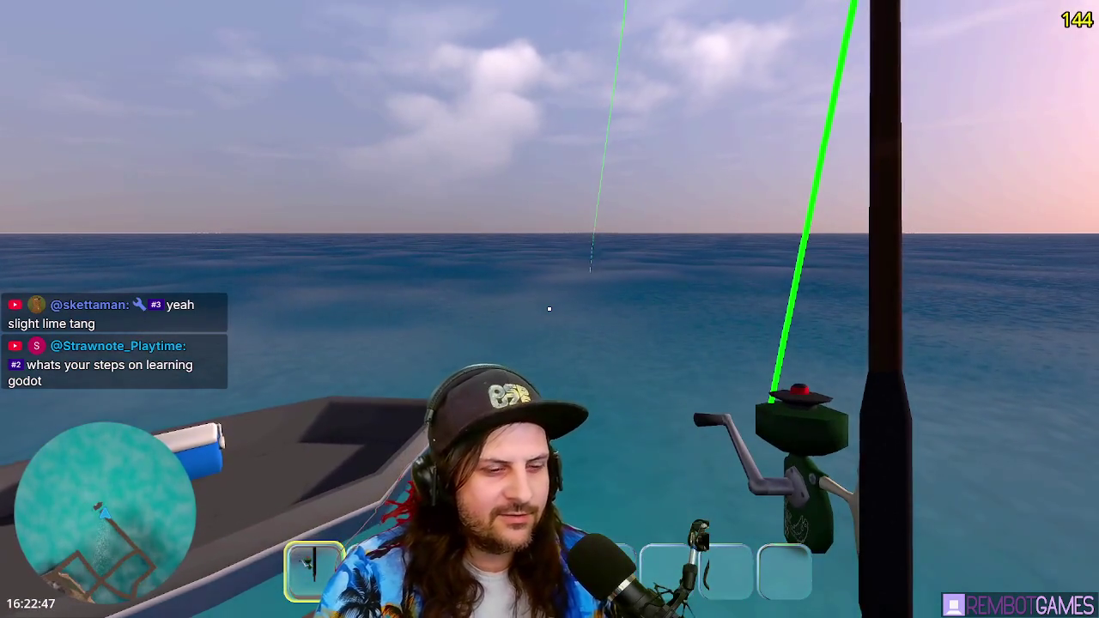
{"action": "key", "text": "alt+F4"}
Step: Make line 89 player.global_position minus rod_lure.global_position, save, and rerun the game
{"action": "left_click", "coordinate": [726, 300]}
{"action": "left_click", "coordinate": [659, 272]}
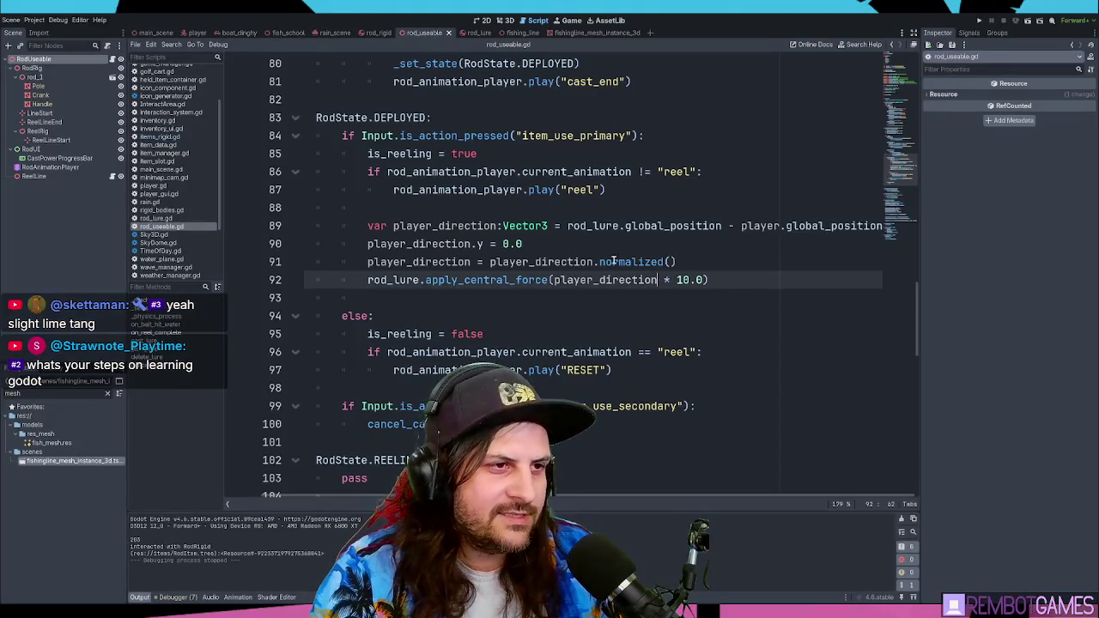
{"action": "double_click", "coordinate": [598, 225]}
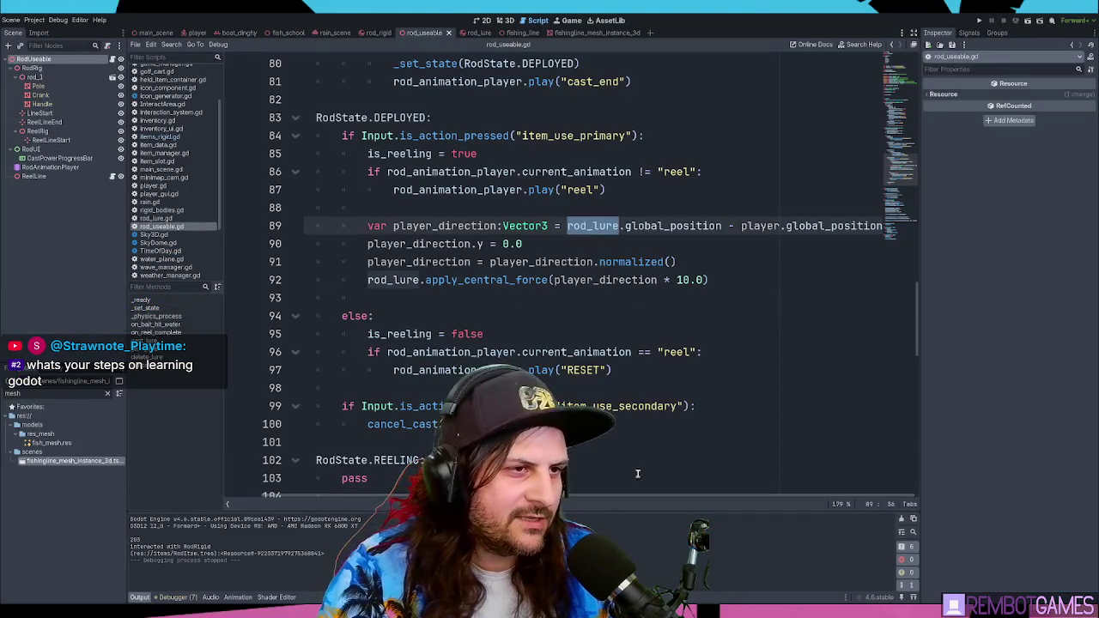
{"action": "key", "text": "BackSpace"}
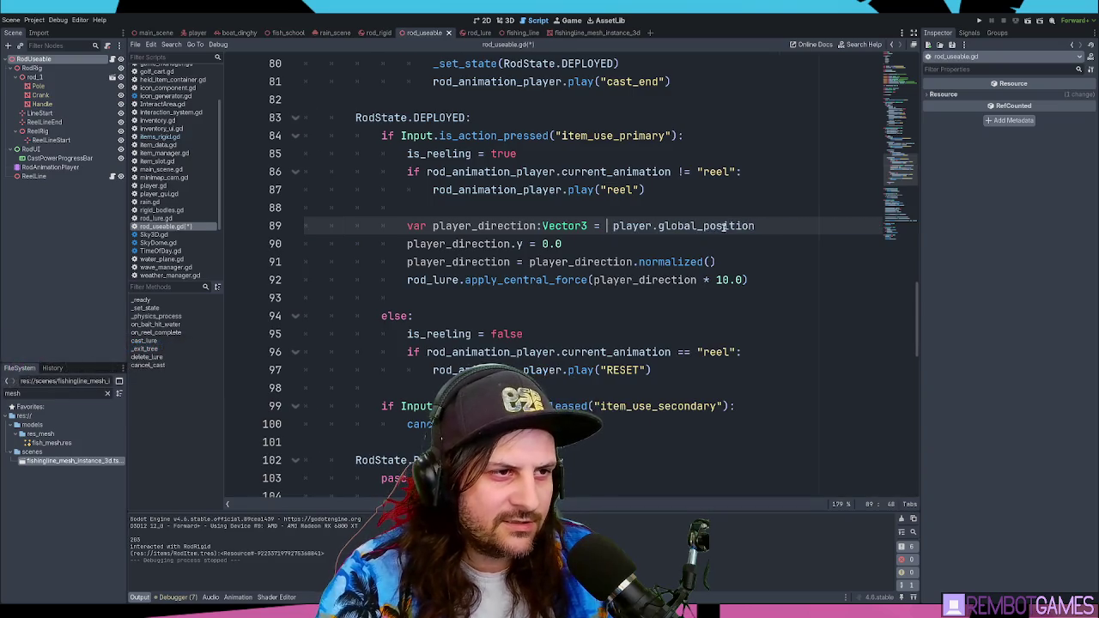
{"action": "type", "text": "-rod_lure.global_position"}
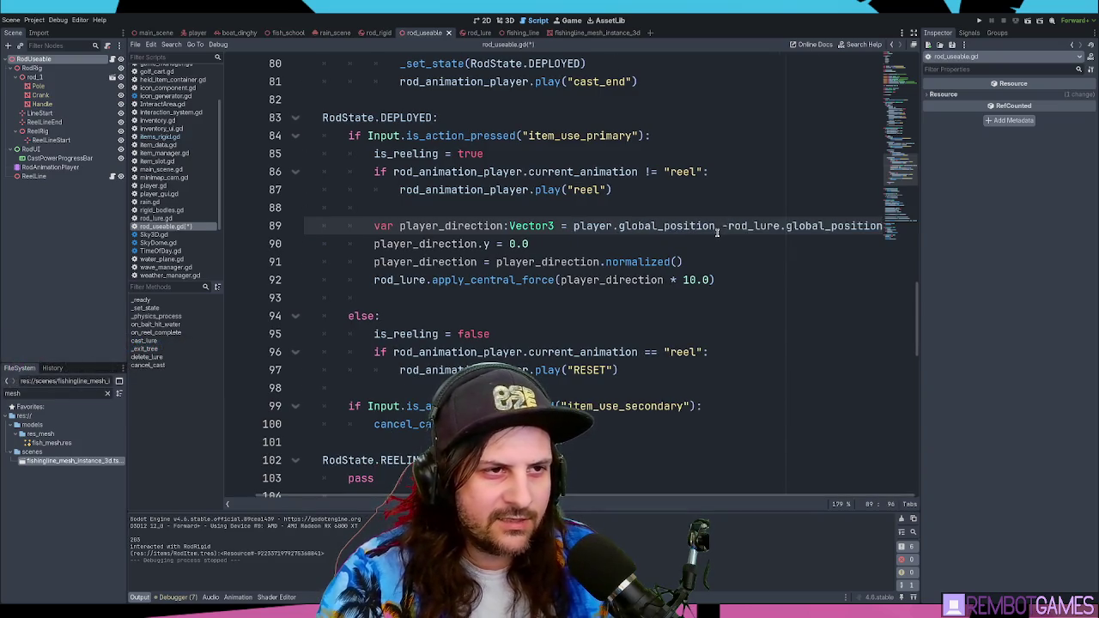
{"action": "key", "text": "ctrl+s"}
{"action": "left_click", "coordinate": [628, 244]}
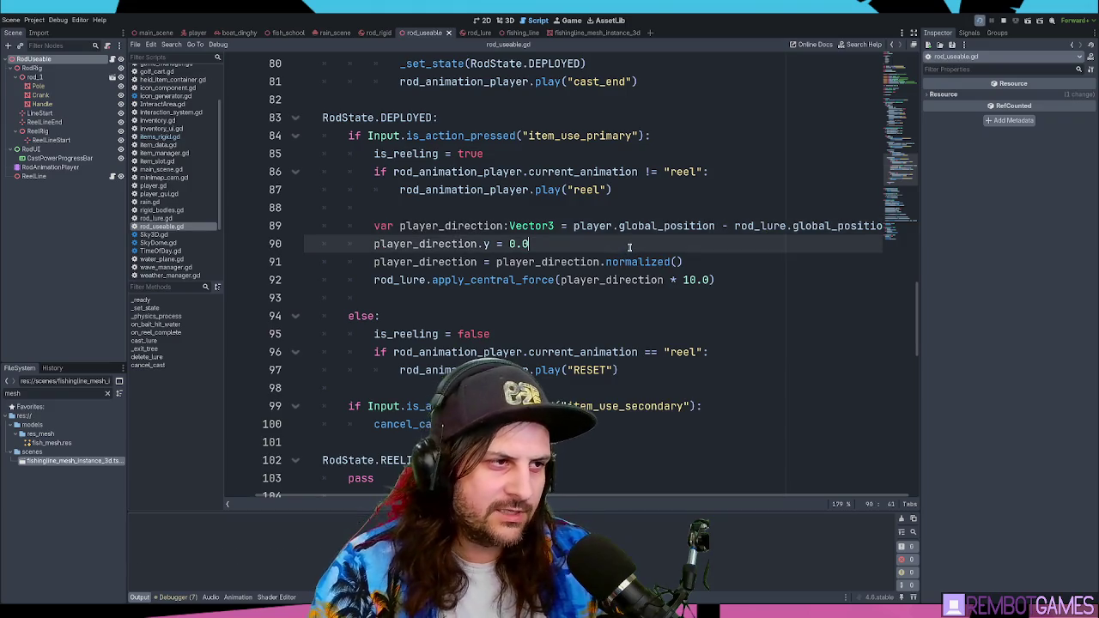
{"action": "key", "text": "F5"}
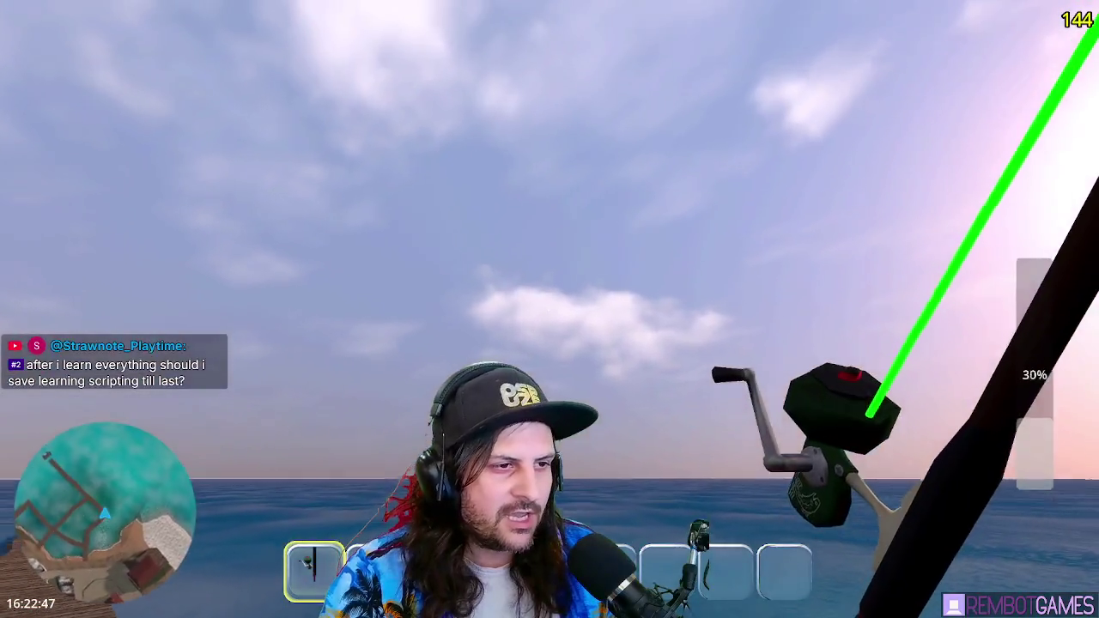
Step: Cast the line out to sea, then charge a full cast and throw again
{"action": "left_click", "coordinate": [549, 309]}
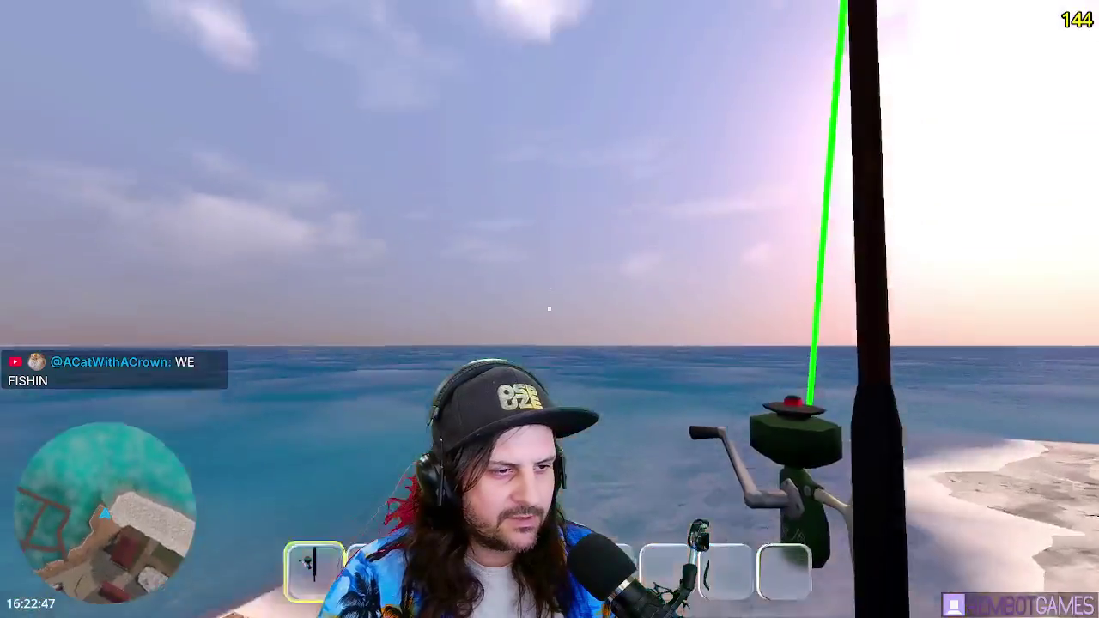
{"action": "left_click", "coordinate": [549, 309]}
{"action": "left_click_drag", "start_coordinate": [550, 309], "coordinate": [550, 309]}
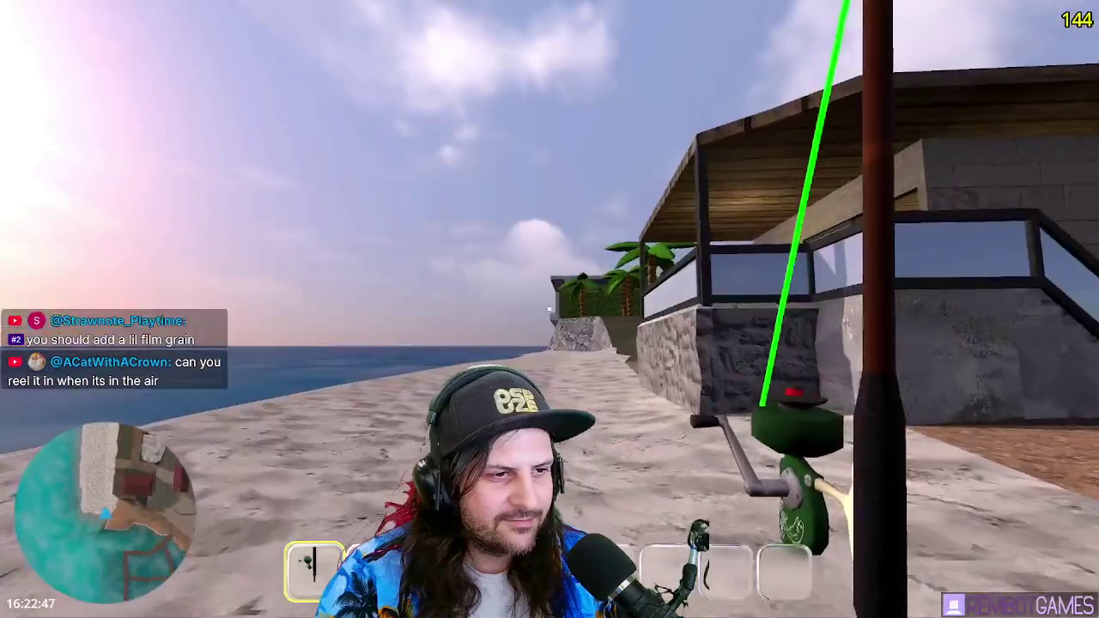
Step: Throw a cast charged to about 76%, reel the lure in, then charge a 68% cast
{"action": "left_click_drag", "start_coordinate": [549, 308], "coordinate": [549, 308]}
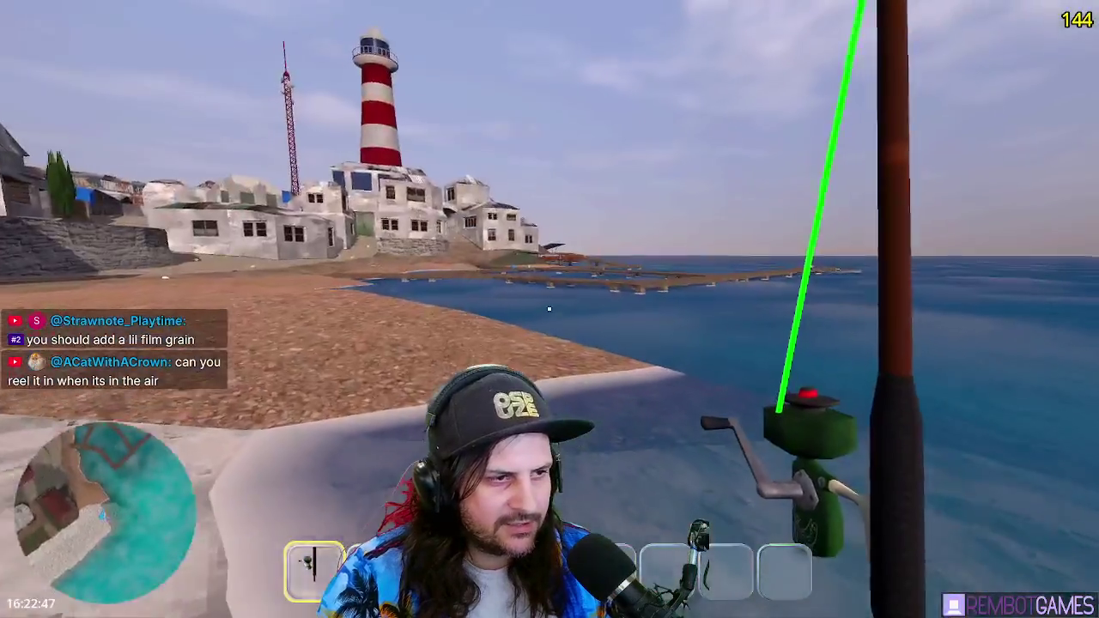
{"action": "left_click_drag", "start_coordinate": [548, 309], "coordinate": [548, 309]}
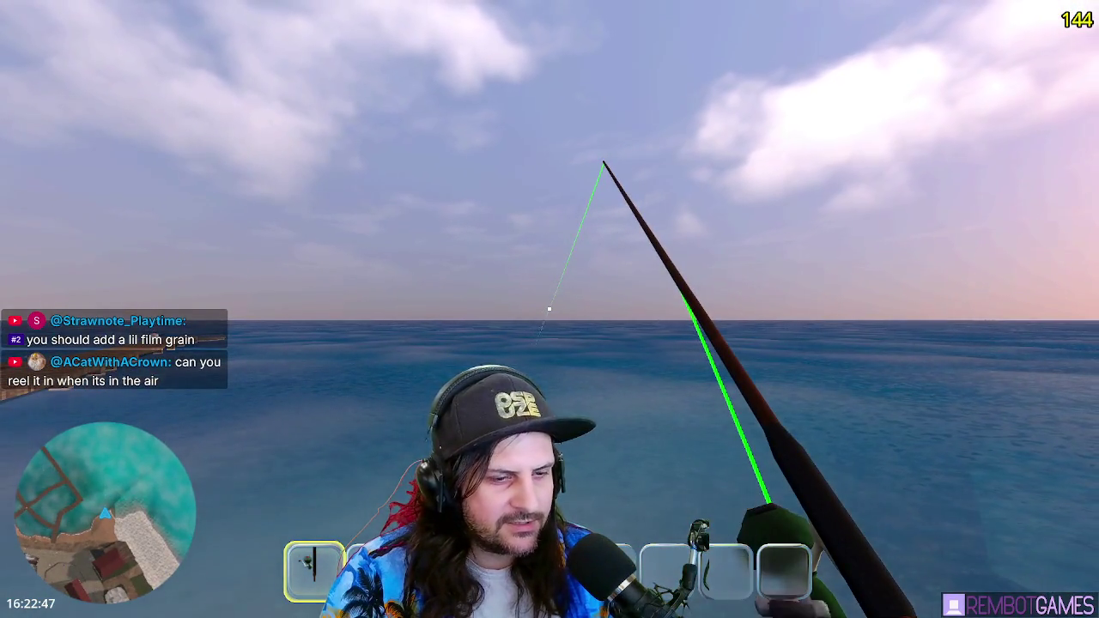
{"action": "left_click_drag", "start_coordinate": [549, 308], "coordinate": [549, 309]}
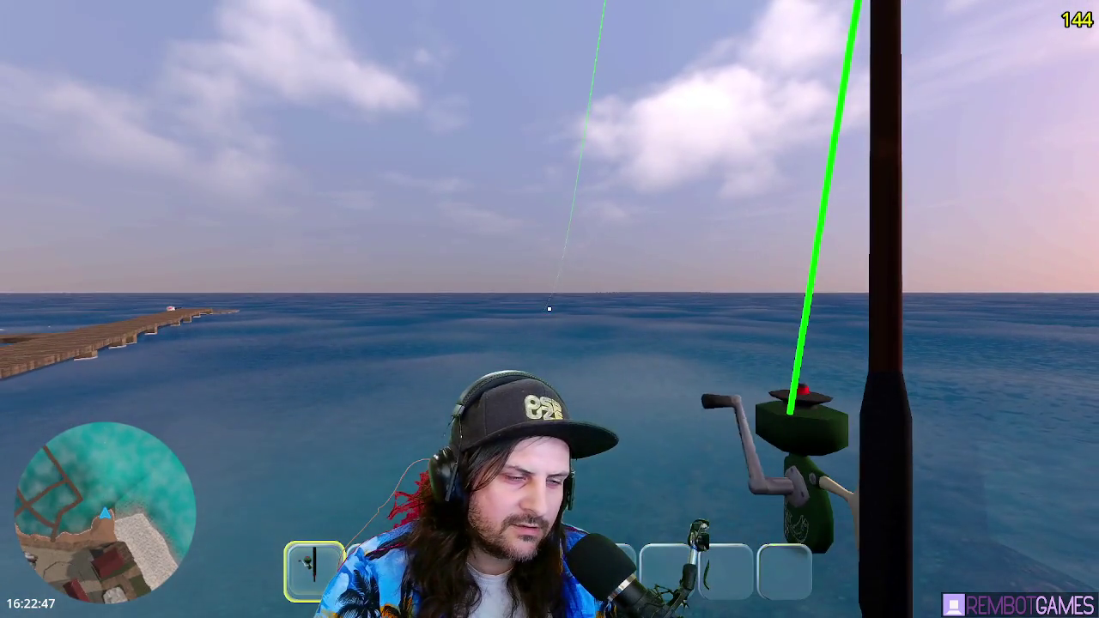
{"action": "left_click_drag", "start_coordinate": [549, 308], "coordinate": [548, 309]}
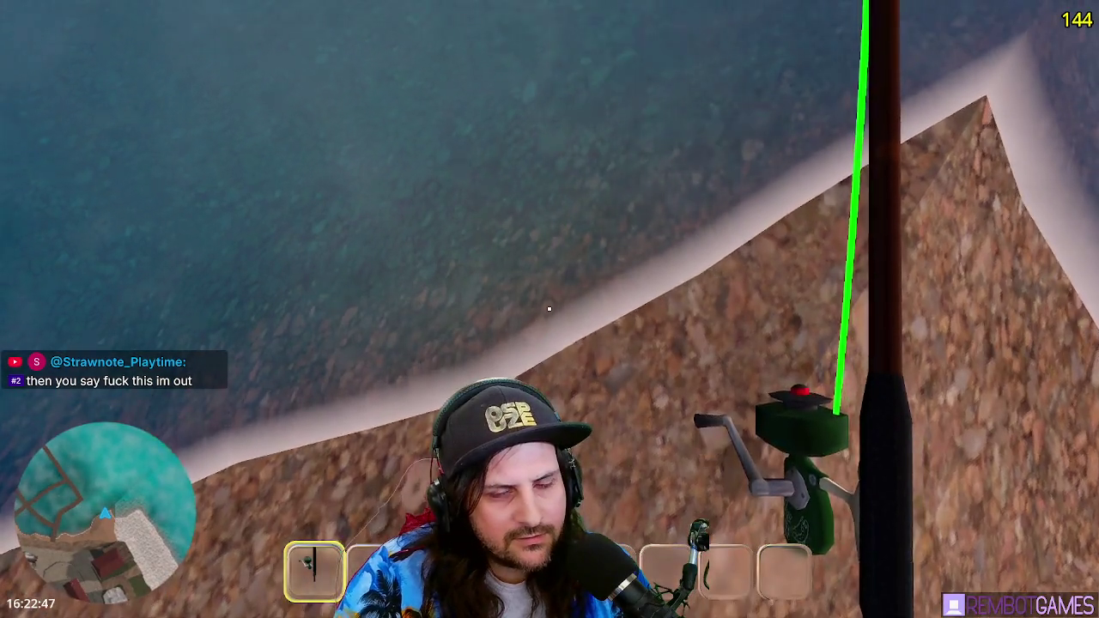
{"action": "left_click_drag", "start_coordinate": [549, 309], "coordinate": [549, 309]}
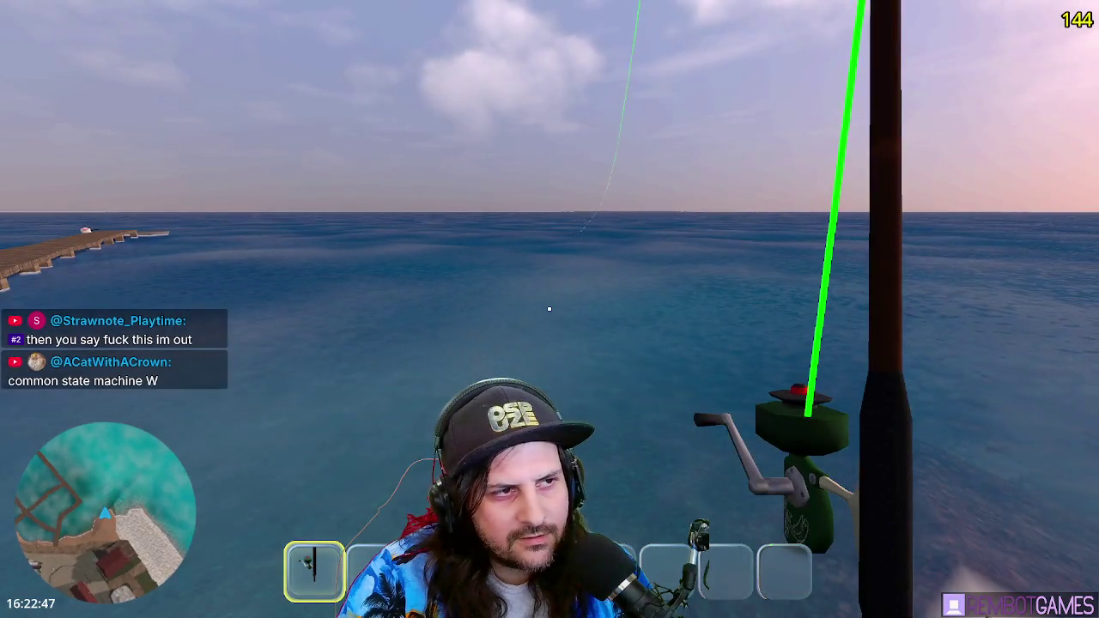
Step: Repeatedly cast at about 56–68% power and reel the lure back to shore, then stop with F8
{"action": "left_click", "coordinate": [549, 309]}
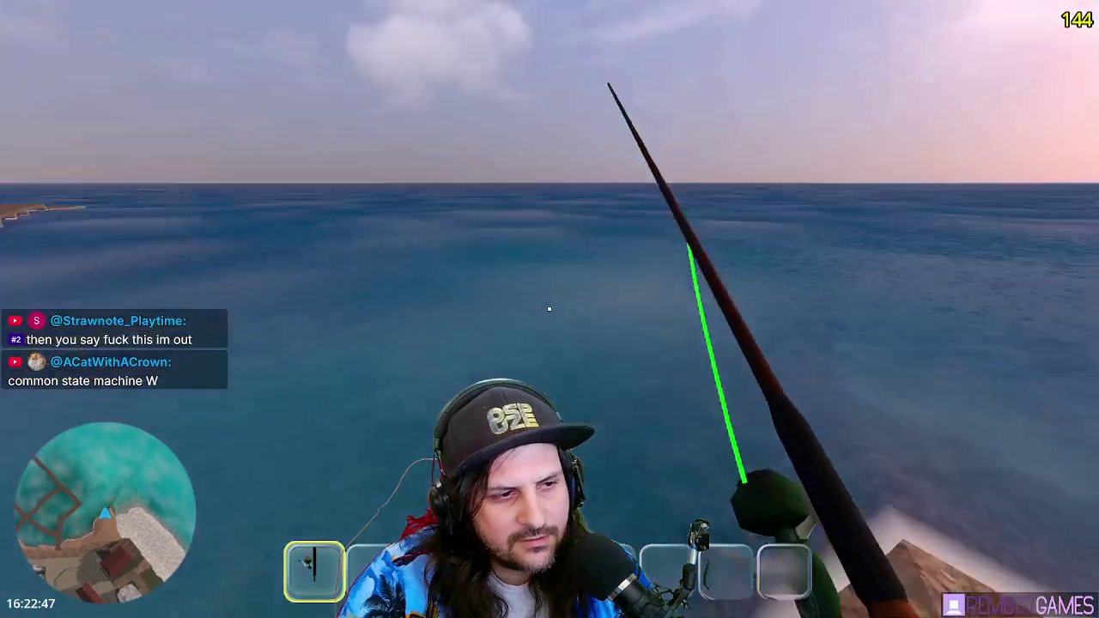
{"action": "left_click_drag", "start_coordinate": [549, 309], "coordinate": [549, 309]}
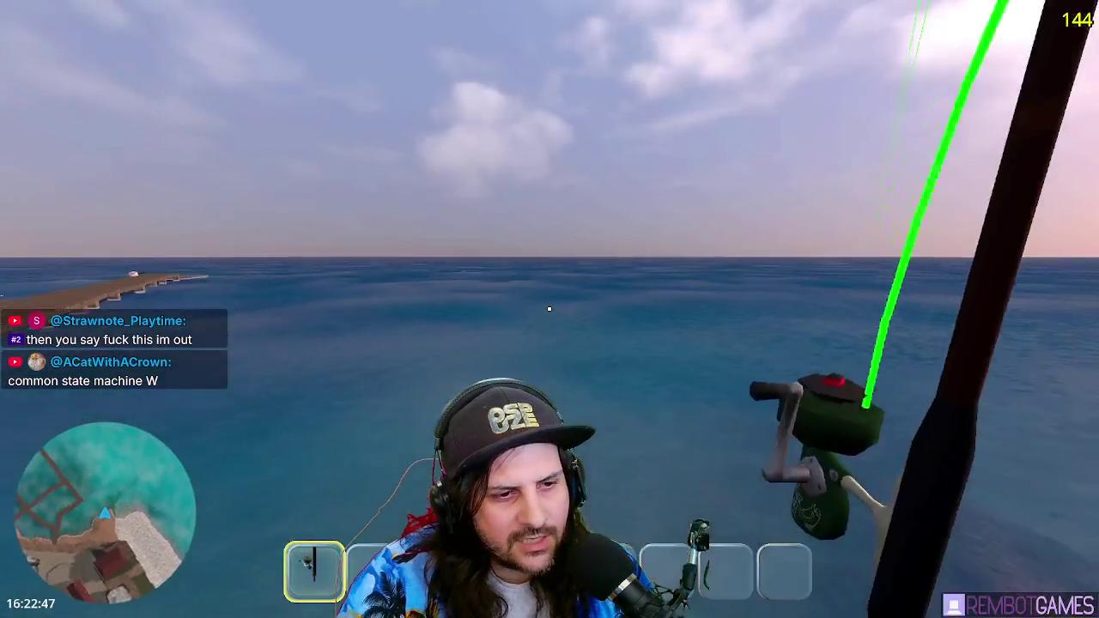
{"action": "left_click", "coordinate": [549, 309]}
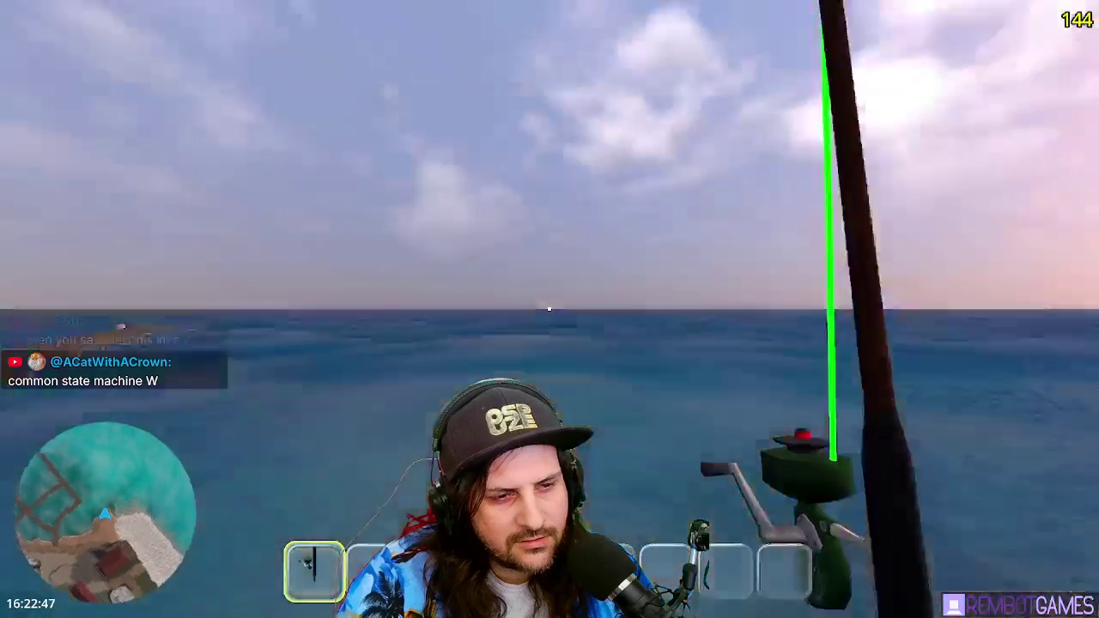
{"action": "left_click_drag", "start_coordinate": [549, 309], "coordinate": [548, 309]}
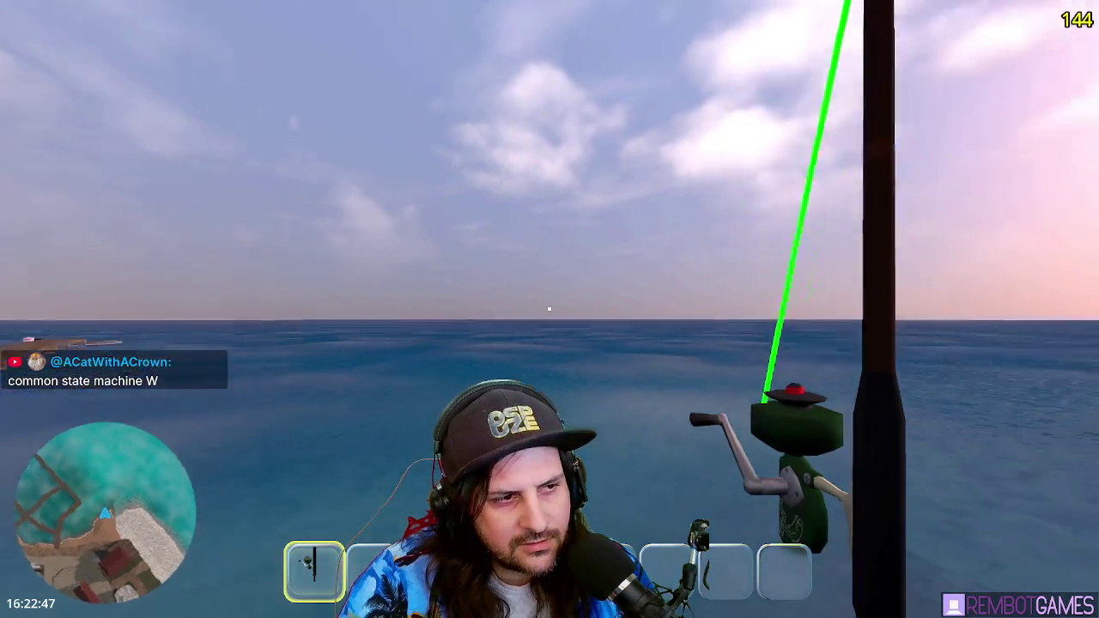
{"action": "left_click_drag", "start_coordinate": [549, 308], "coordinate": [548, 308]}
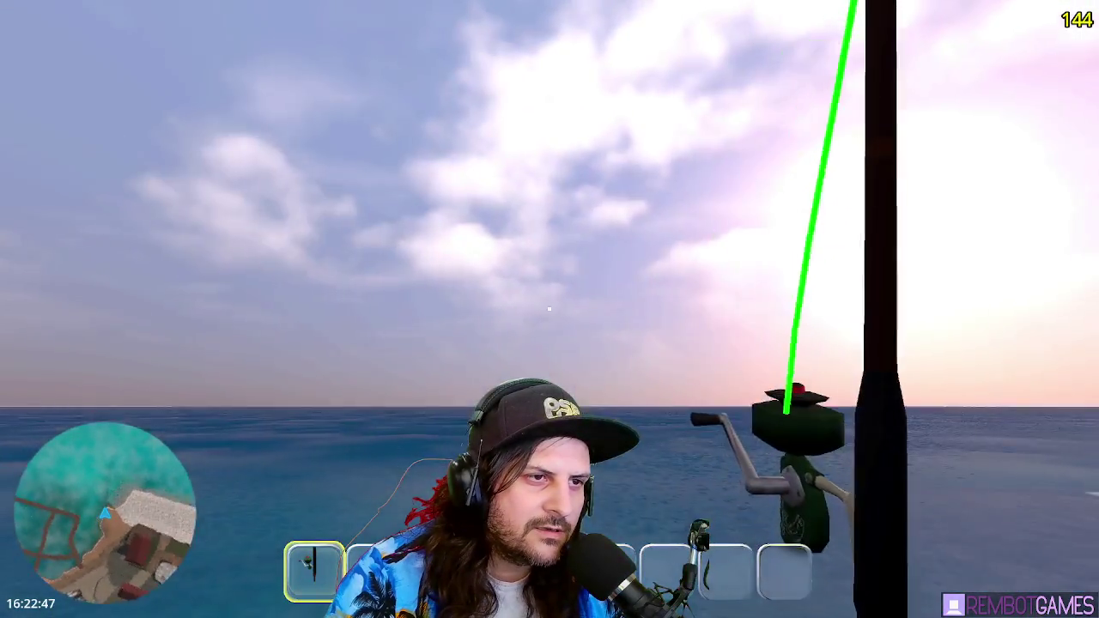
{"action": "left_click_drag", "start_coordinate": [548, 308], "coordinate": [549, 309]}
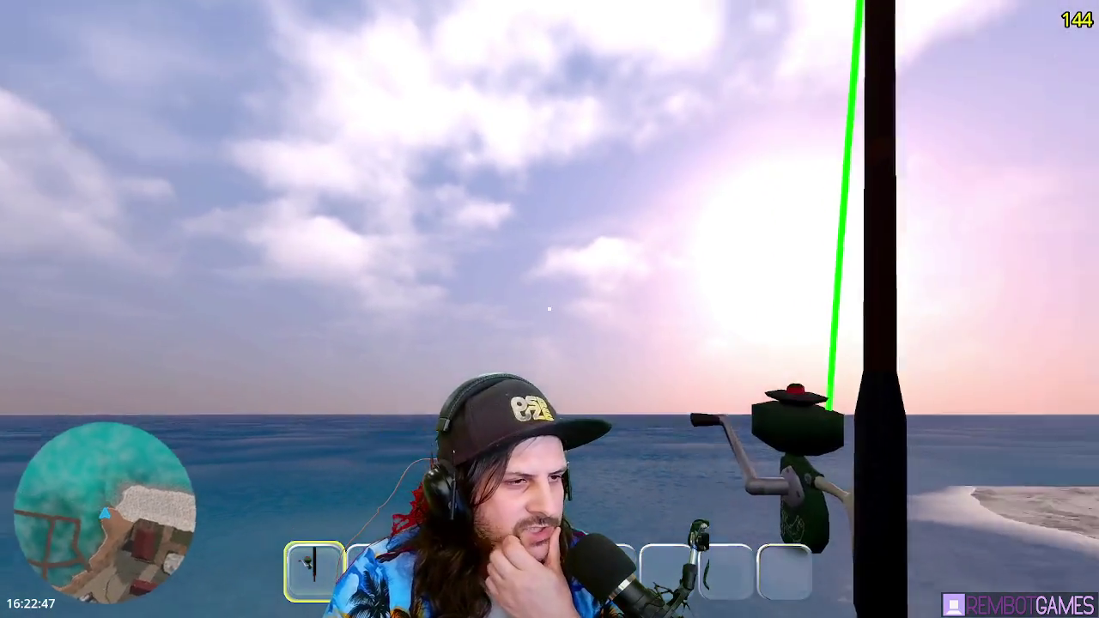
{"action": "left_click_drag", "start_coordinate": [548, 308], "coordinate": [549, 308]}
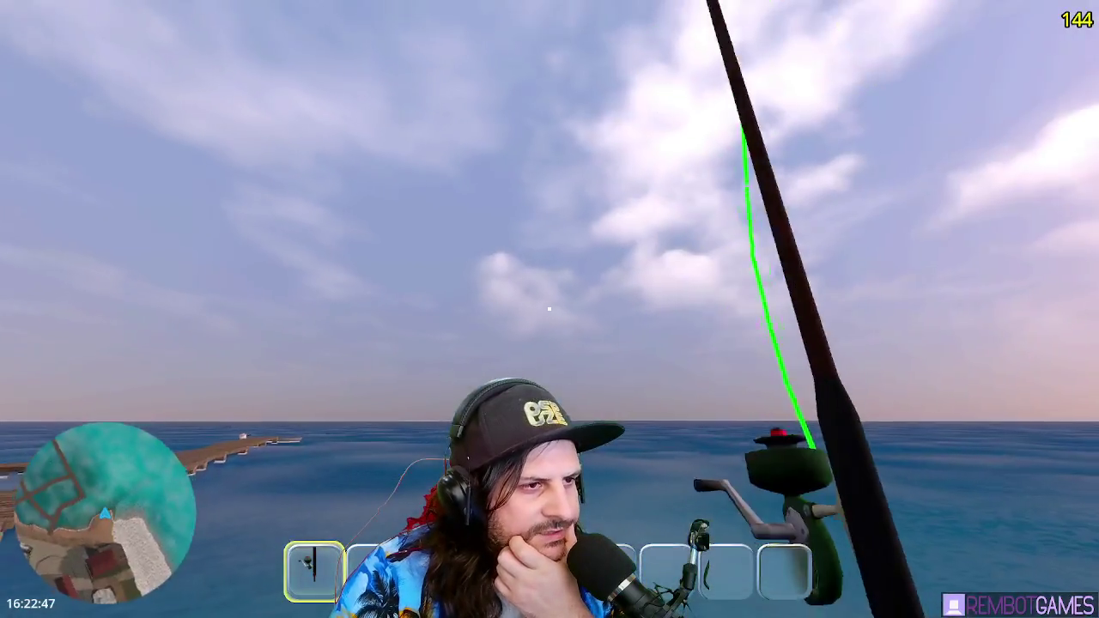
{"action": "left_click_drag", "start_coordinate": [549, 308], "coordinate": [548, 309]}
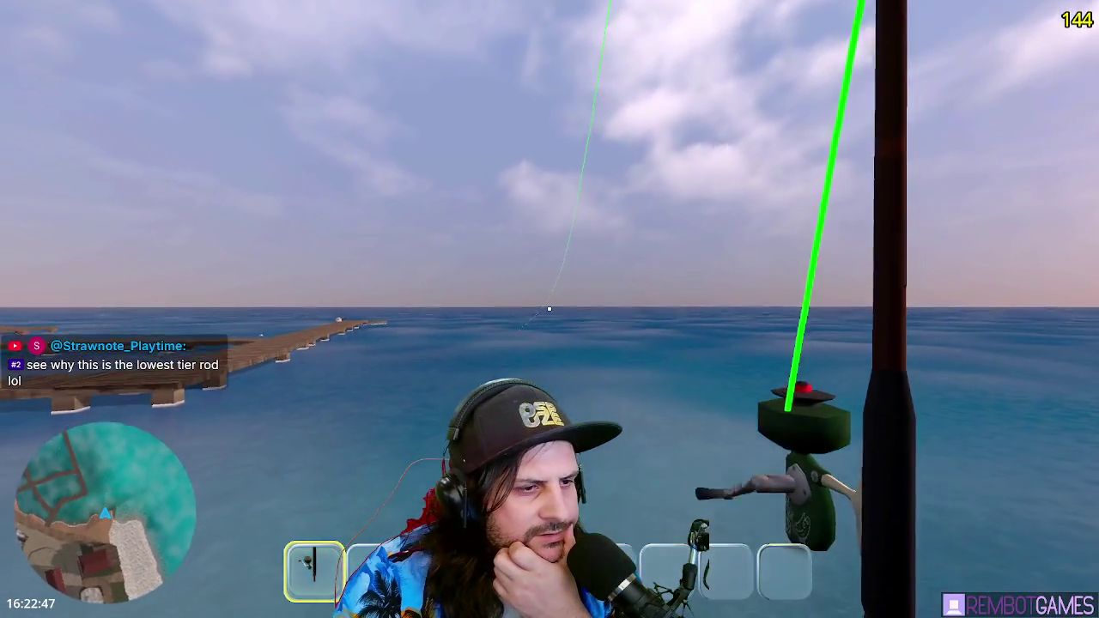
{"action": "left_click_drag", "start_coordinate": [548, 308], "coordinate": [548, 309]}
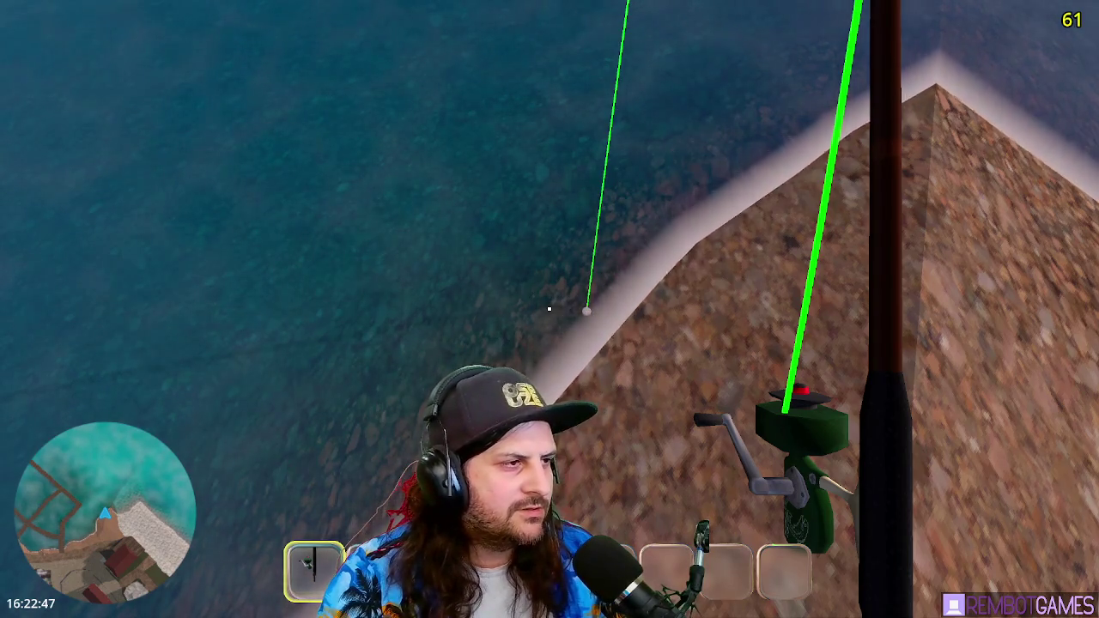
{"action": "key", "text": "F8"}
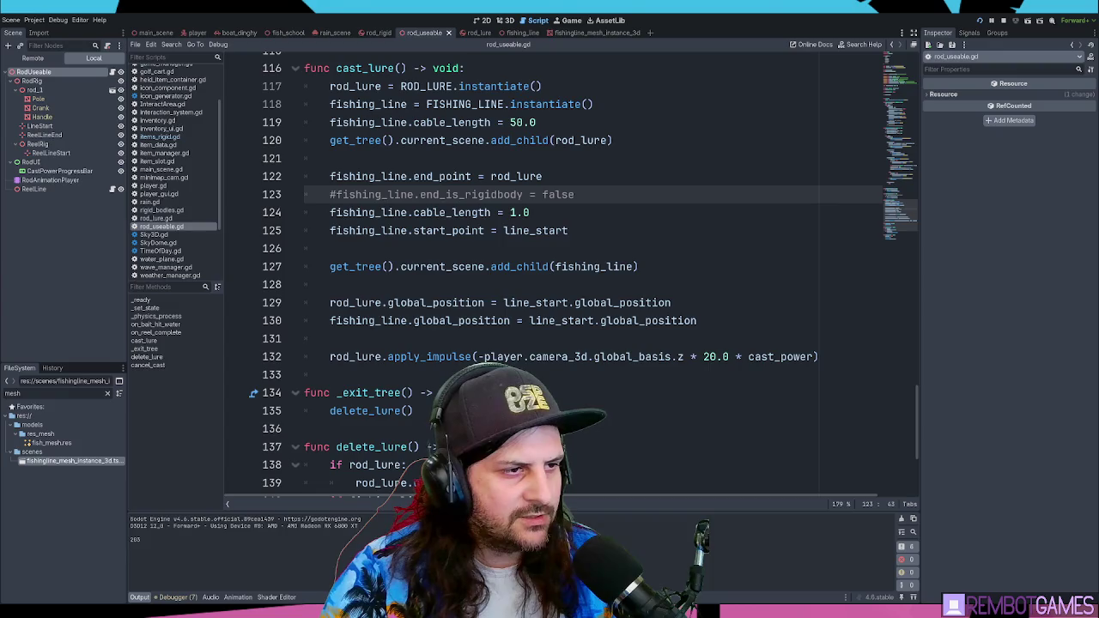
Step: Relaunch the game with F5 and charge a cast out to sea at 74%
{"action": "key", "text": "F5"}
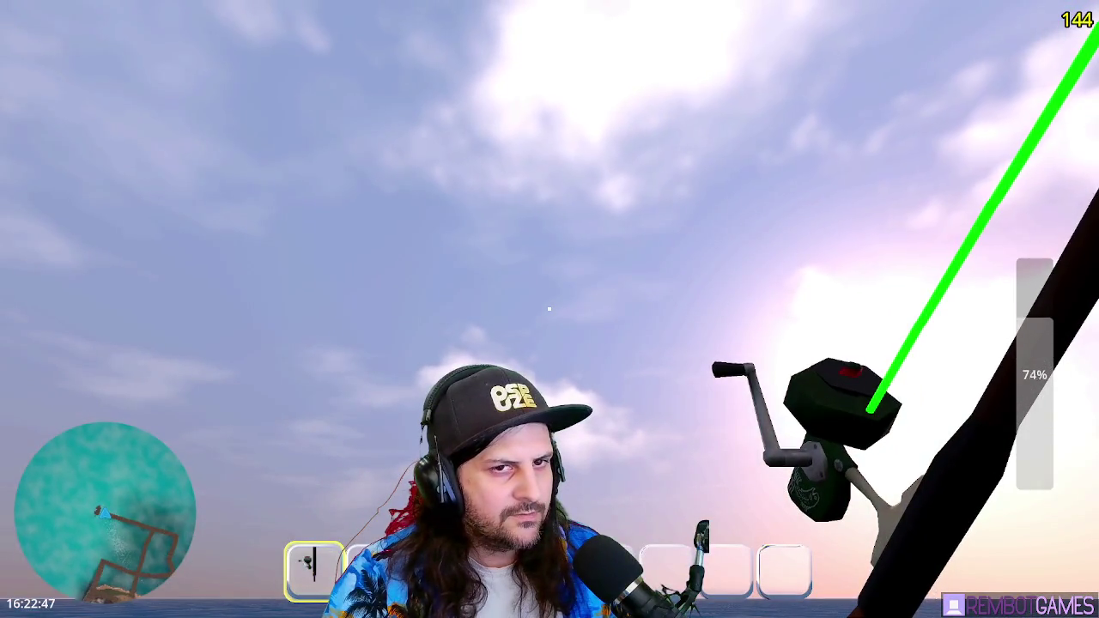
{"action": "left_click_drag", "start_coordinate": [549, 309], "coordinate": [550, 309]}
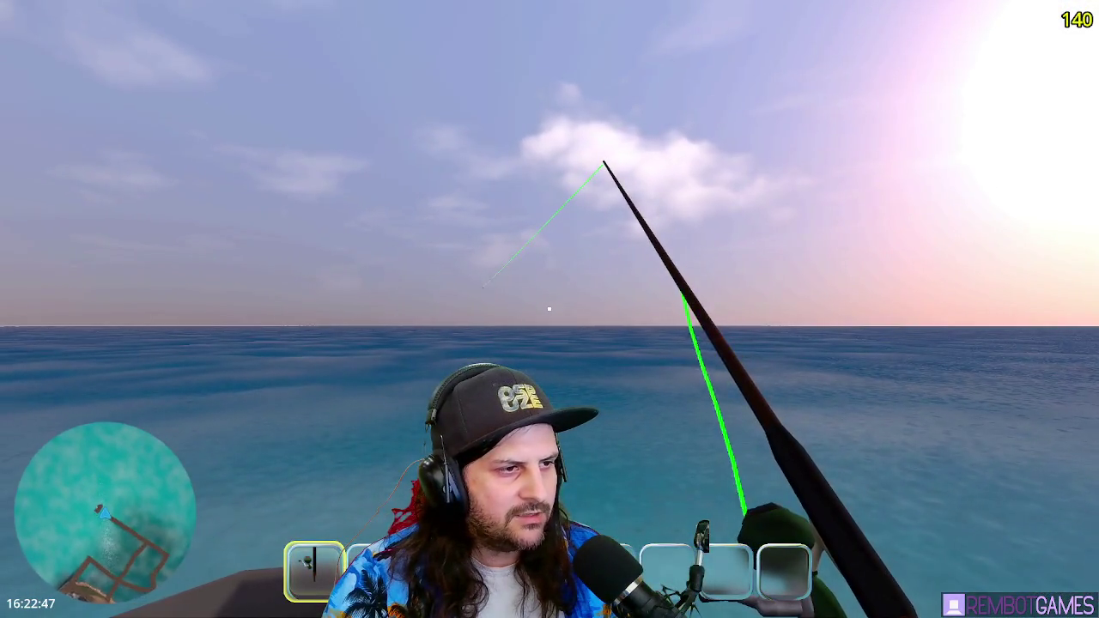